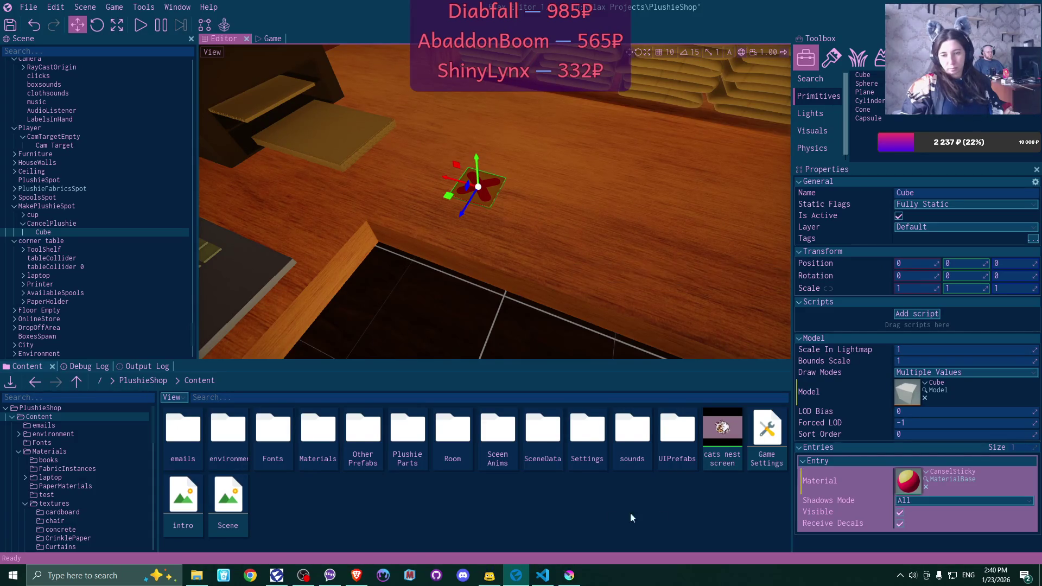
Open the CanselSticky material, look around its node graph, then close it
{"action": "double_click", "coordinate": [909, 481]}
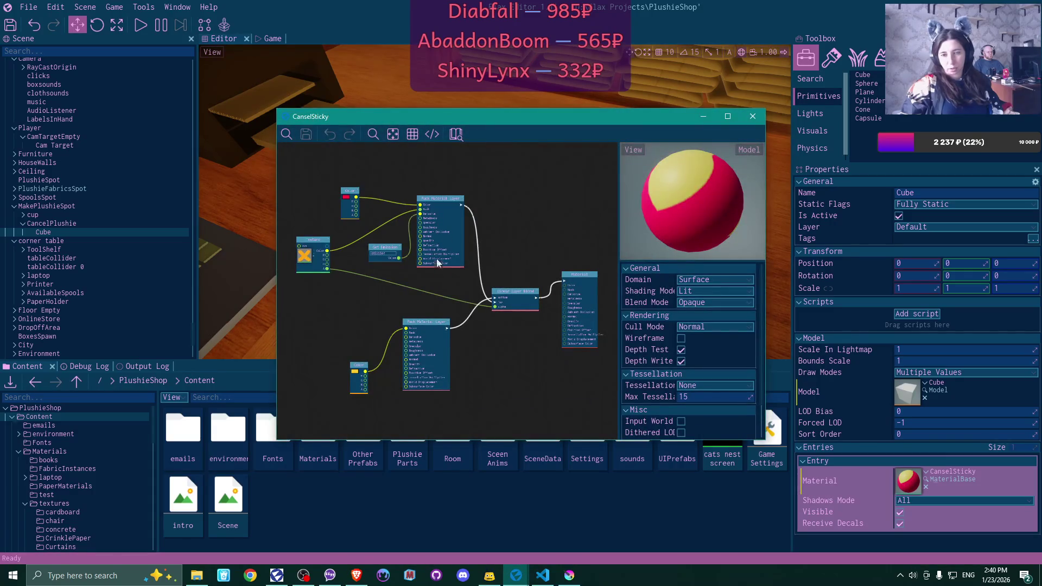
{"action": "scroll", "coordinate": [441, 288], "scroll_direction": "up", "scroll_amount": 2}
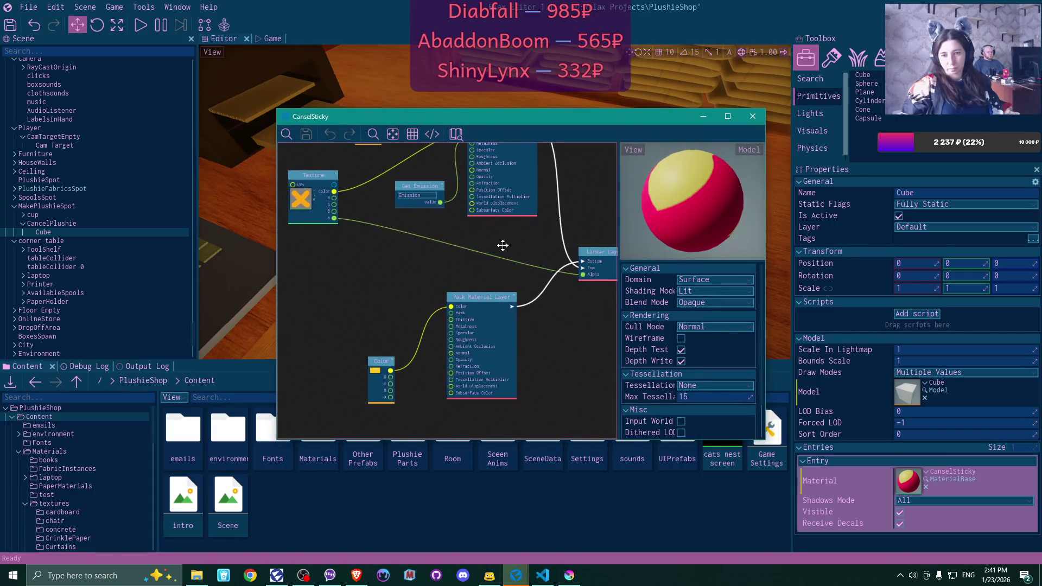
{"action": "mouse_move", "coordinate": [503, 245]}
{"action": "left_mouse_down"}
{"action": "mouse_move", "coordinate": [524, 345]}
{"action": "mouse_move", "coordinate": [543, 360]}
{"action": "left_mouse_up"}
{"action": "mouse_move", "coordinate": [367, 384]}
{"action": "left_mouse_down"}
{"action": "mouse_move", "coordinate": [426, 370]}
{"action": "mouse_move", "coordinate": [326, 372]}
{"action": "left_mouse_up"}
{"action": "scroll", "coordinate": [405, 361], "scroll_direction": "up", "scroll_amount": 1}
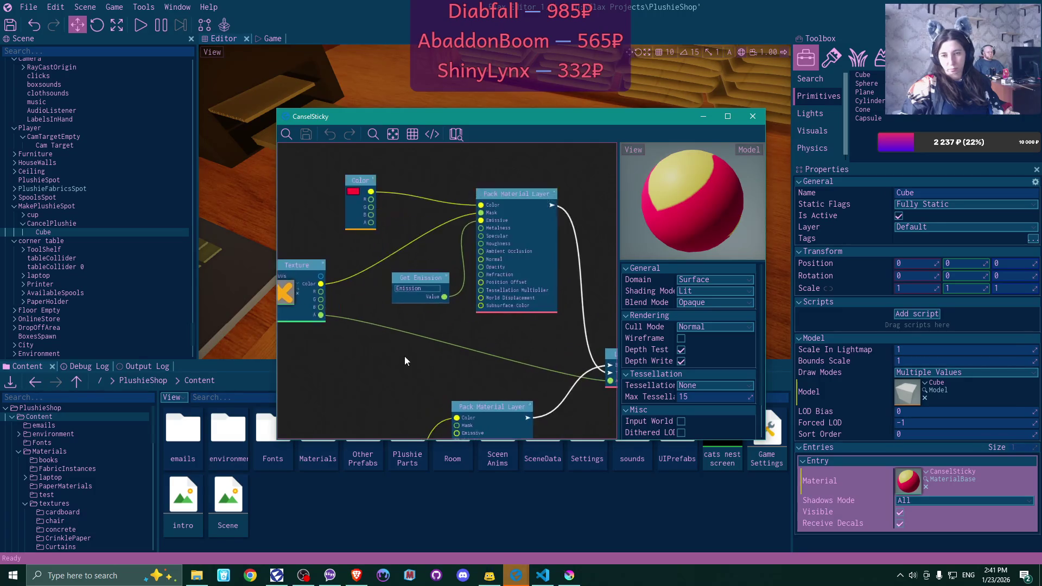
{"action": "scroll", "coordinate": [405, 357], "scroll_direction": "up", "scroll_amount": 1}
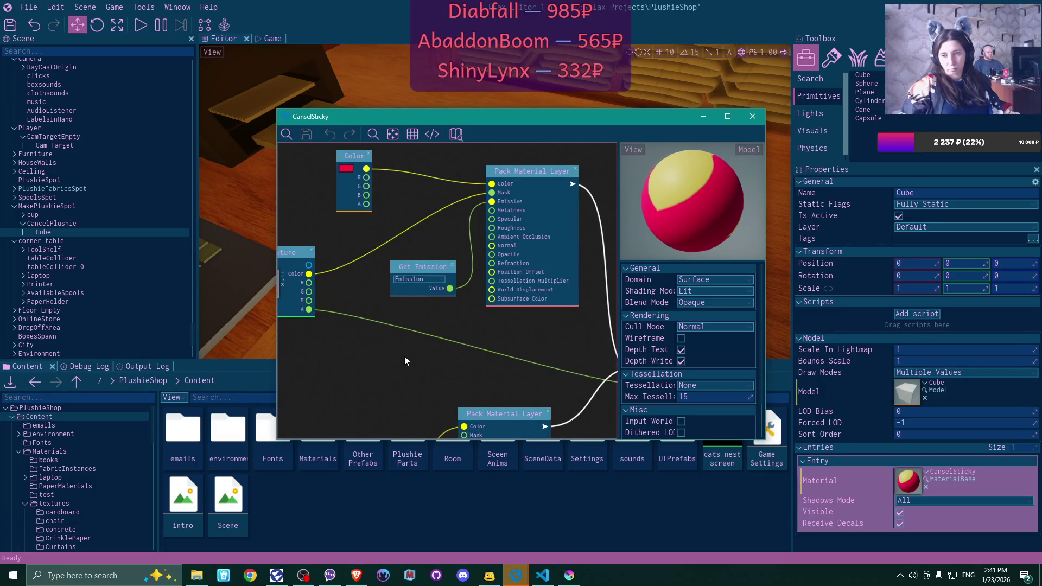
{"action": "scroll", "coordinate": [405, 356], "scroll_direction": "down", "scroll_amount": 1}
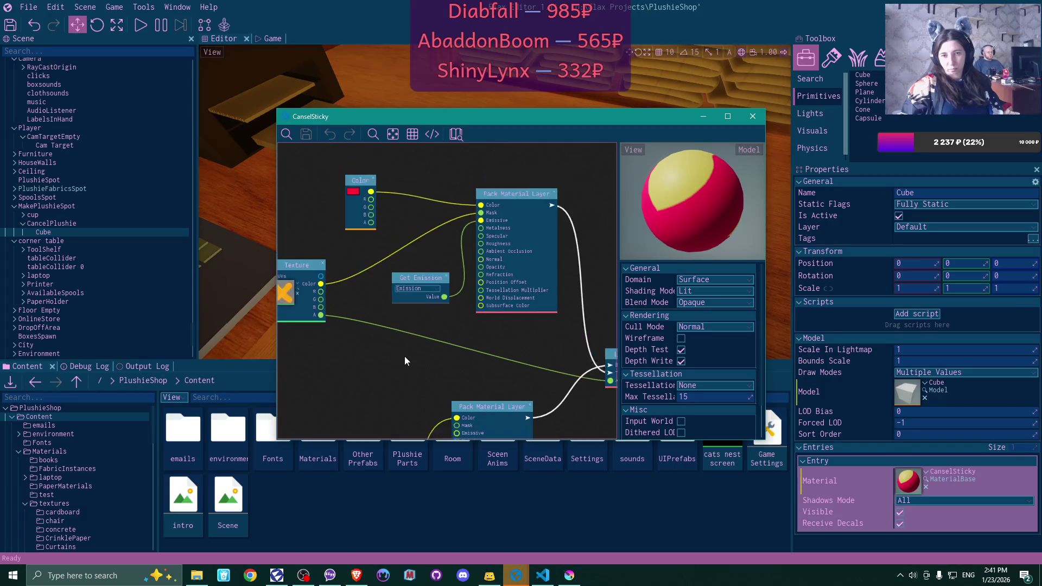
{"action": "scroll", "coordinate": [420, 356], "scroll_direction": "down", "scroll_amount": 1}
{"action": "mouse_move", "coordinate": [472, 344]}
{"action": "left_mouse_down"}
{"action": "mouse_move", "coordinate": [440, 323]}
{"action": "mouse_move", "coordinate": [310, 302]}
{"action": "mouse_move", "coordinate": [493, 251]}
{"action": "mouse_move", "coordinate": [489, 303]}
{"action": "mouse_move", "coordinate": [500, 344]}
{"action": "mouse_move", "coordinate": [518, 312]}
{"action": "mouse_move", "coordinate": [507, 325]}
{"action": "left_mouse_up"}
{"action": "scroll", "coordinate": [744, 333], "scroll_direction": "down", "scroll_amount": 3}
{"action": "mouse_move", "coordinate": [594, 340]}
{"action": "left_mouse_down"}
{"action": "mouse_move", "coordinate": [419, 349]}
{"action": "mouse_move", "coordinate": [434, 327]}
{"action": "left_mouse_up"}
{"action": "left_click", "coordinate": [759, 118]}
Glance at PlushieCreator.cs in the code editor, then return to the Flax scene
{"action": "left_click_drag", "start_coordinate": [566, 257], "coordinate": [566, 256]}
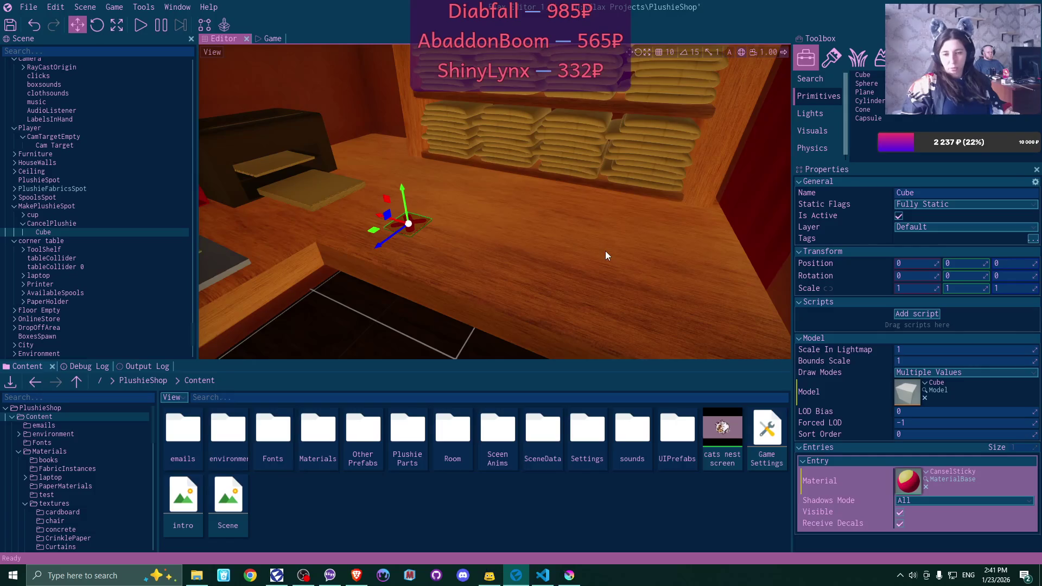
{"action": "key", "text": "alt+Tab"}
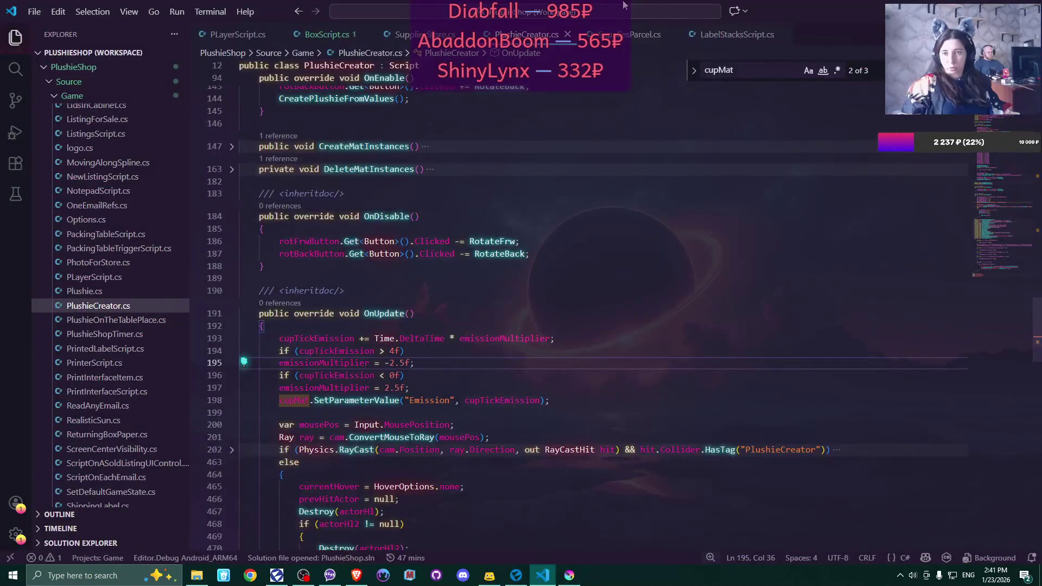
{"action": "scroll", "coordinate": [594, 185], "scroll_direction": "up", "scroll_amount": 8}
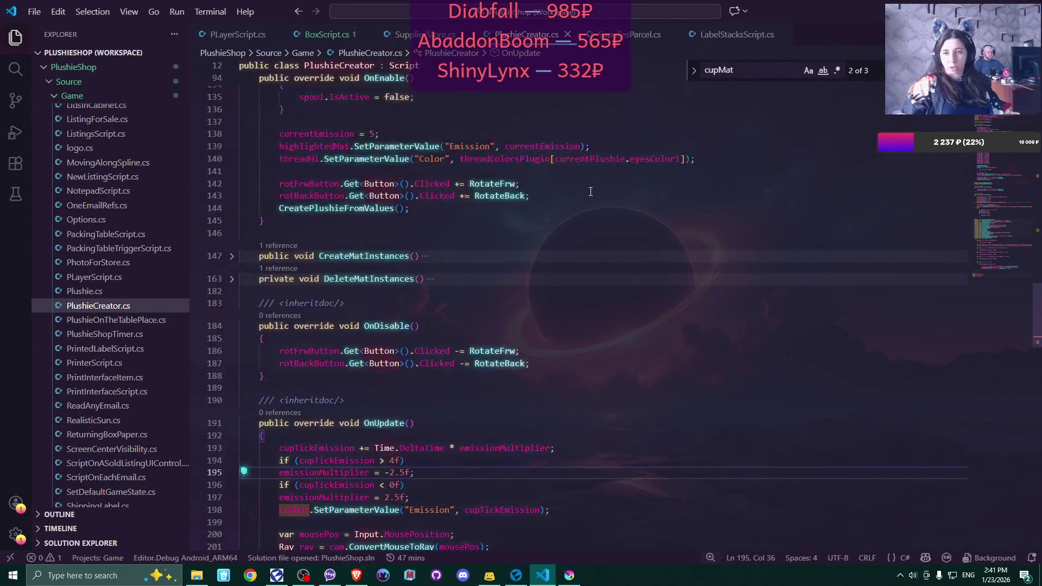
{"action": "left_click_drag", "start_coordinate": [1039, 257], "coordinate": [1038, 87]}
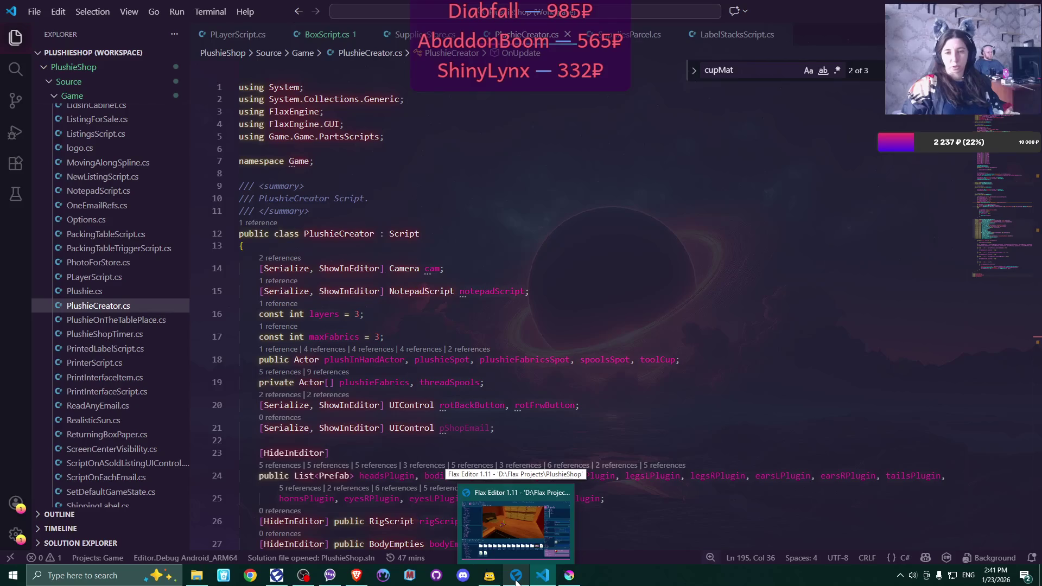
{"action": "left_click", "coordinate": [516, 576]}
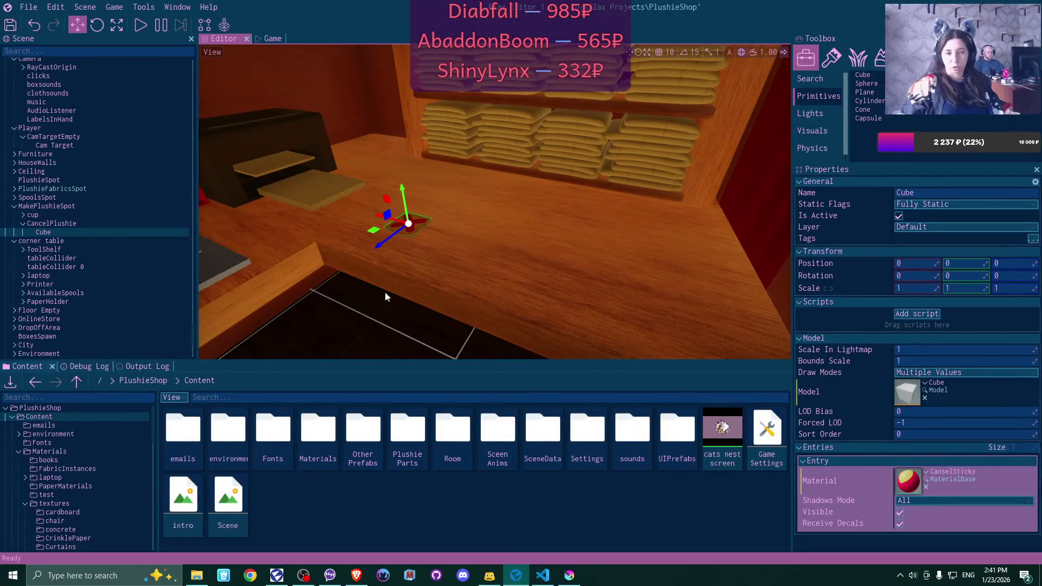
Expand the cup actor and inspect toolCup's model settings
{"action": "left_click", "coordinate": [30, 214]}
{"action": "left_click", "coordinate": [20, 214]}
{"action": "left_click", "coordinate": [64, 225]}
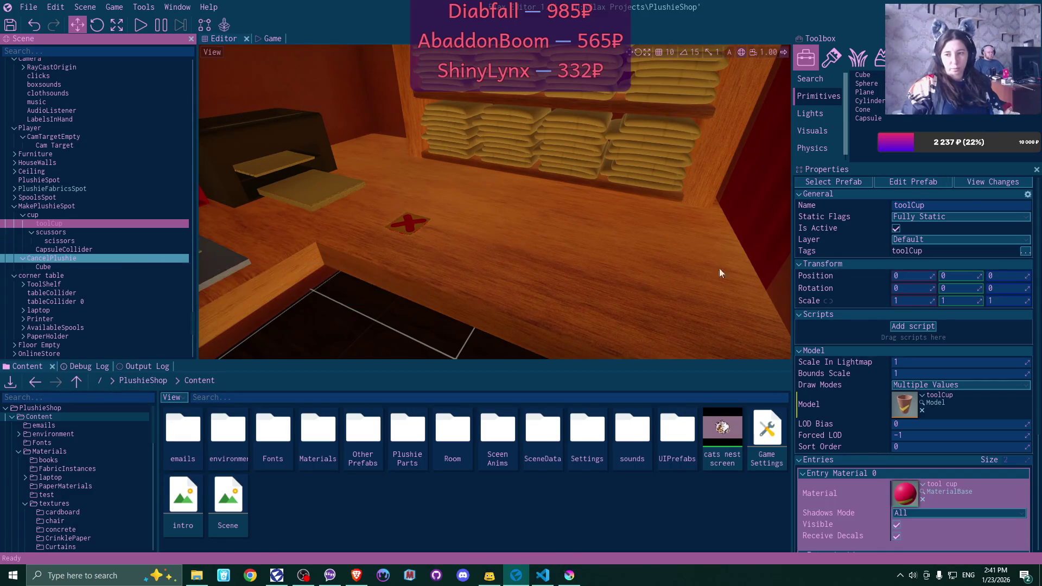
{"action": "scroll", "coordinate": [915, 297], "scroll_direction": "down", "scroll_amount": 2}
{"action": "scroll", "coordinate": [915, 298], "scroll_direction": "up", "scroll_amount": 3}
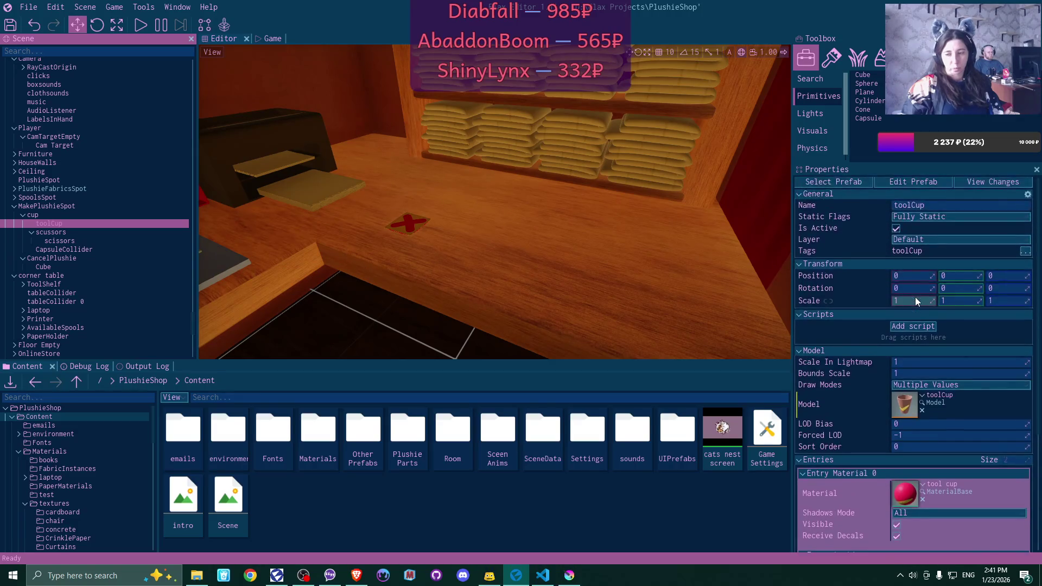
{"action": "scroll", "coordinate": [915, 298], "scroll_direction": "down", "scroll_amount": 4}
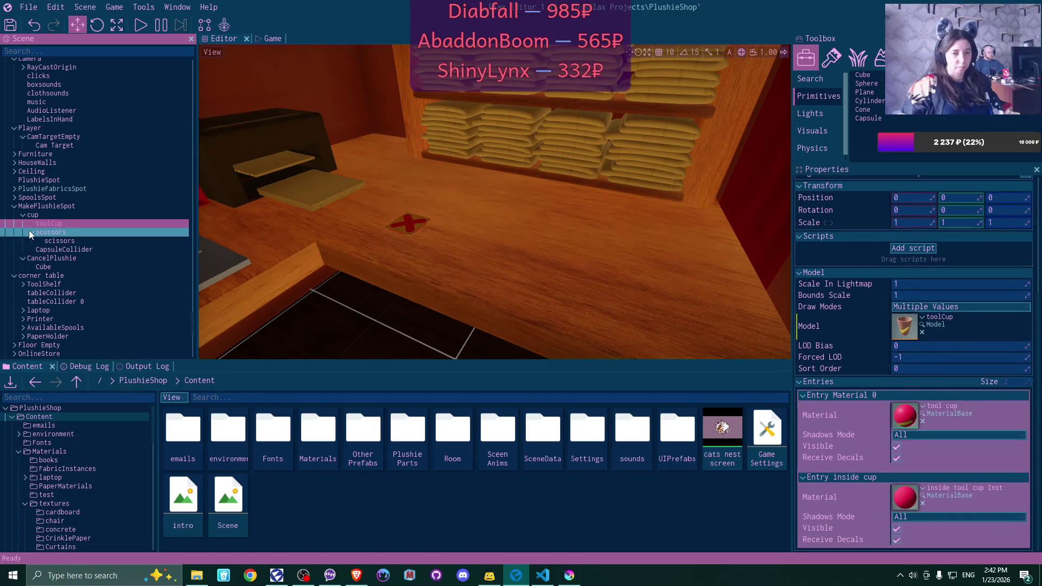
Check the scussors and CapsuleCollider children, then select the Cube under CancelPlushie
{"action": "left_click", "coordinate": [44, 233]}
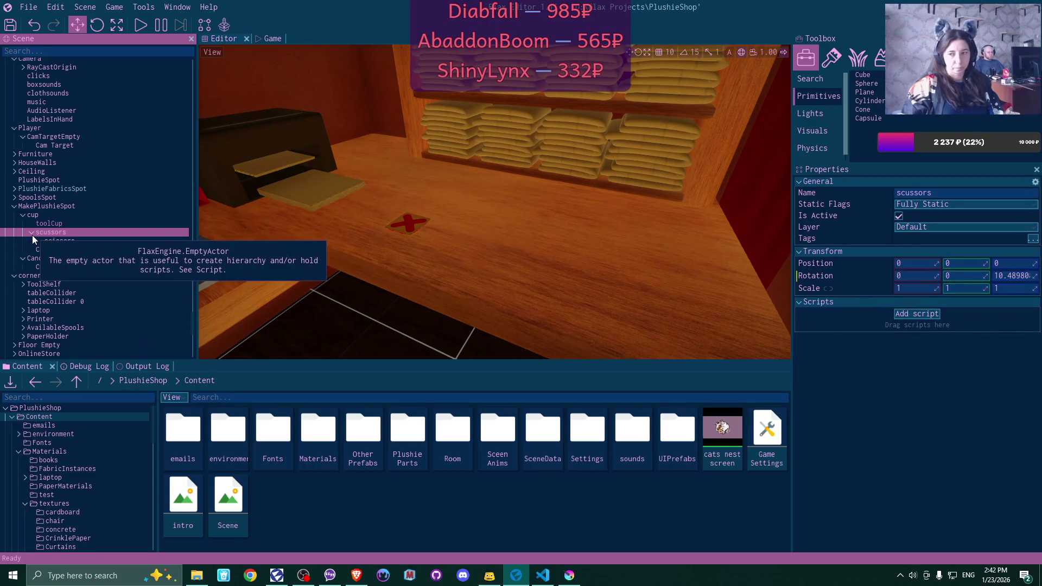
{"action": "left_click", "coordinate": [31, 232]}
{"action": "left_click", "coordinate": [83, 241]}
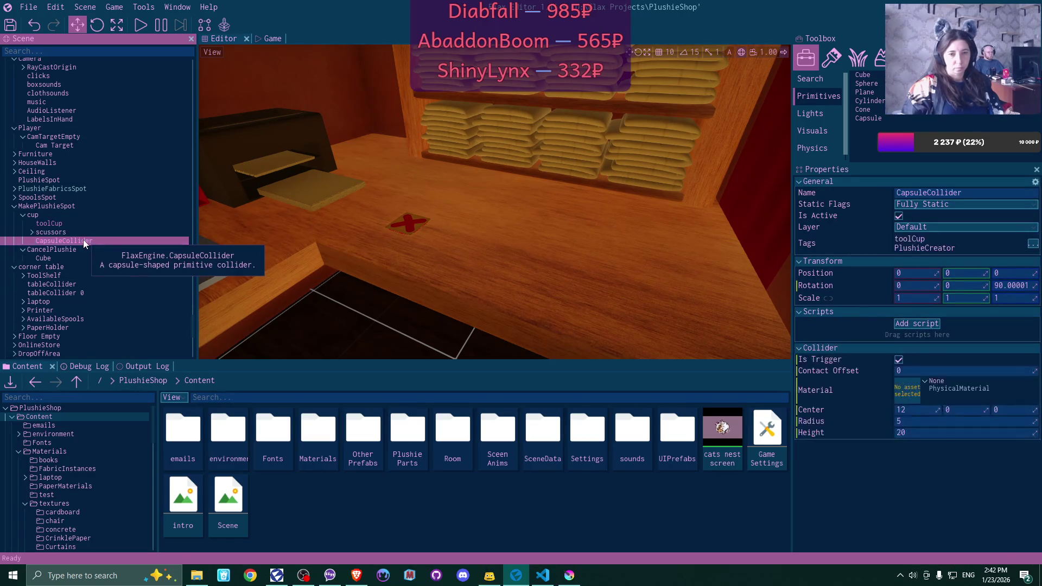
{"action": "left_click", "coordinate": [51, 259]}
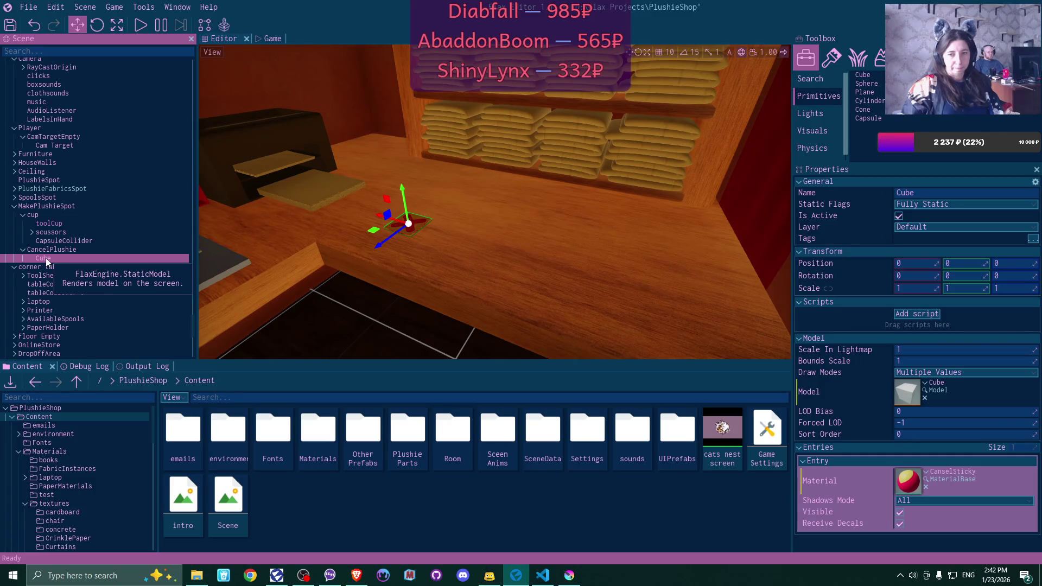
Add a Box collider to the Cube under CancelPlushie
{"action": "right_click", "coordinate": [45, 261]}
{"action": "mouse_move", "coordinate": [163, 449]}
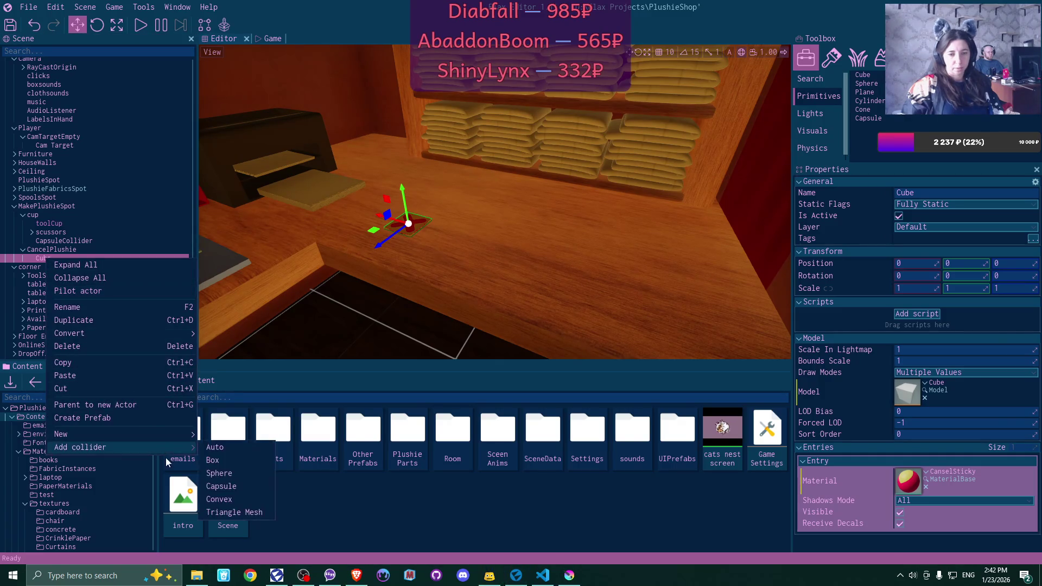
{"action": "left_click", "coordinate": [228, 461]}
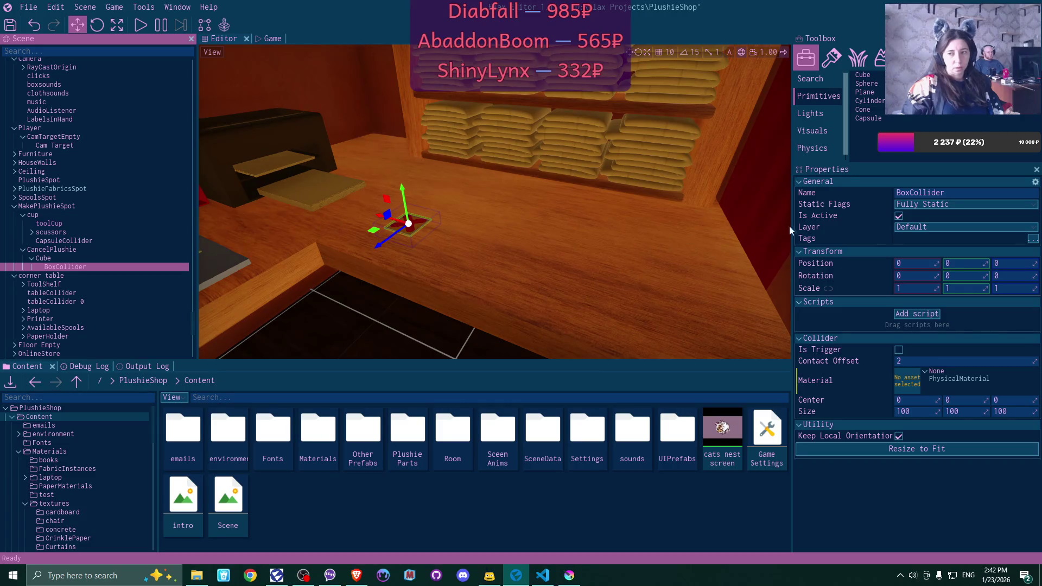
Create a new 'sticky' tag and assign it to the BoxCollider
{"action": "left_click", "coordinate": [1033, 240]}
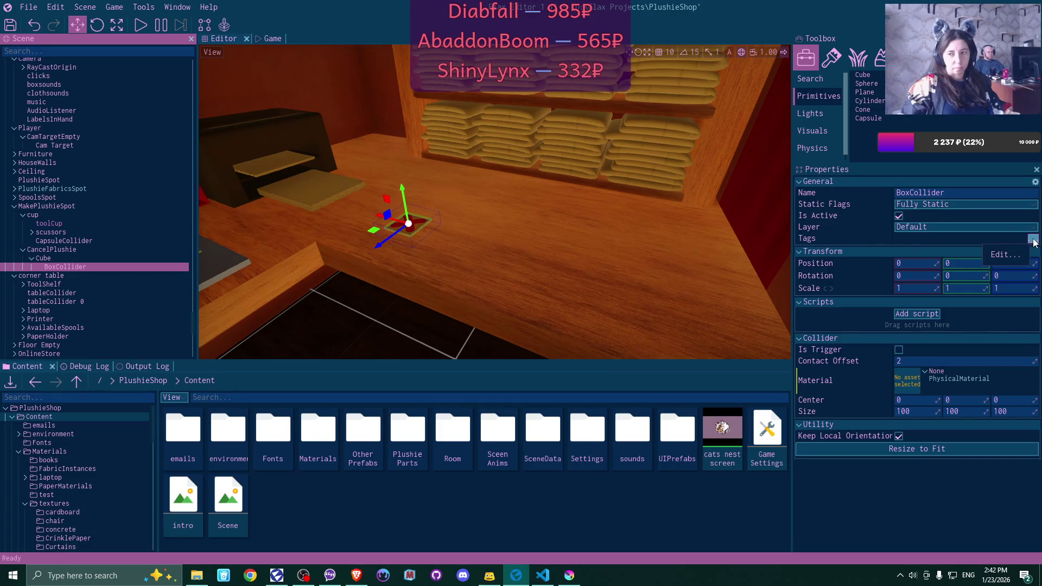
{"action": "left_click", "coordinate": [1005, 255]}
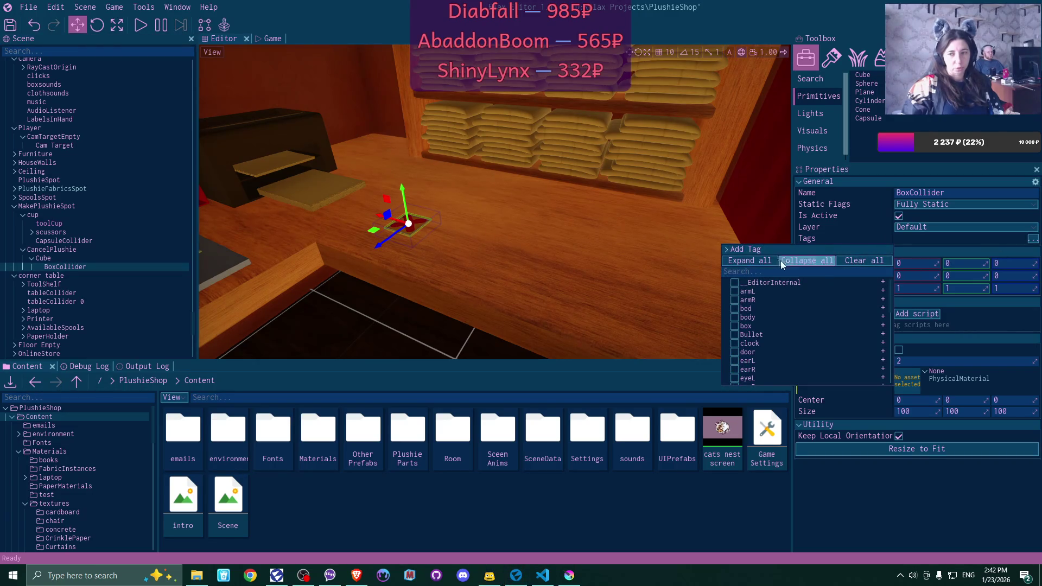
{"action": "left_click", "coordinate": [747, 249]}
{"action": "left_click", "coordinate": [794, 261]}
{"action": "type", "text": "stiucky"}
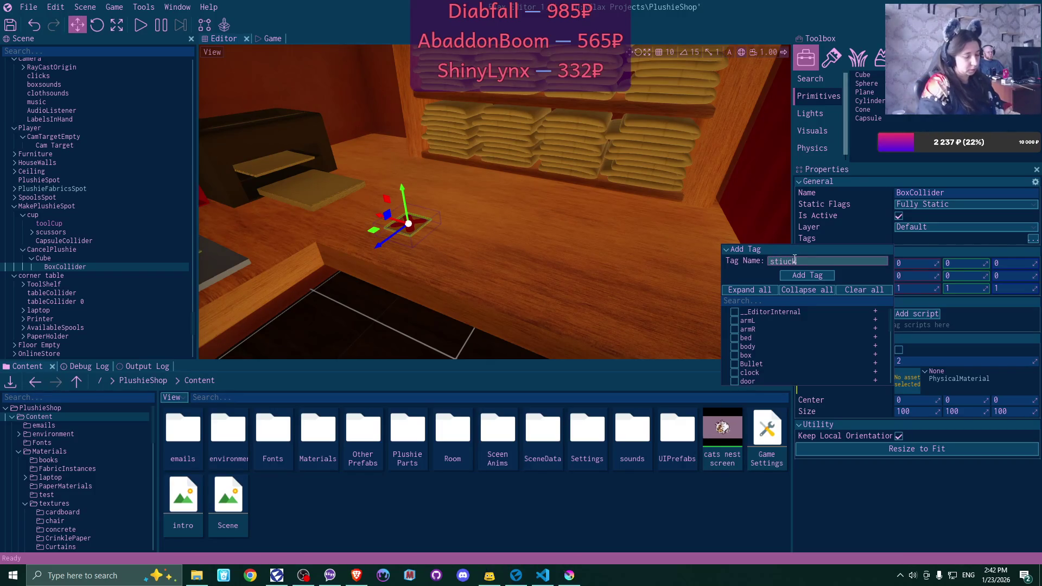
{"action": "key", "text": "BackSpace"}
{"action": "key", "text": "BackSpace"}
{"action": "key", "text": "BackSpace"}
{"action": "type", "text": "cky"}
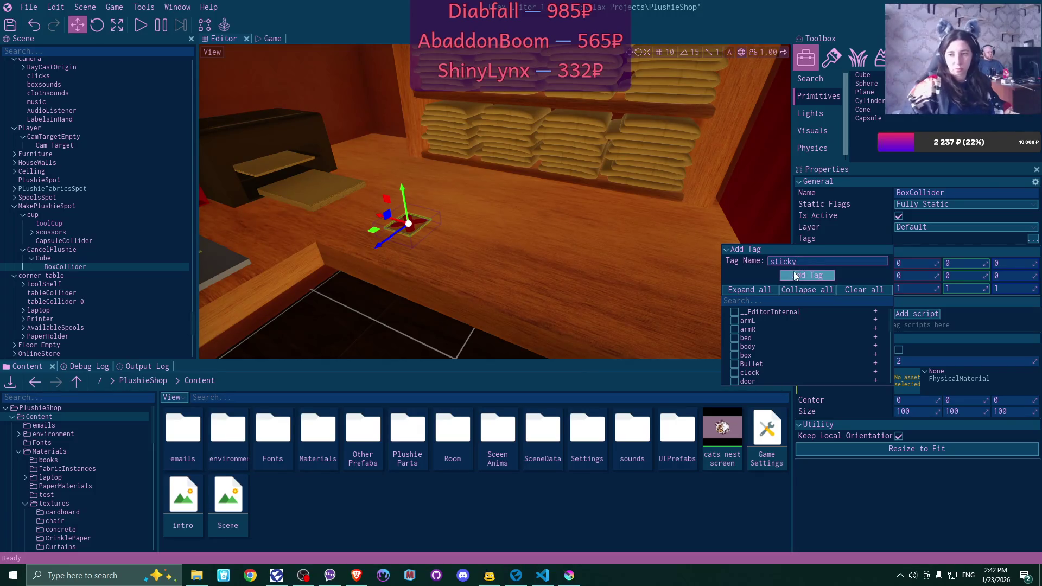
{"action": "left_click", "coordinate": [801, 278]}
{"action": "left_click", "coordinate": [735, 312]}
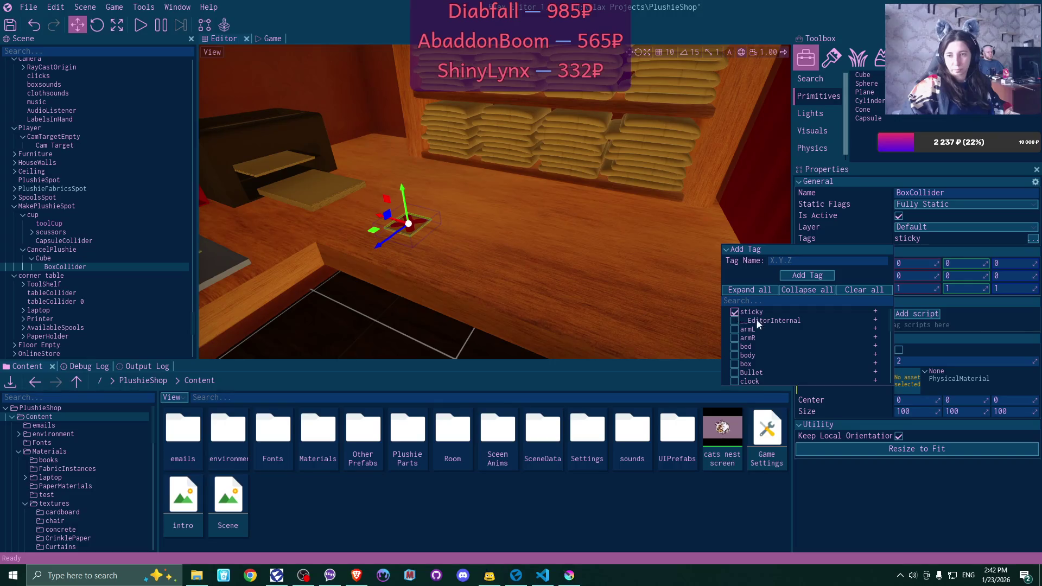
{"action": "left_click", "coordinate": [843, 221]}
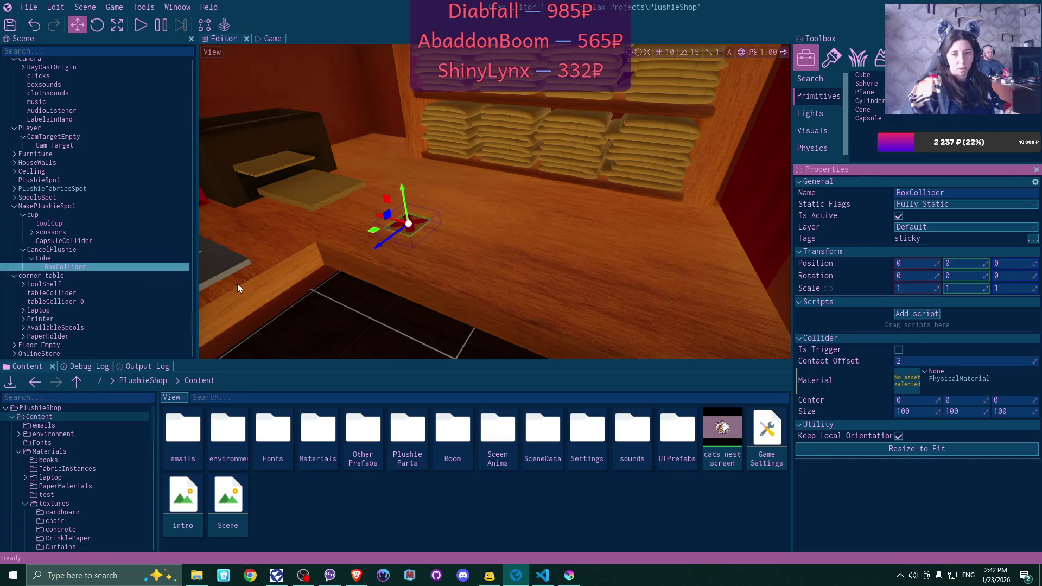
In PlushieCreator.cs, scroll past the field declarations to the OnEnable method, keeping the cupMat search active
{"action": "mouse_move", "coordinate": [553, 579]}
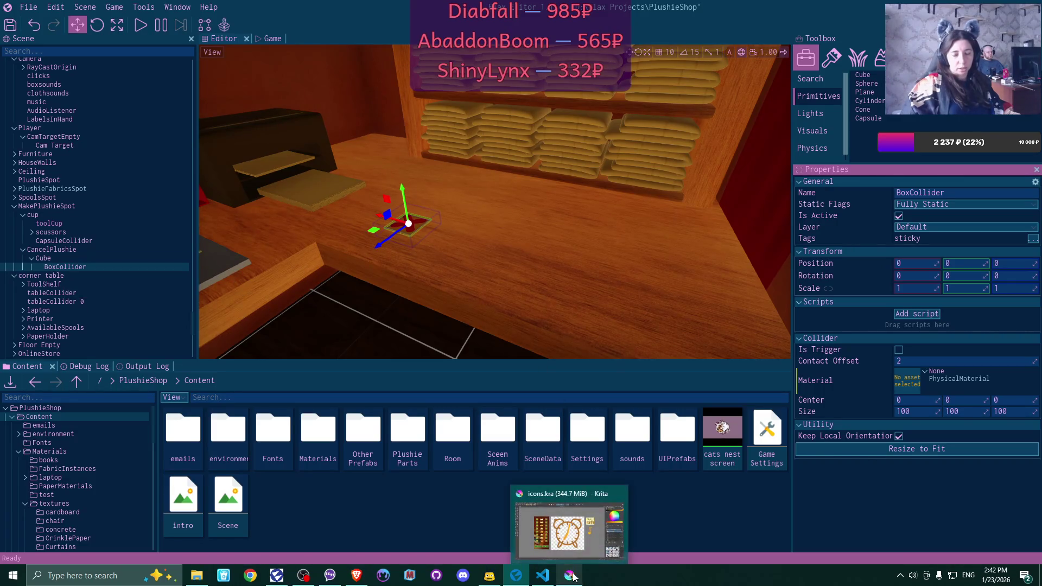
{"action": "left_click", "coordinate": [552, 580]}
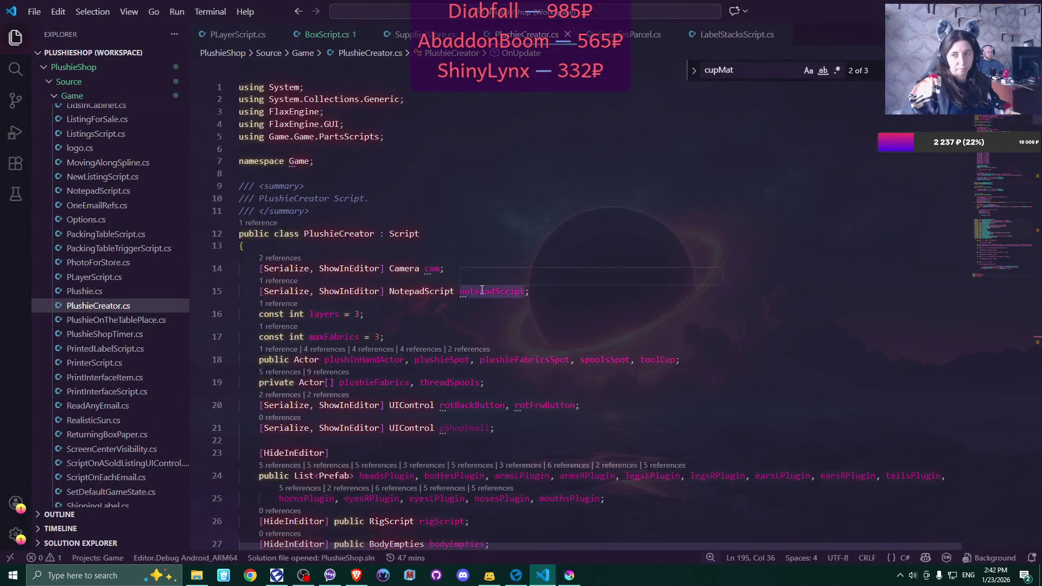
{"action": "scroll", "coordinate": [491, 280], "scroll_direction": "down", "scroll_amount": 3}
{"action": "scroll", "coordinate": [491, 280], "scroll_direction": "down", "scroll_amount": 10}
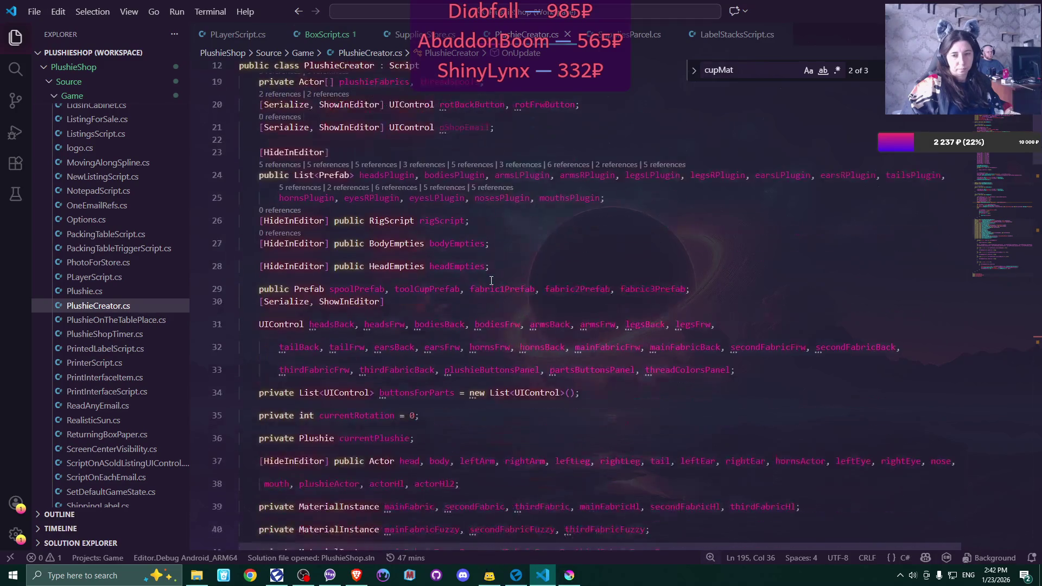
{"action": "scroll", "coordinate": [497, 275], "scroll_direction": "down", "scroll_amount": 5}
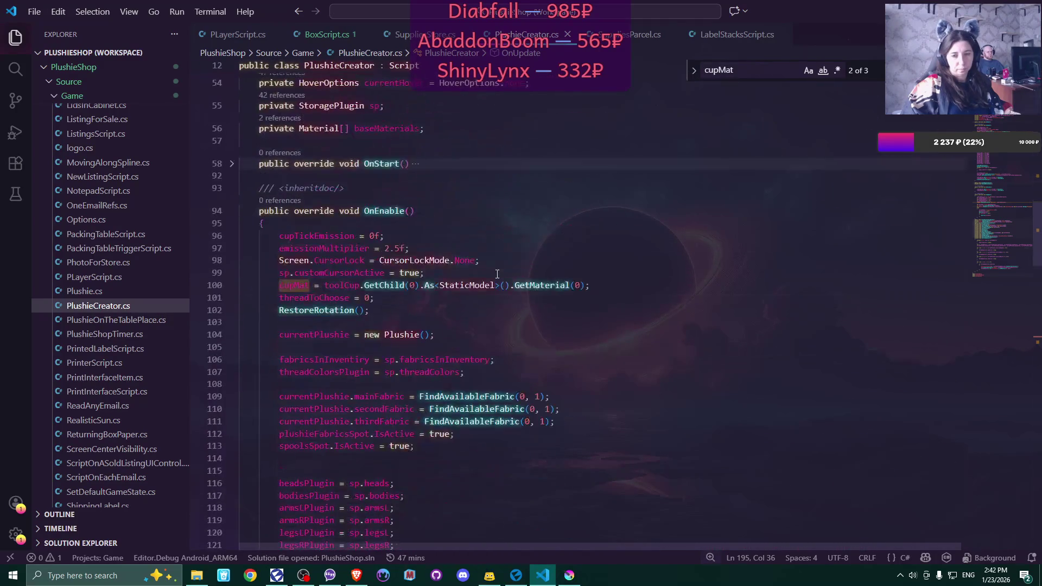
{"action": "scroll", "coordinate": [497, 274], "scroll_direction": "up", "scroll_amount": 12}
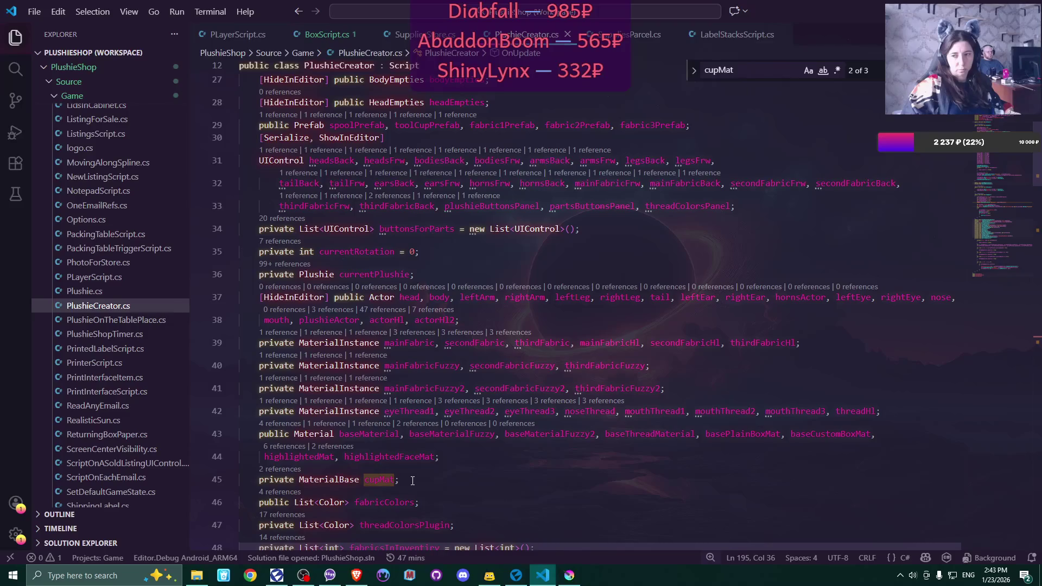
{"action": "scroll", "coordinate": [413, 481], "scroll_direction": "down", "scroll_amount": 6}
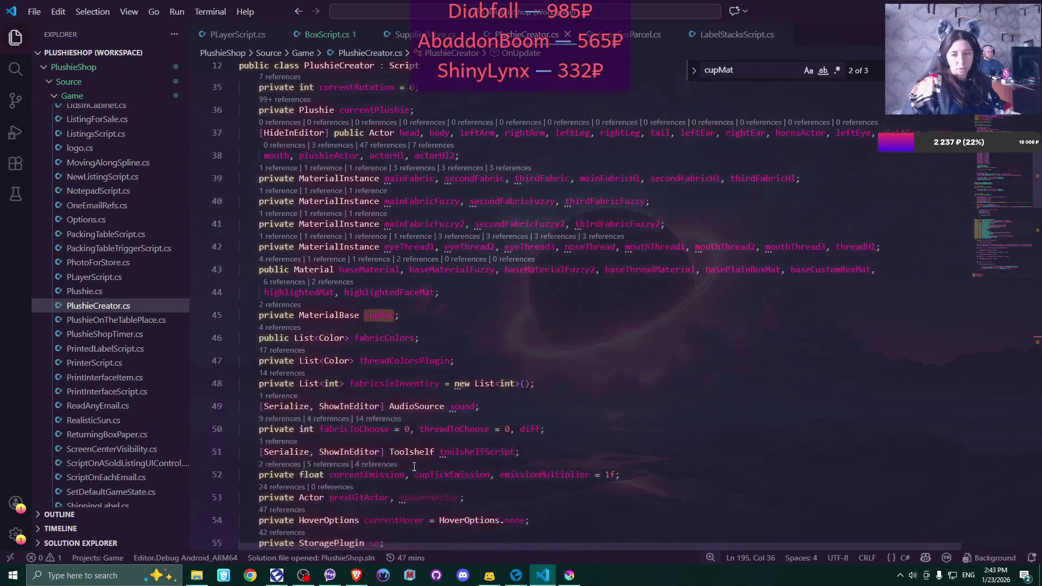
{"action": "scroll", "coordinate": [489, 410], "scroll_direction": "down", "scroll_amount": 10}
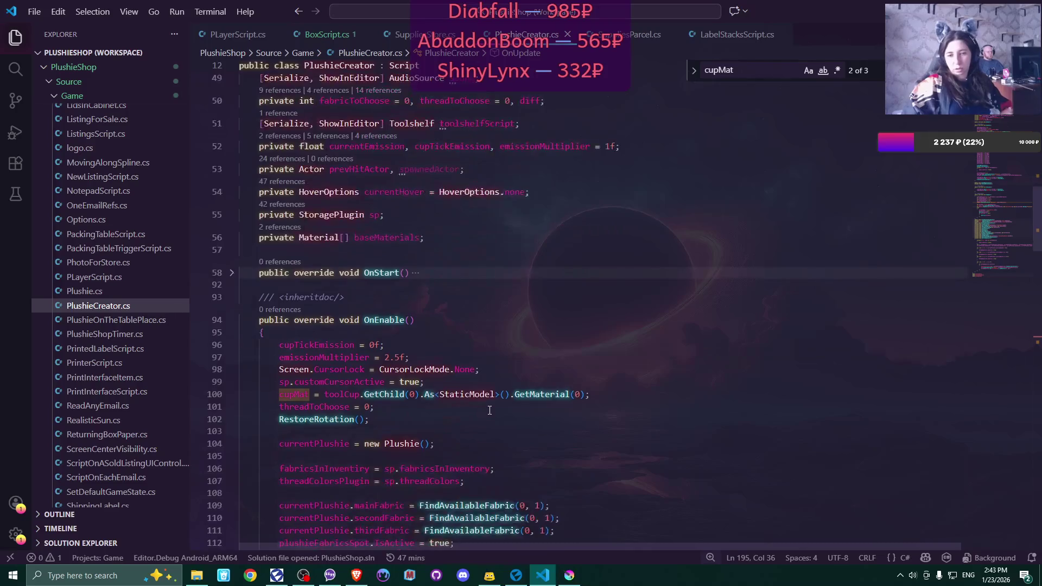
{"action": "scroll", "coordinate": [506, 390], "scroll_direction": "down", "scroll_amount": 3}
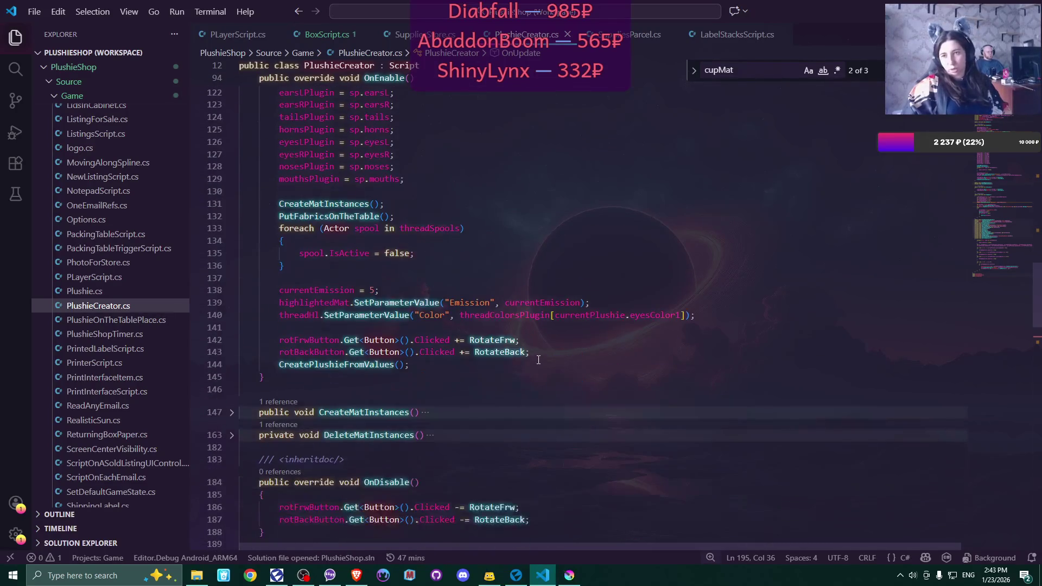
{"action": "double_click", "coordinate": [738, 72]}
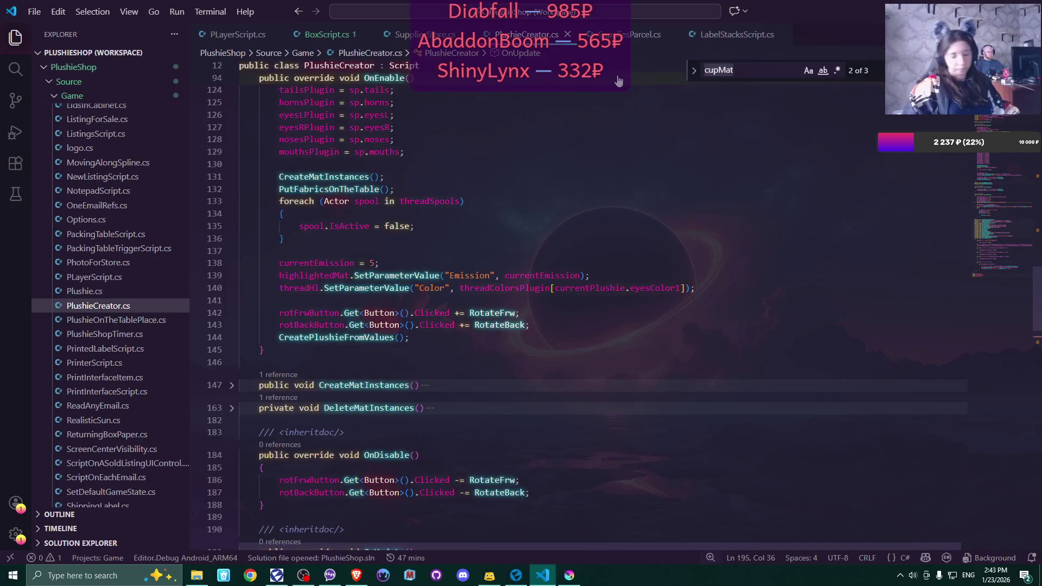
Search PlushieCreator.cs for 'toolCup' (9 matches), then go back to Flax Editor
{"action": "type", "text": "toolCup"}
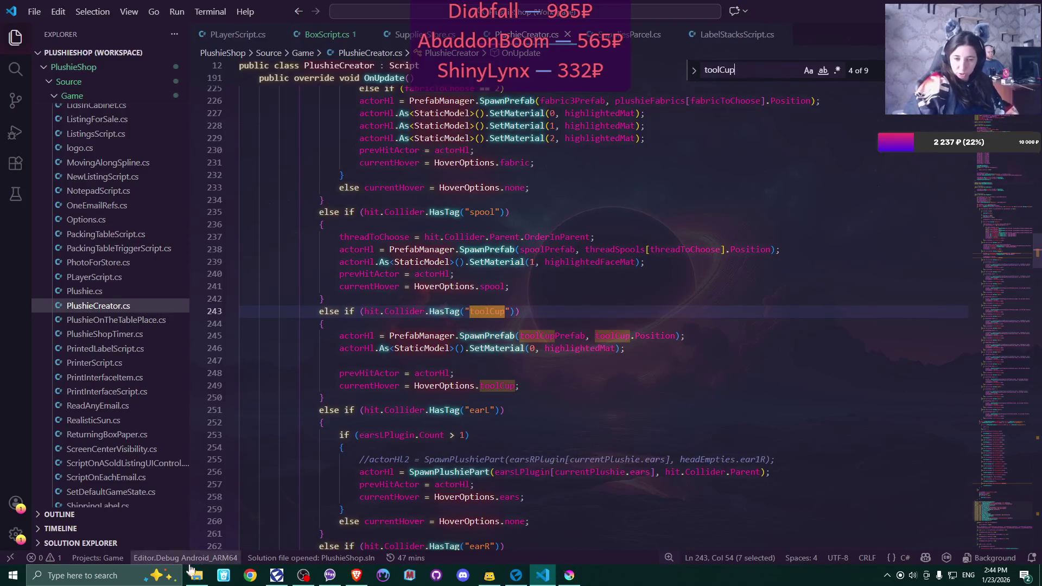
{"action": "mouse_move", "coordinate": [516, 579]}
{"action": "left_click", "coordinate": [521, 522]}
Focus the BoxCollider, then select Cube and CancelPlushie to view its 0.1, 0.005, 0.1 scale
{"action": "key", "text": "f"}
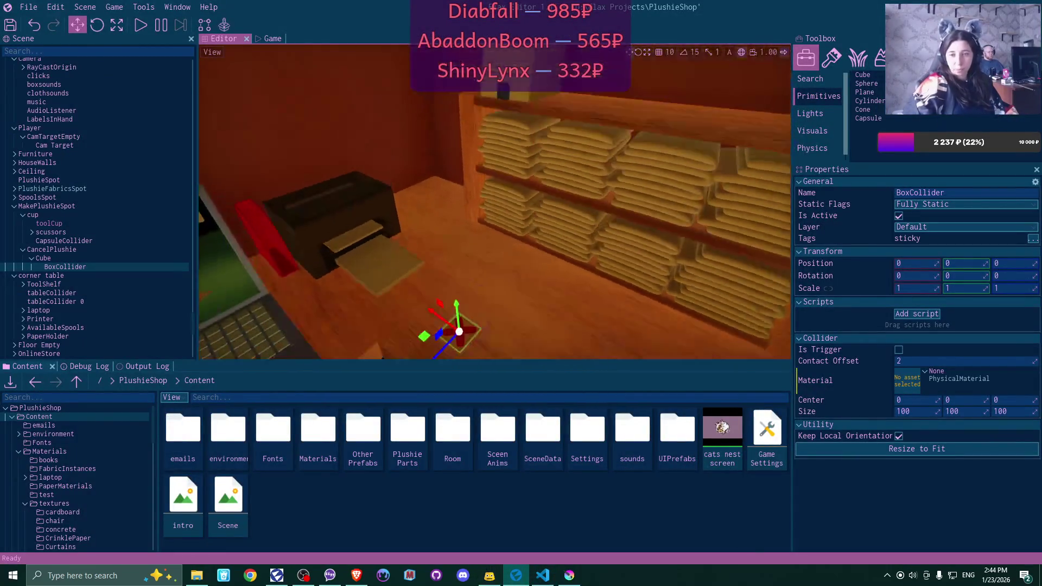
{"action": "scroll", "coordinate": [515, 277], "scroll_direction": "up", "scroll_amount": 3}
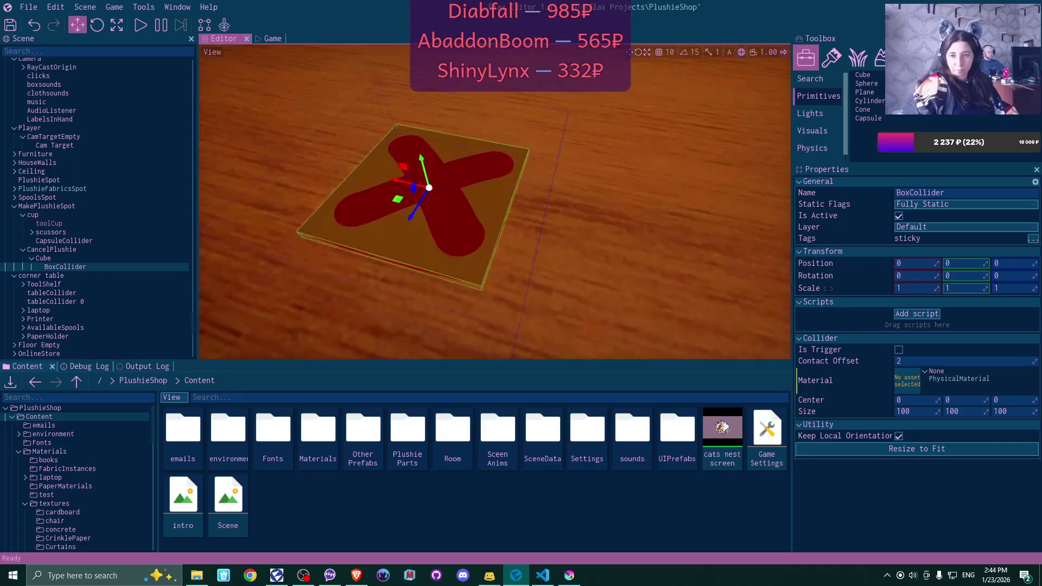
{"action": "scroll", "coordinate": [515, 277], "scroll_direction": "down", "scroll_amount": 3}
{"action": "scroll", "coordinate": [514, 277], "scroll_direction": "up", "scroll_amount": 2}
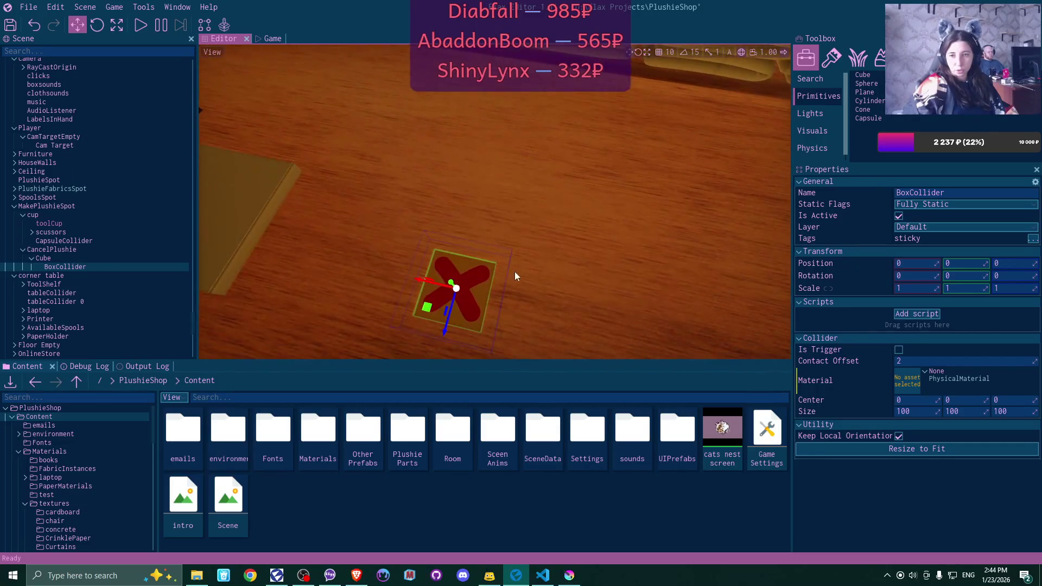
{"action": "left_click", "coordinate": [472, 305]}
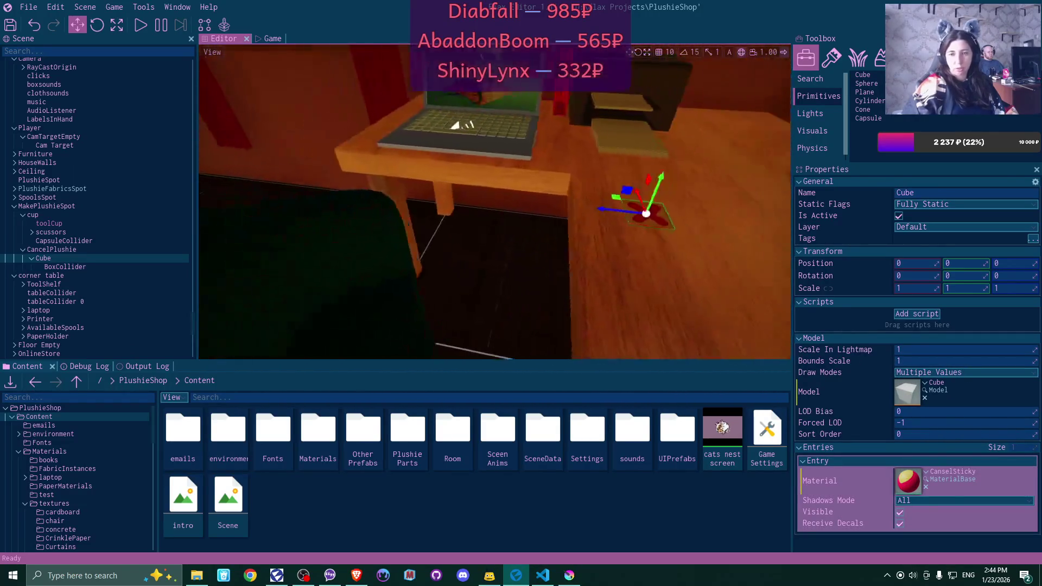
{"action": "left_click", "coordinate": [80, 266]}
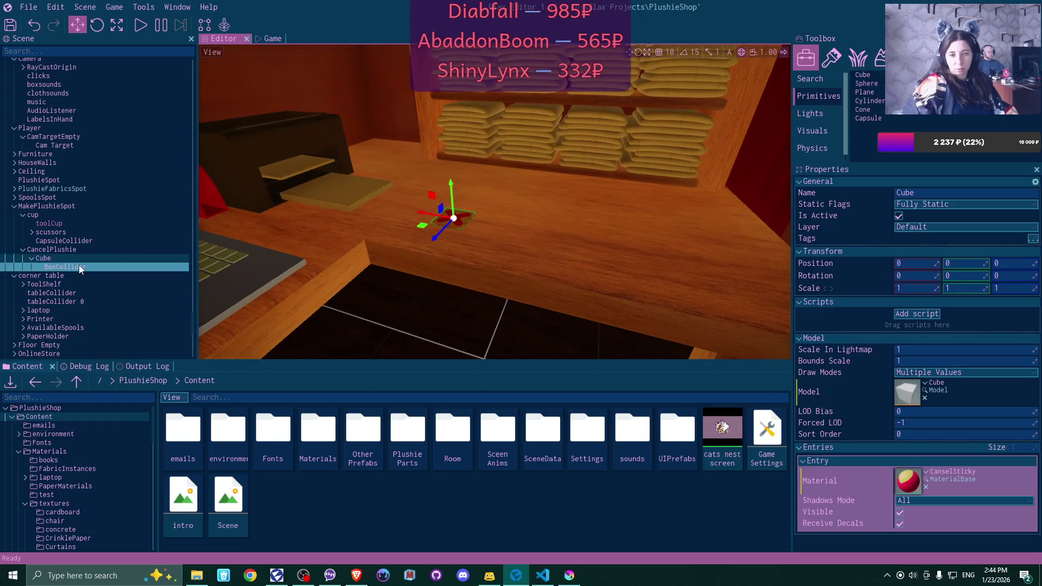
{"action": "left_click", "coordinate": [70, 258]}
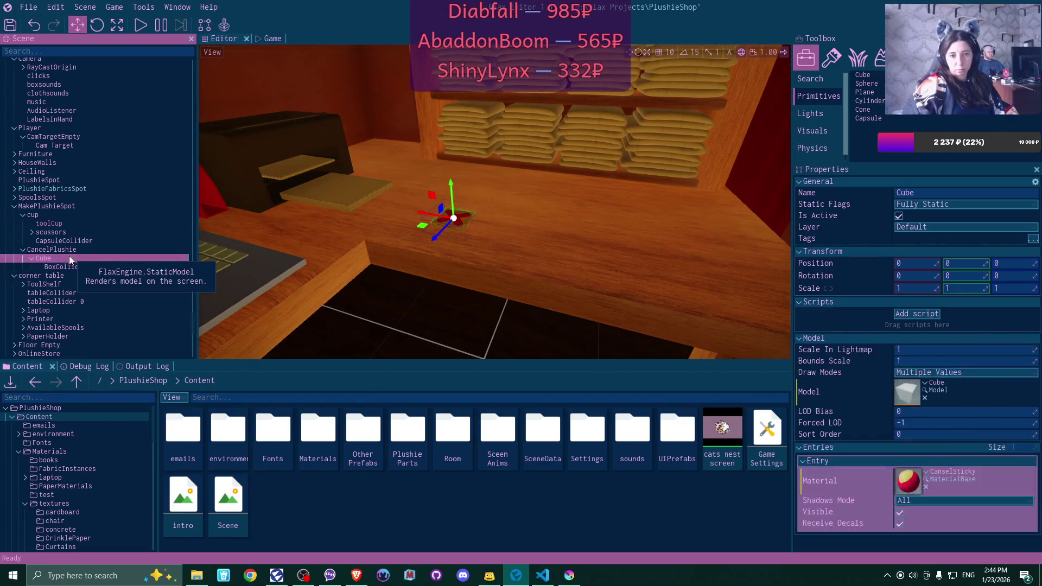
{"action": "left_click", "coordinate": [70, 251]}
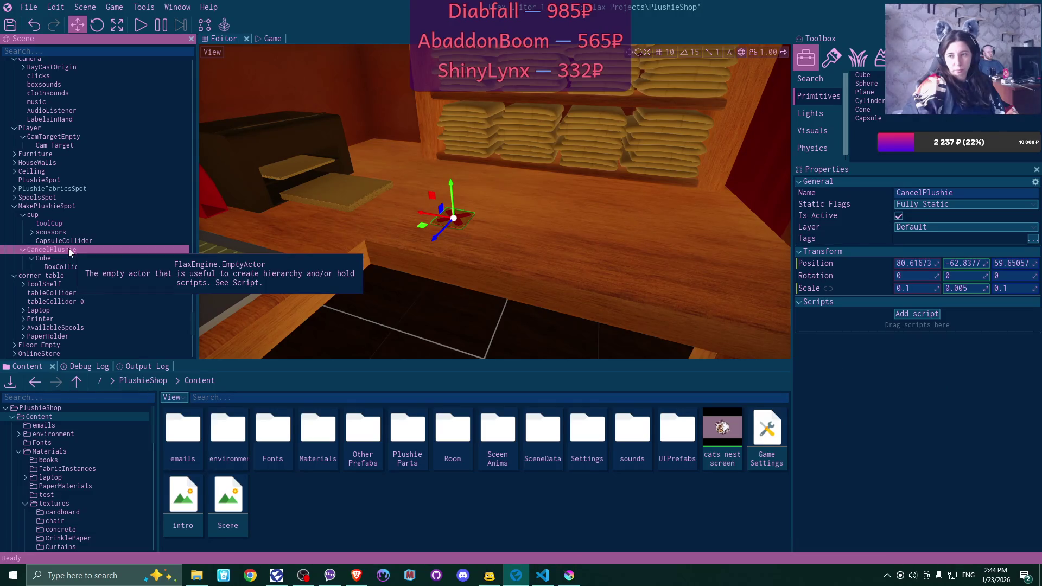
{"action": "mouse_move", "coordinate": [457, 249]}
{"action": "left_mouse_down"}
{"action": "mouse_move", "coordinate": [434, 239]}
{"action": "mouse_move", "coordinate": [462, 230]}
{"action": "left_mouse_up"}
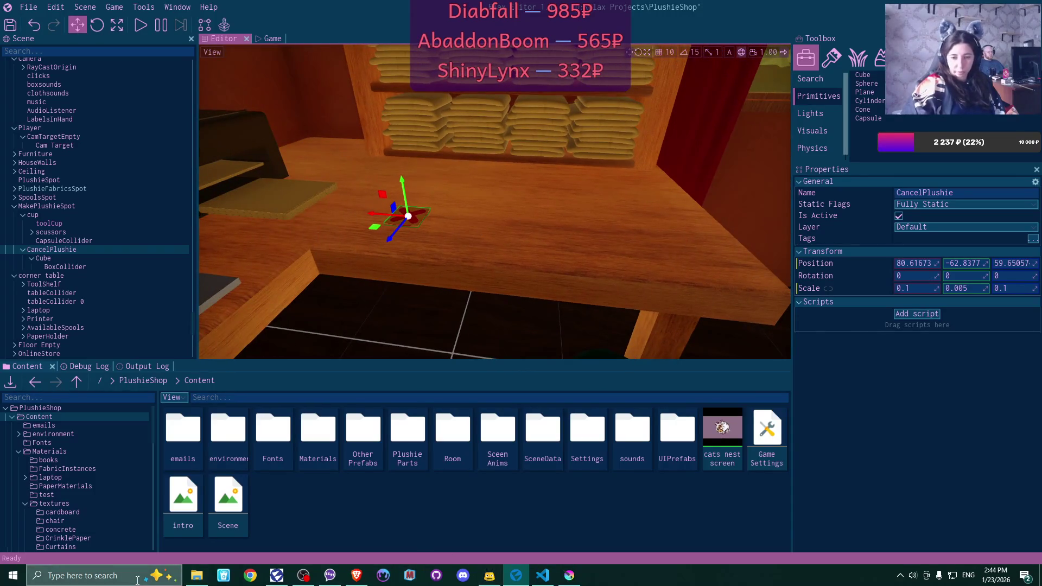
{"action": "left_click", "coordinate": [13, 575]}
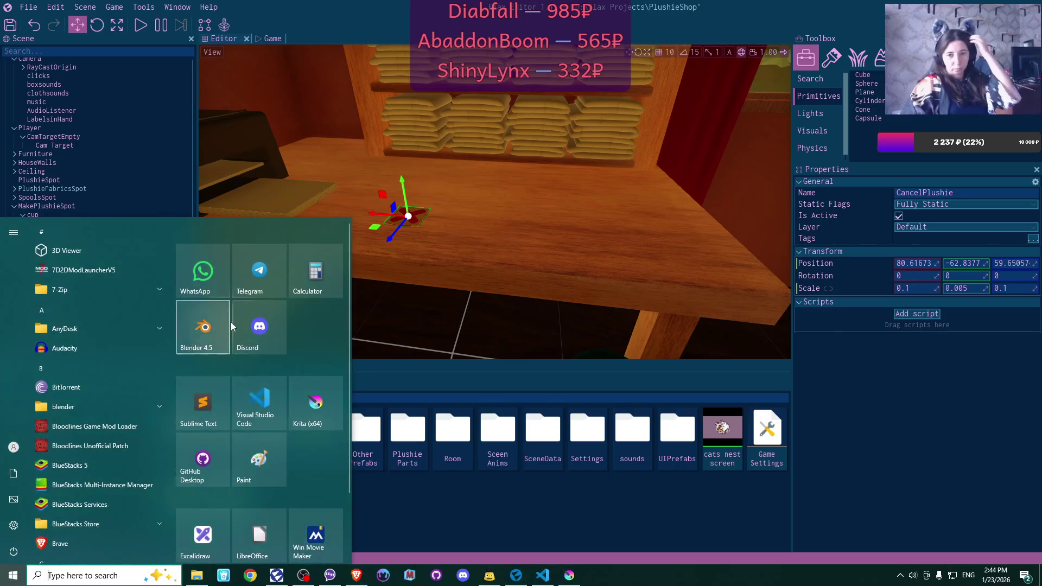
Launch Blender 4.5 and dismiss its splash screen without picking a template
{"action": "key", "text": "Escape"}
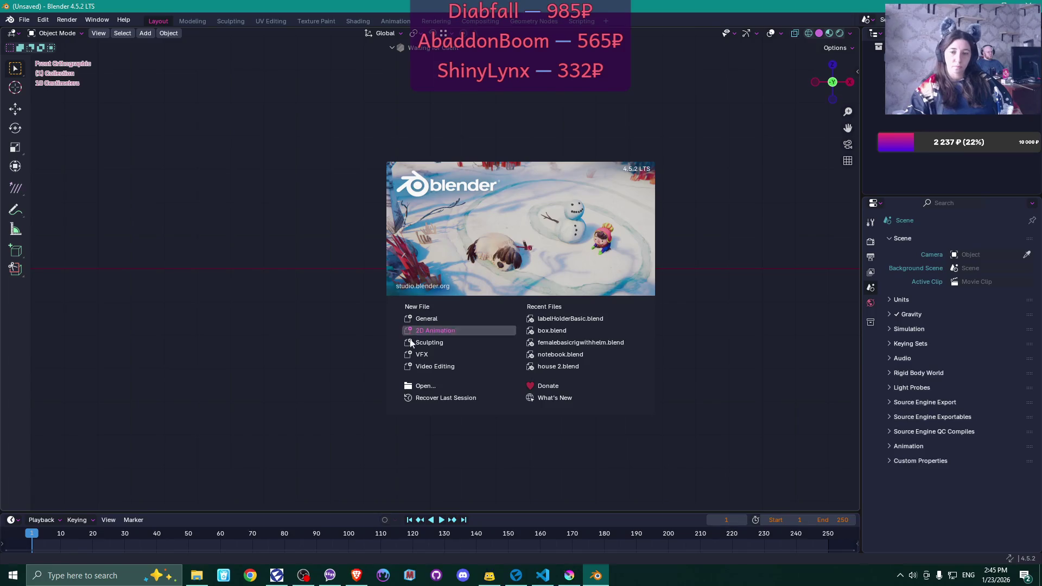
{"action": "left_click", "coordinate": [570, 292]}
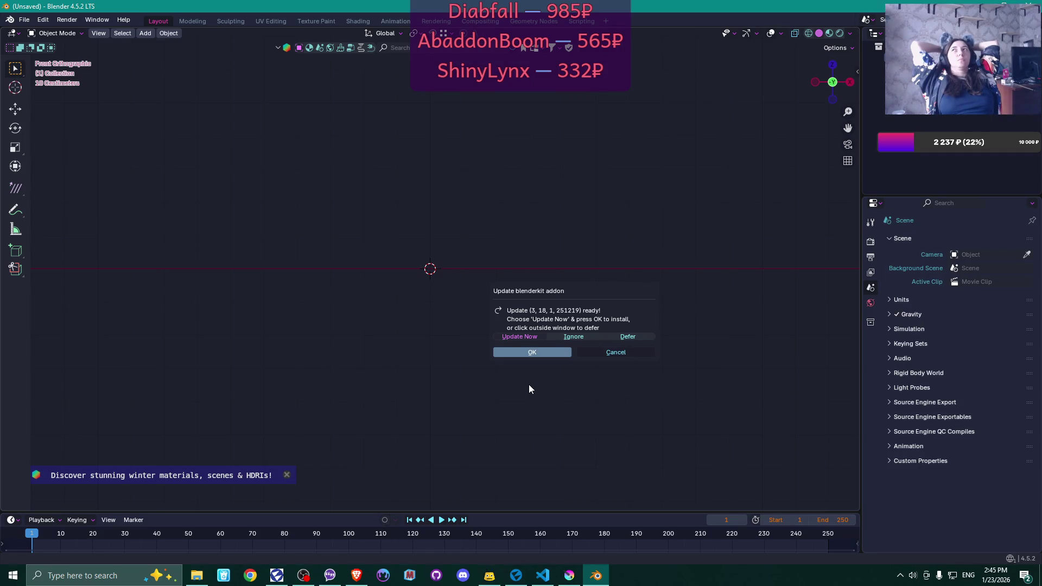
Install the BlenderKit 3.18.1 add-on update and orbit out of front orthographic view
{"action": "key", "text": "Return"}
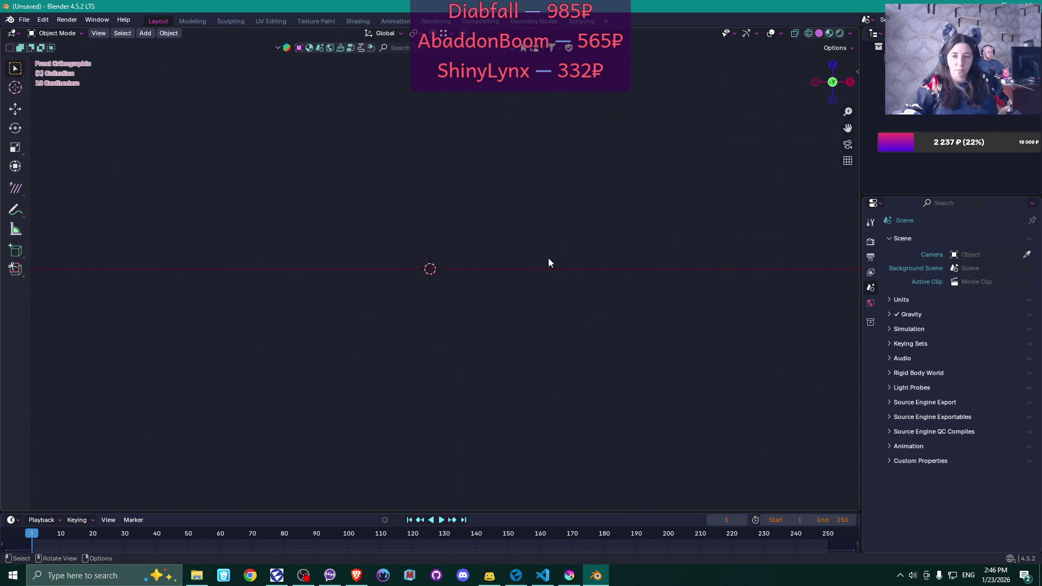
{"action": "left_click_drag", "start_coordinate": [527, 247], "coordinate": [487, 276]}
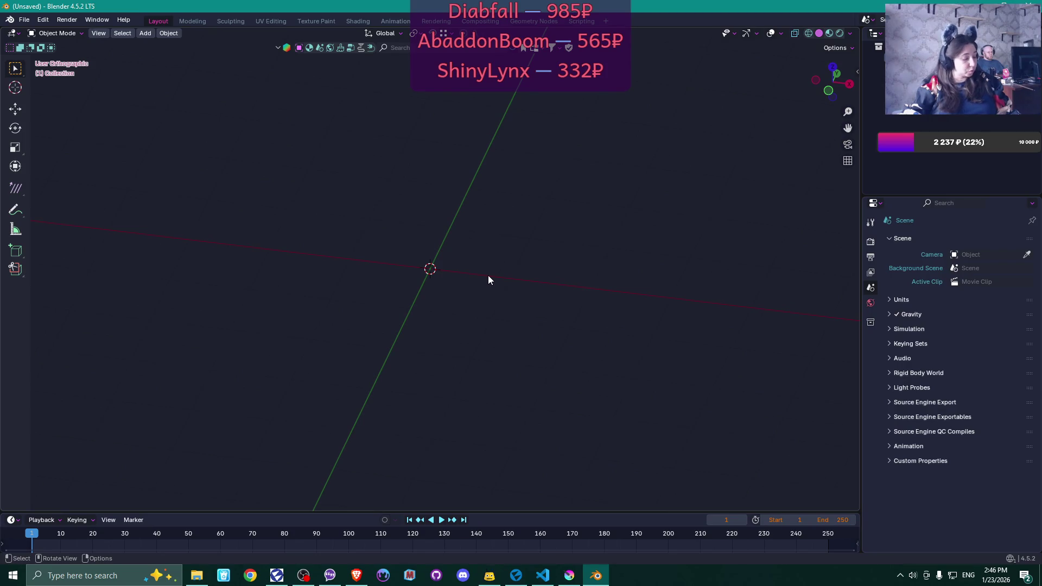
Add a mesh cube with Shift+A and set its Size to 0.1 m in the Add Cube panel
{"action": "key", "text": "shift+a"}
{"action": "mouse_move", "coordinate": [493, 291]}
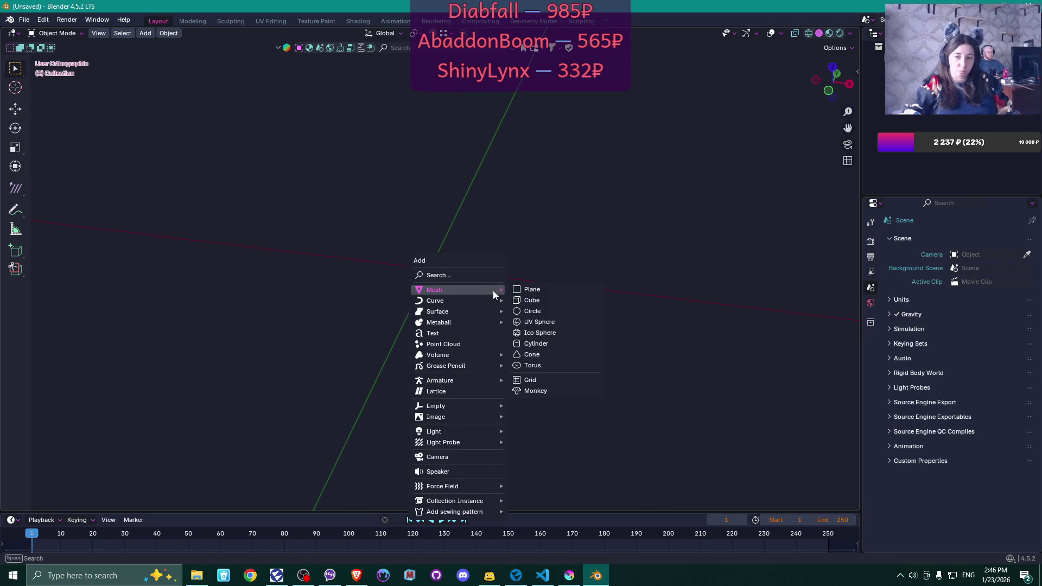
{"action": "left_click", "coordinate": [559, 301]}
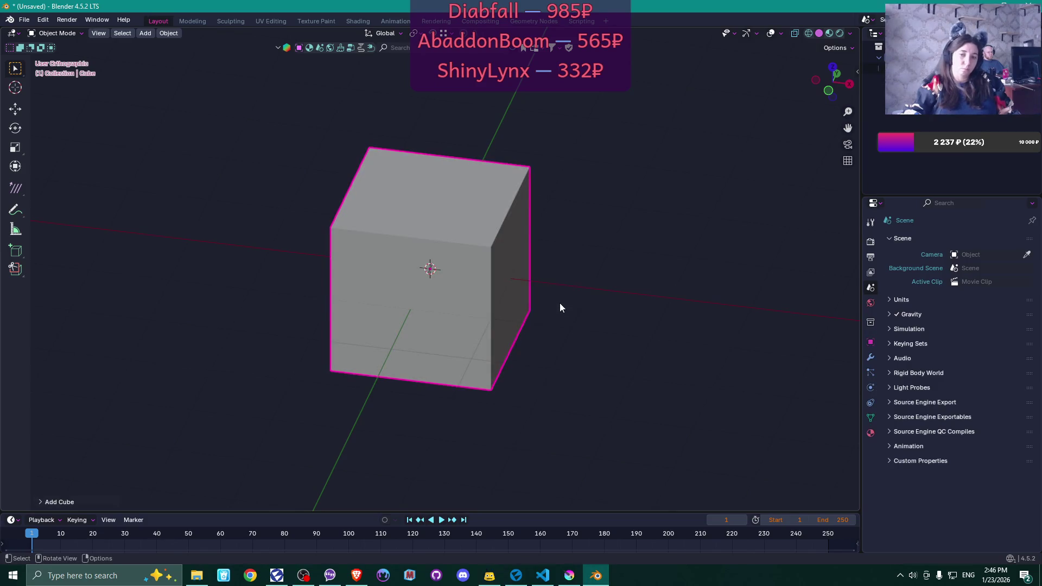
{"action": "left_click", "coordinate": [41, 501]}
{"action": "left_click", "coordinate": [165, 407]}
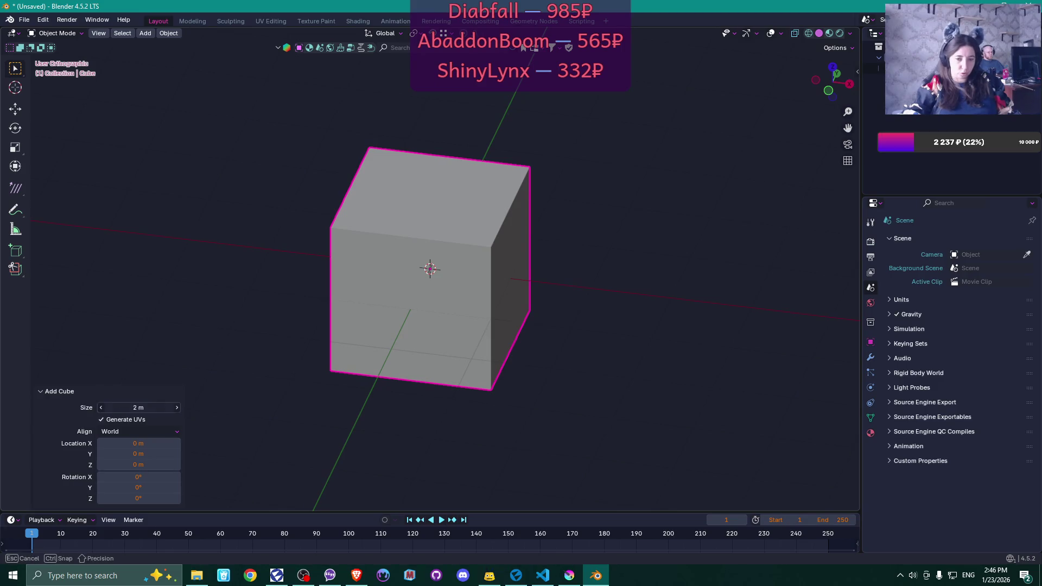
{"action": "type", "text": "0.1"}
{"action": "key", "text": "Return"}
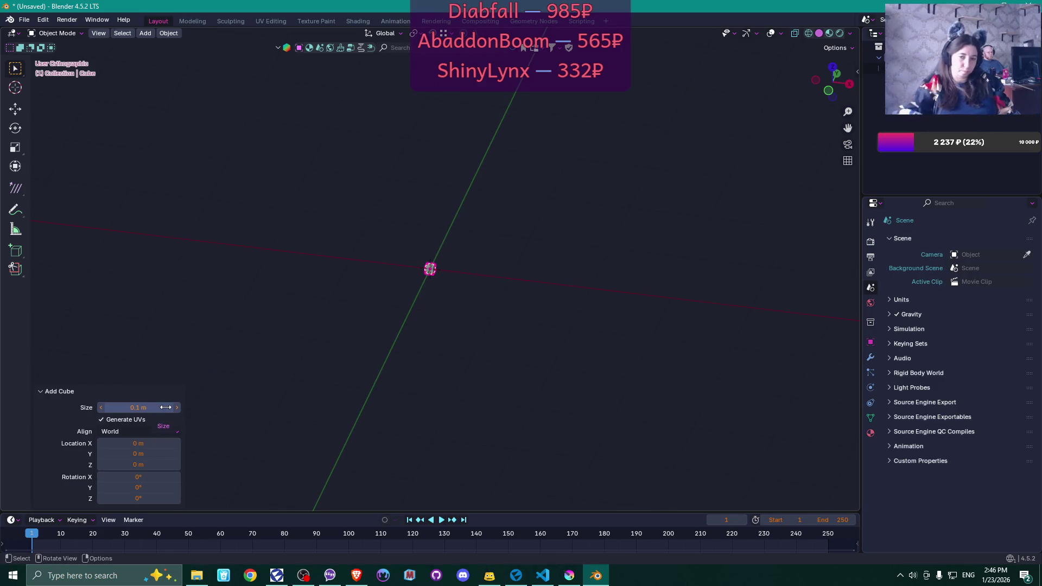
{"action": "right_click", "coordinate": [430, 284]}
{"action": "scroll", "coordinate": [445, 269], "scroll_direction": "up", "scroll_amount": 12}
{"action": "scroll", "coordinate": [445, 269], "scroll_direction": "up", "scroll_amount": 2}
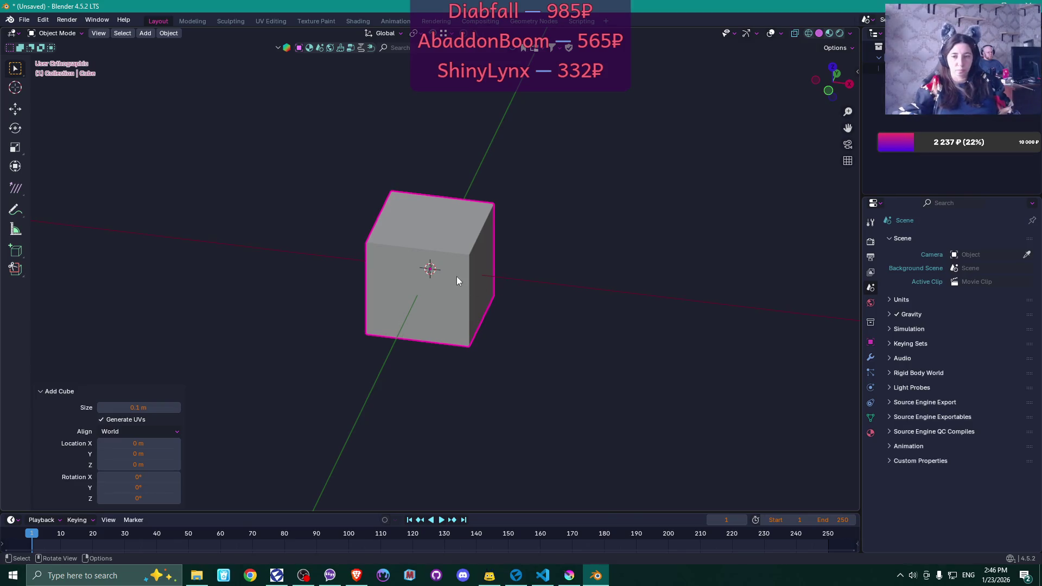
{"action": "mouse_move", "coordinate": [549, 358]}
{"action": "left_mouse_down"}
{"action": "mouse_move", "coordinate": [598, 315]}
{"action": "mouse_move", "coordinate": [646, 310]}
{"action": "mouse_move", "coordinate": [621, 343]}
{"action": "mouse_move", "coordinate": [530, 372]}
{"action": "left_mouse_up"}
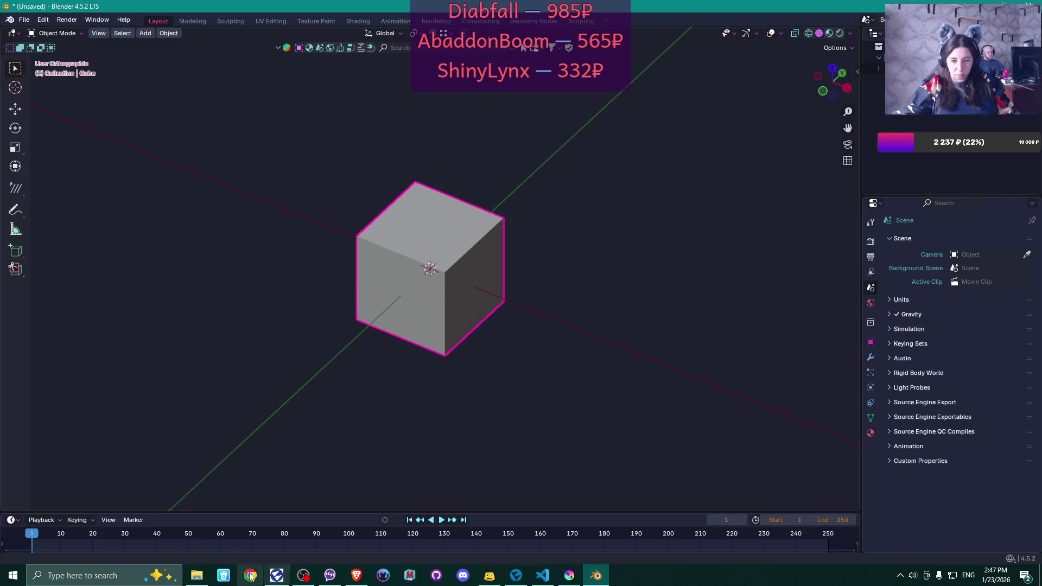
{"action": "left_click", "coordinate": [357, 575]}
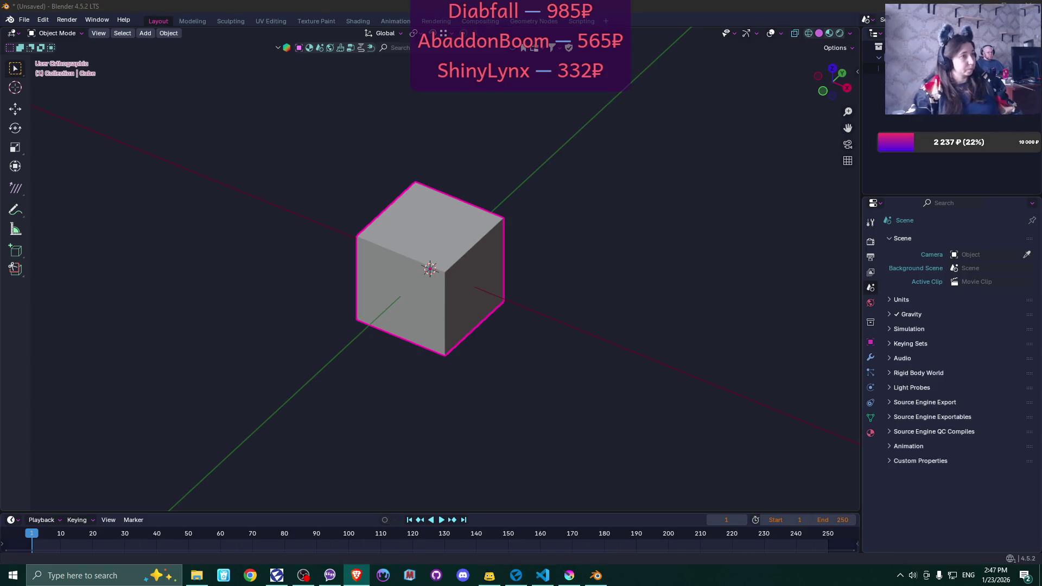
Preview the StickyNote desktop, Sticky Notes Template and coloured-notes-on-wall images
{"action": "key", "text": "alt+Tab"}
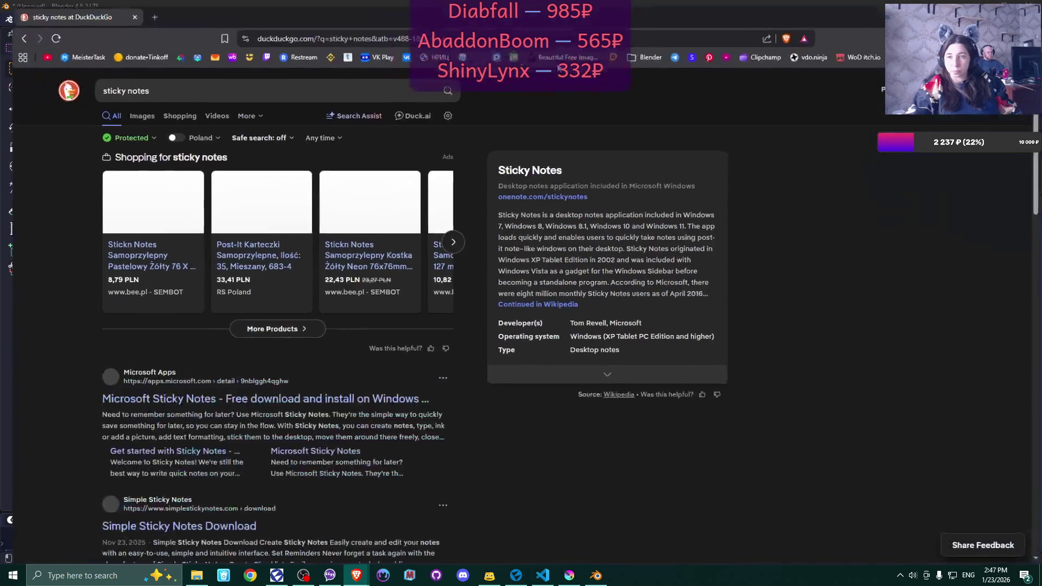
{"action": "left_click", "coordinate": [131, 111]}
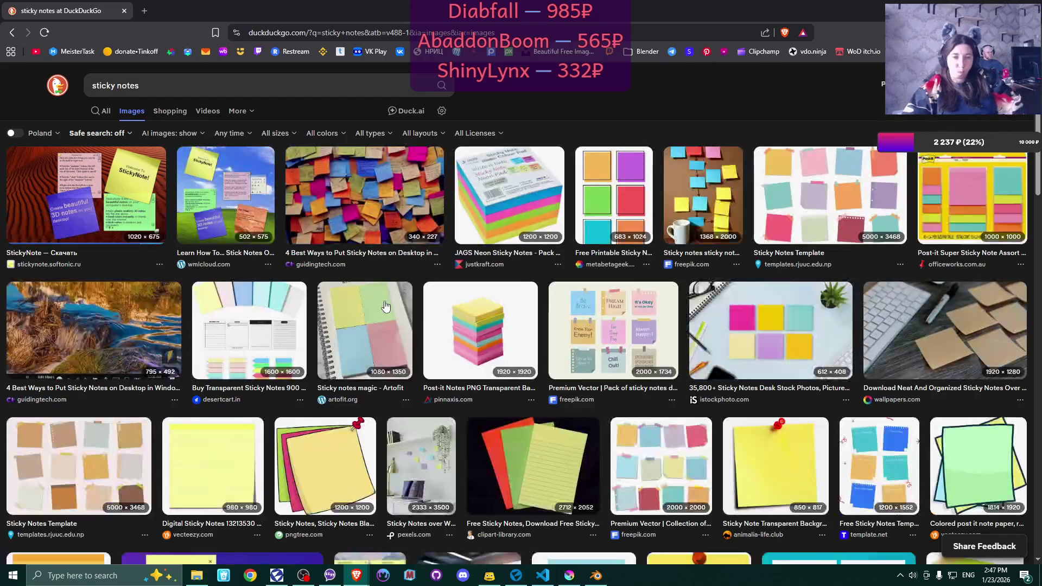
{"action": "left_click", "coordinate": [139, 177]}
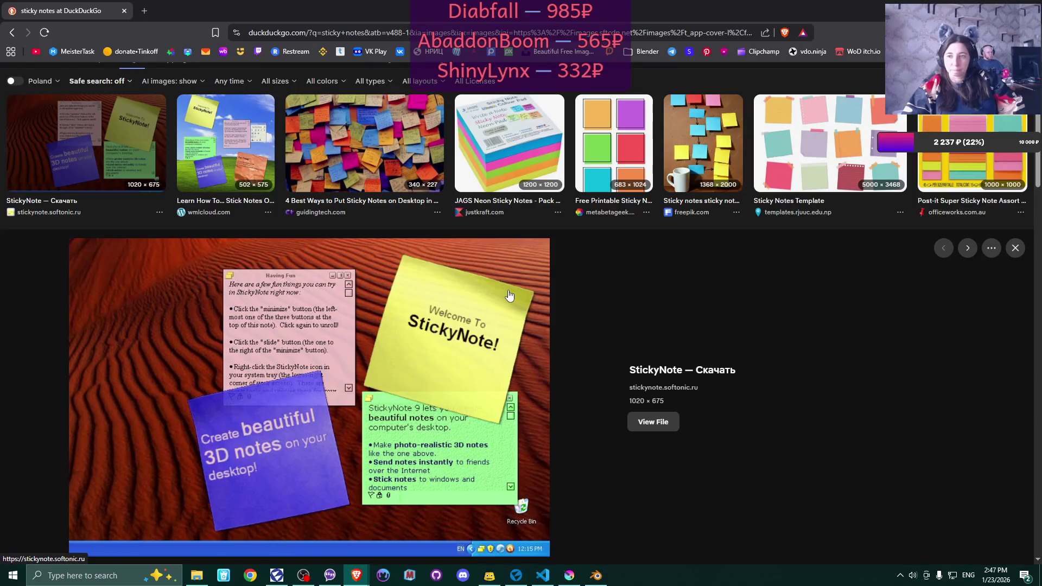
{"action": "left_click", "coordinate": [842, 160]}
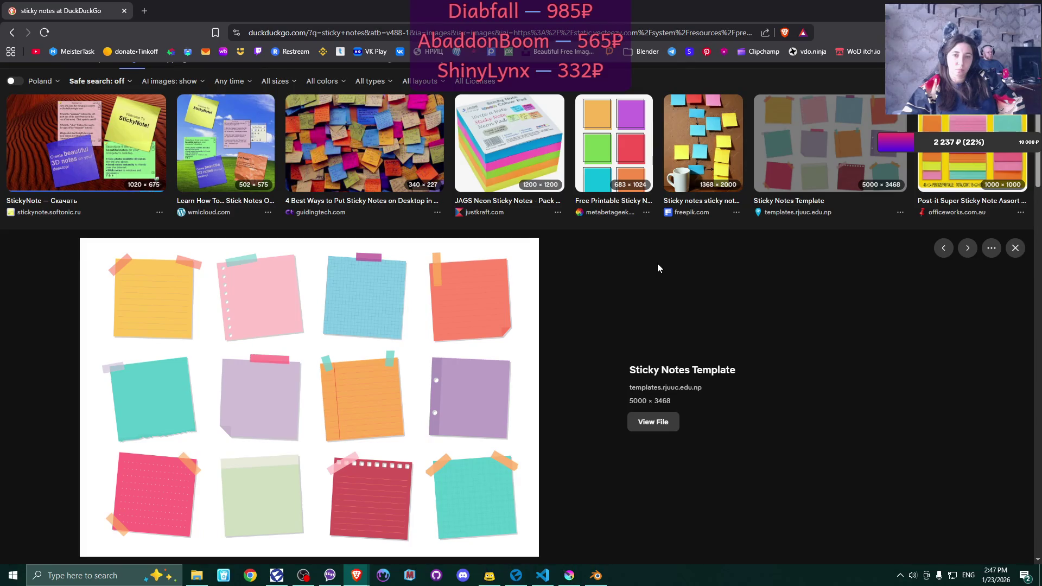
{"action": "left_click", "coordinate": [1016, 248]}
{"action": "left_click", "coordinate": [695, 196]}
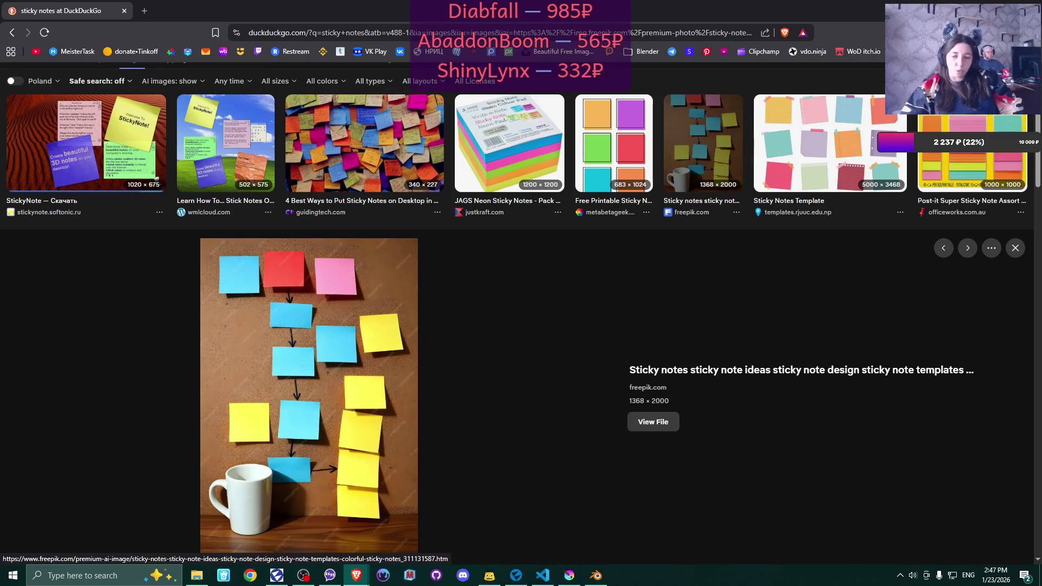
{"action": "left_click", "coordinate": [524, 582]}
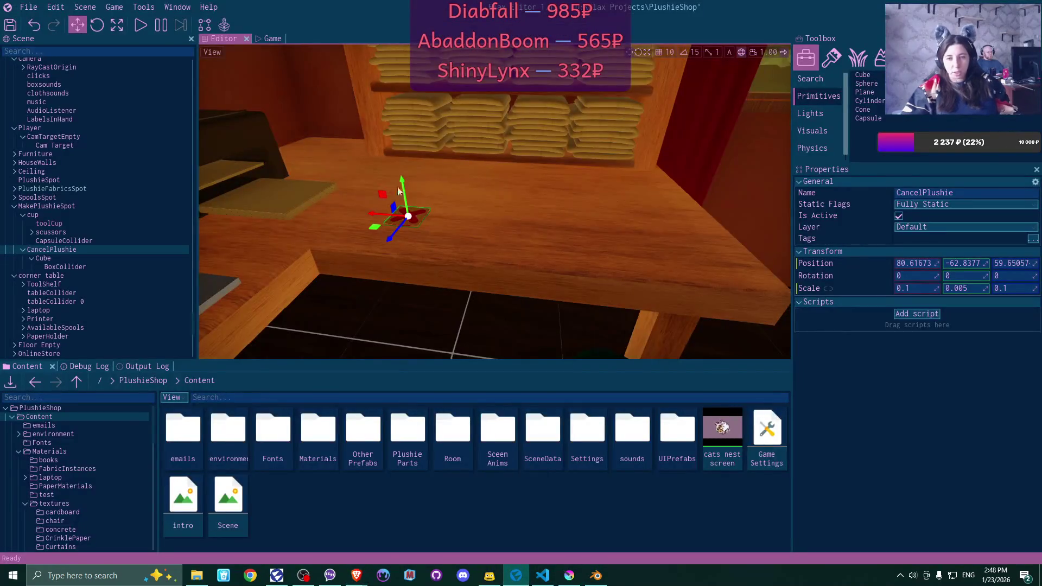
Zoom and fly the Flax camera toward CancelPlushie on the table before the shelf
{"action": "scroll", "coordinate": [457, 221], "scroll_direction": "up", "scroll_amount": 3}
{"action": "scroll", "coordinate": [496, 202], "scroll_direction": "down", "scroll_amount": 3}
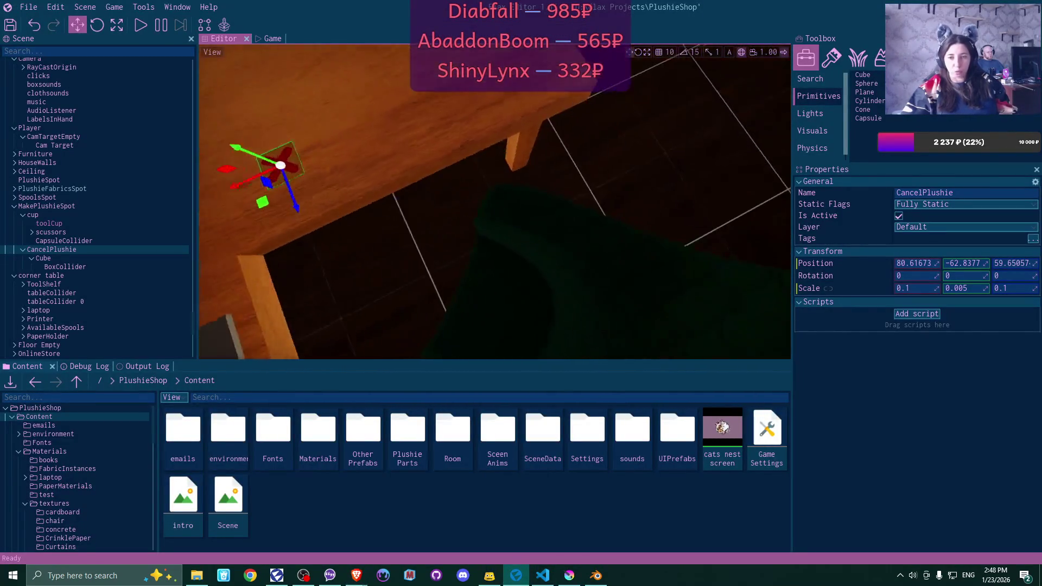
{"action": "scroll", "coordinate": [399, 221], "scroll_direction": "up", "scroll_amount": 3}
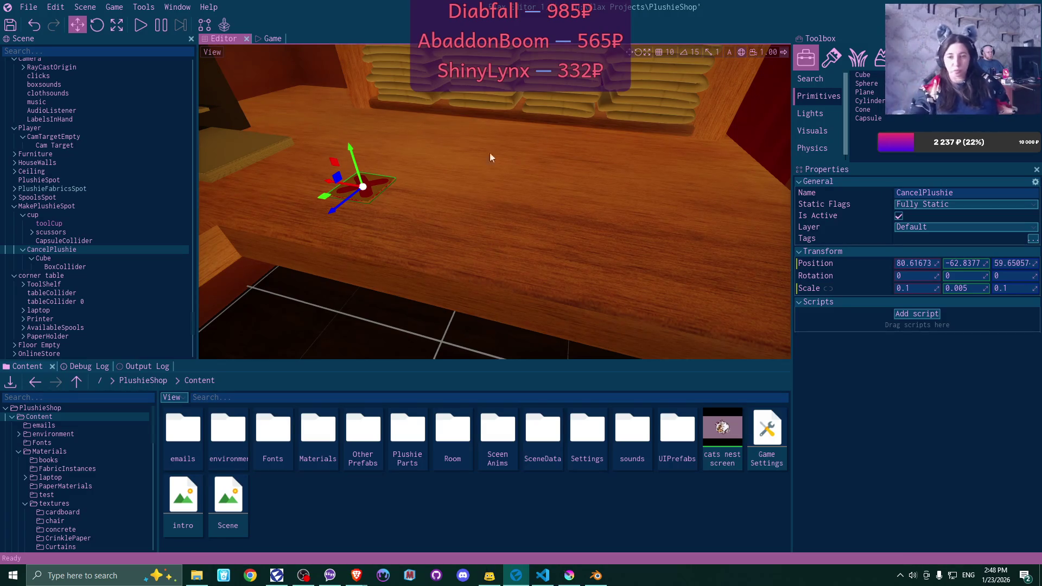
{"action": "key", "text": "w"}
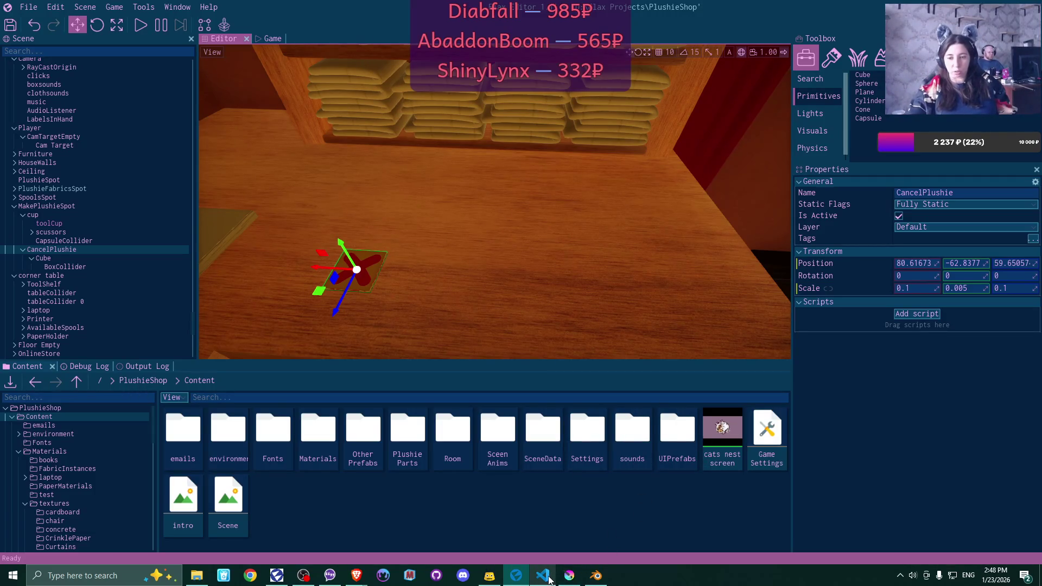
{"action": "left_click", "coordinate": [596, 575]}
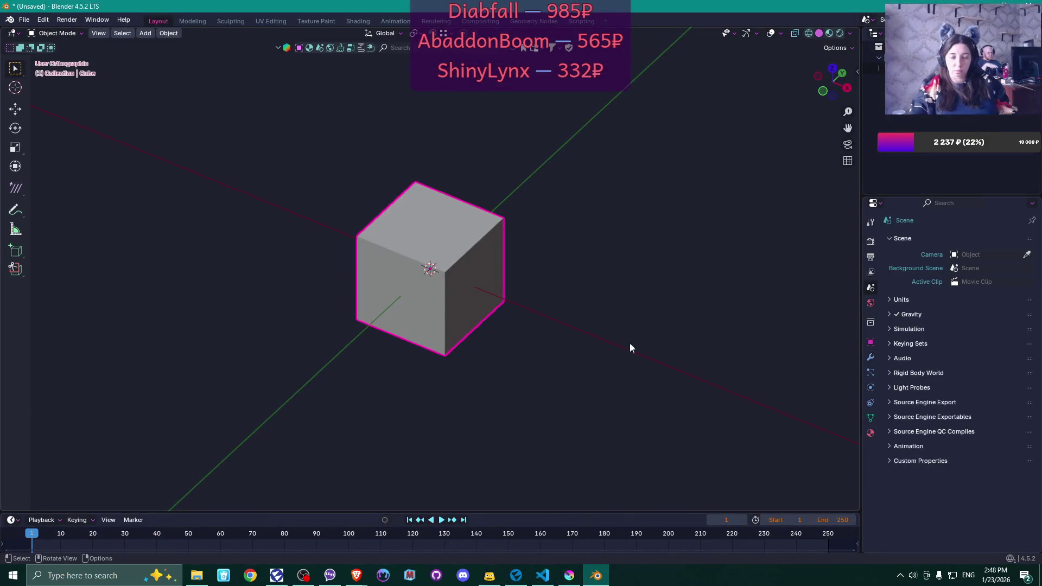
Scroll through the DuckDuckGo sticky-note image results for reference, then return to Blender
{"action": "mouse_move", "coordinate": [356, 575]}
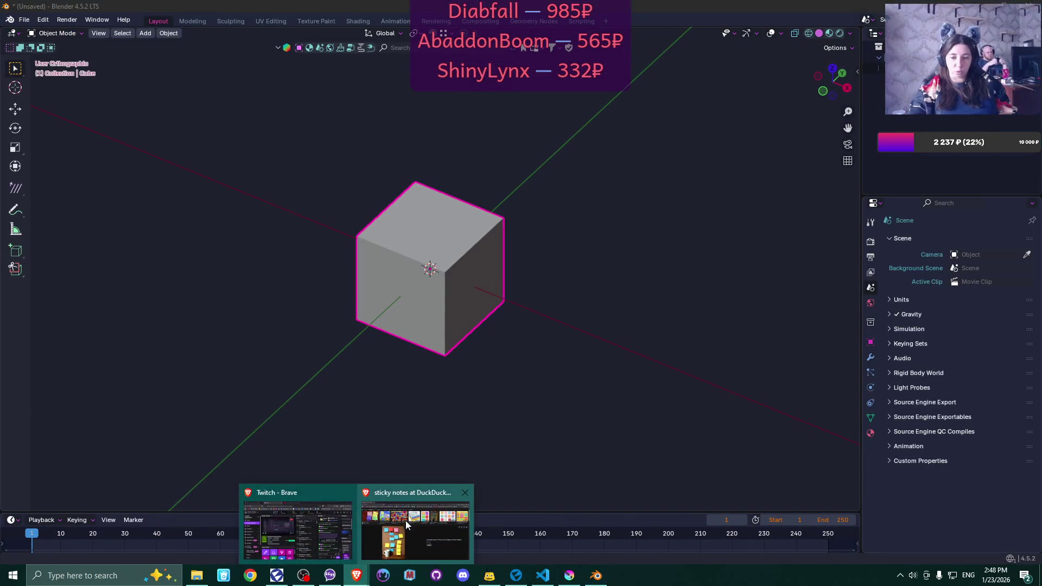
{"action": "left_click", "coordinate": [403, 526]}
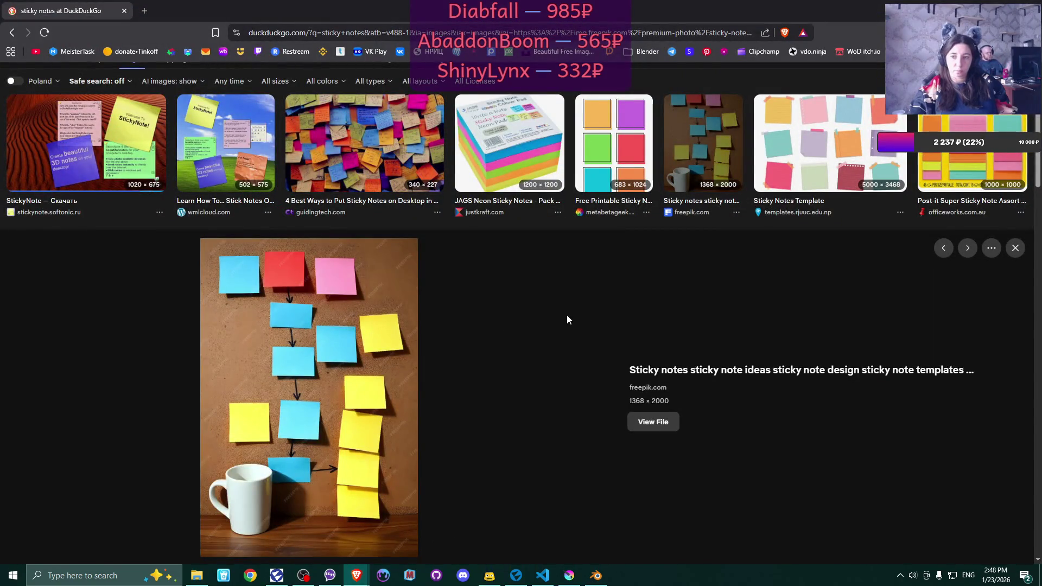
{"action": "scroll", "coordinate": [567, 319], "scroll_direction": "down", "scroll_amount": 5}
{"action": "scroll", "coordinate": [563, 325], "scroll_direction": "down", "scroll_amount": 2}
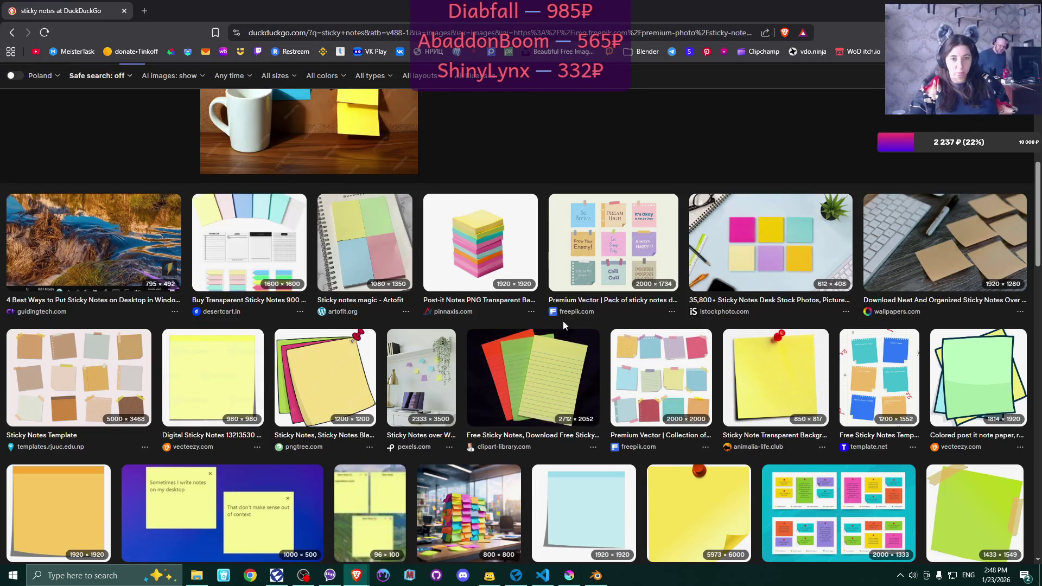
{"action": "scroll", "coordinate": [563, 325], "scroll_direction": "down", "scroll_amount": 2}
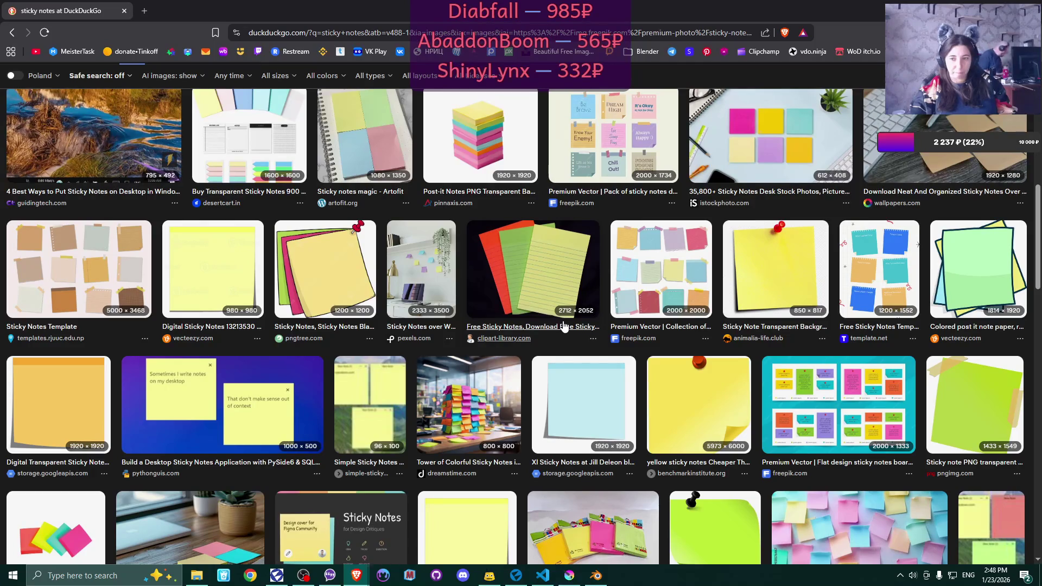
{"action": "scroll", "coordinate": [563, 325], "scroll_direction": "down", "scroll_amount": 2}
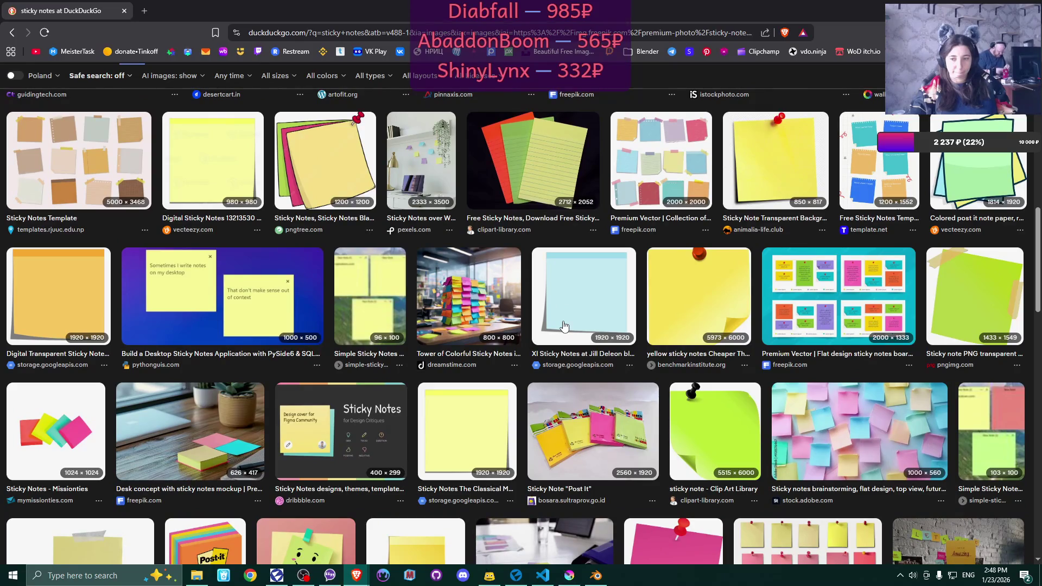
{"action": "scroll", "coordinate": [563, 325], "scroll_direction": "down", "scroll_amount": 3}
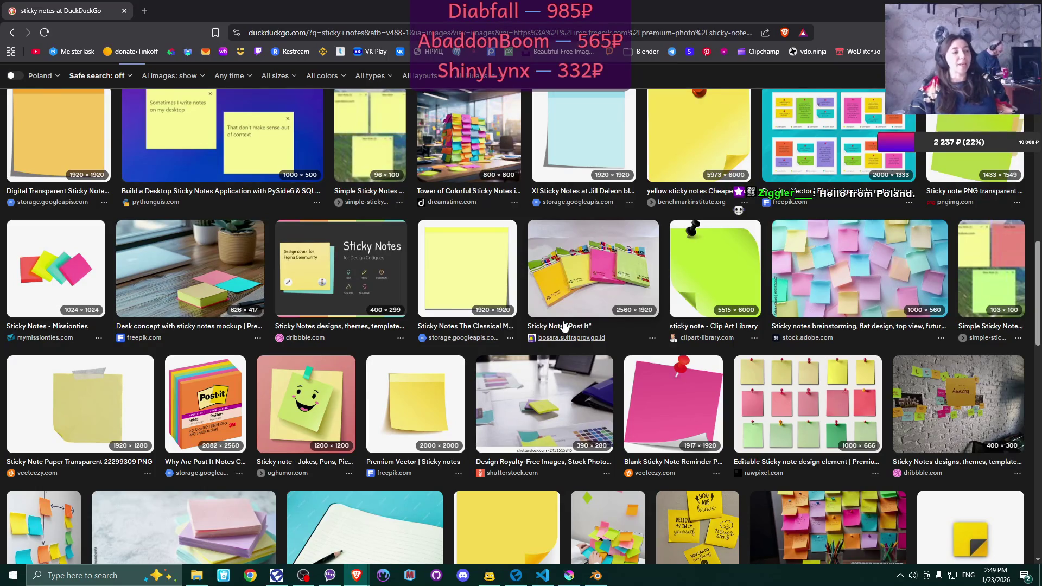
{"action": "scroll", "coordinate": [564, 324], "scroll_direction": "down", "scroll_amount": 3}
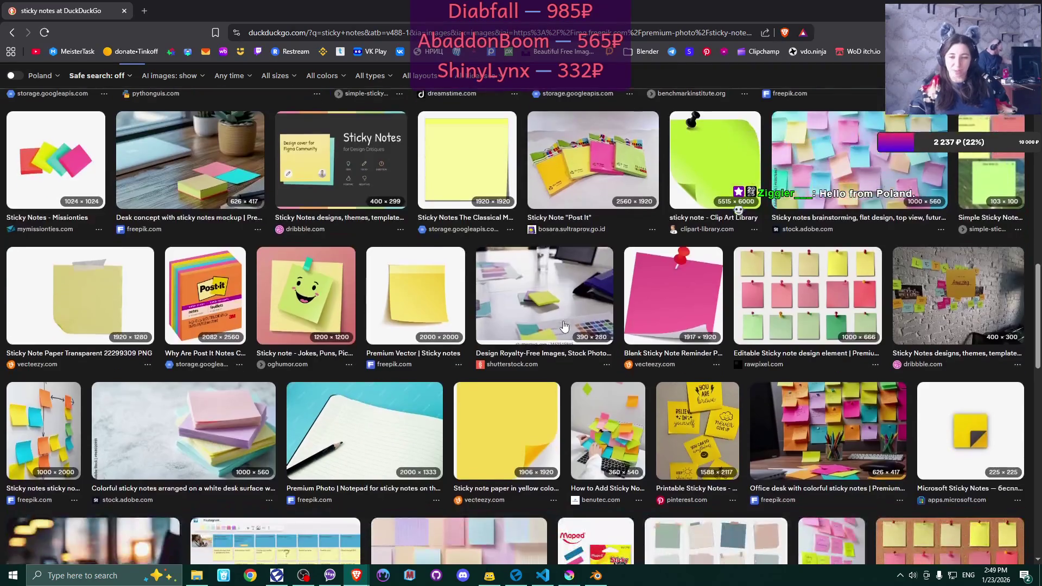
{"action": "scroll", "coordinate": [563, 324], "scroll_direction": "down", "scroll_amount": 2}
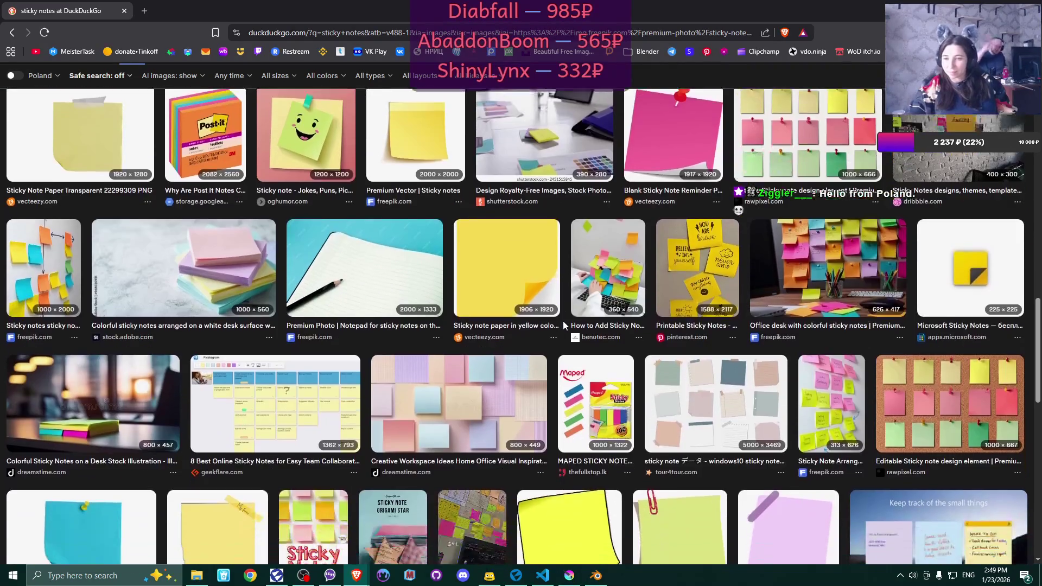
{"action": "scroll", "coordinate": [564, 325], "scroll_direction": "up", "scroll_amount": 2}
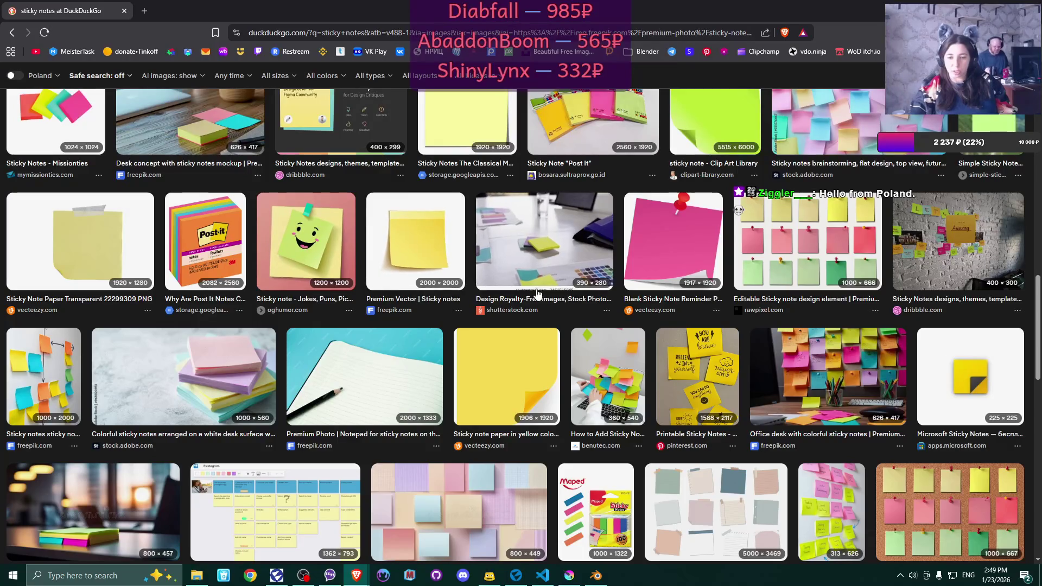
{"action": "scroll", "coordinate": [499, 282], "scroll_direction": "down", "scroll_amount": 4}
{"action": "scroll", "coordinate": [537, 294], "scroll_direction": "down", "scroll_amount": 2}
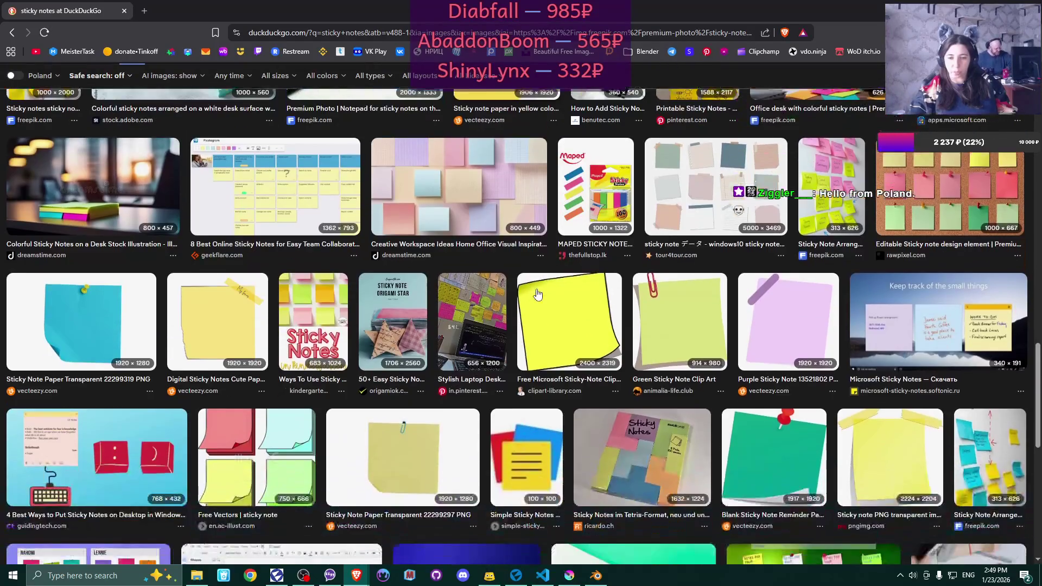
{"action": "scroll", "coordinate": [538, 295], "scroll_direction": "down", "scroll_amount": 15}
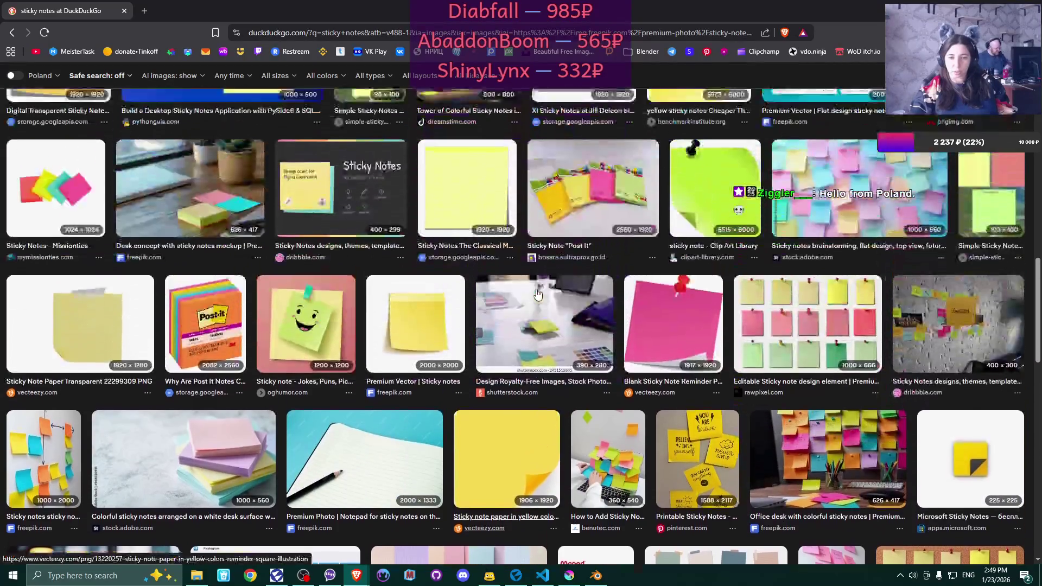
{"action": "scroll", "coordinate": [537, 294], "scroll_direction": "up", "scroll_amount": 15}
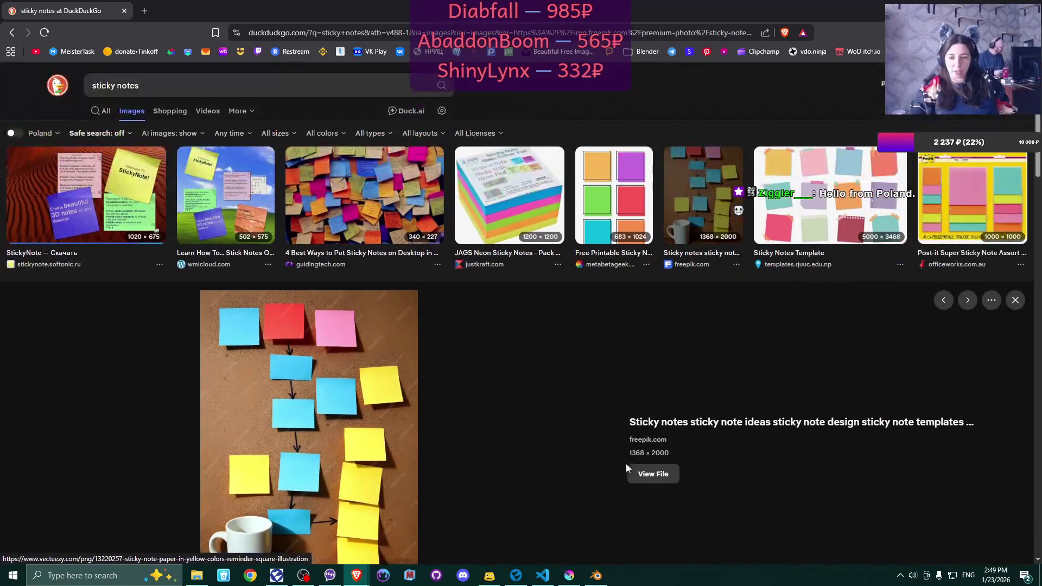
{"action": "key", "text": "alt+Tab"}
In Front view with X-ray, raise the cube's bottom vertices along Z toward the centre
{"action": "scroll", "coordinate": [512, 259], "scroll_direction": "up", "scroll_amount": 2}
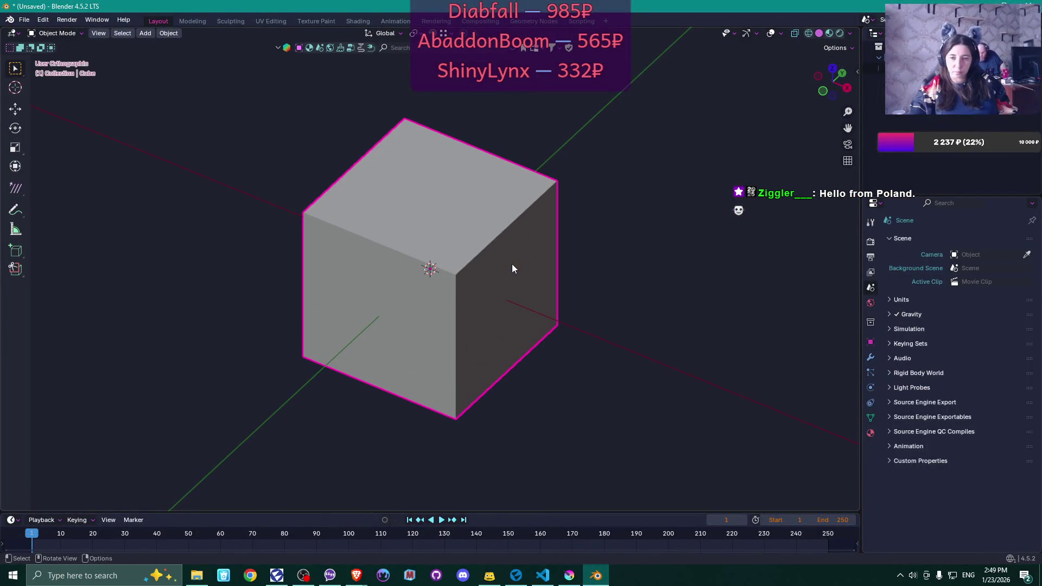
{"action": "key", "text": "Tab"}
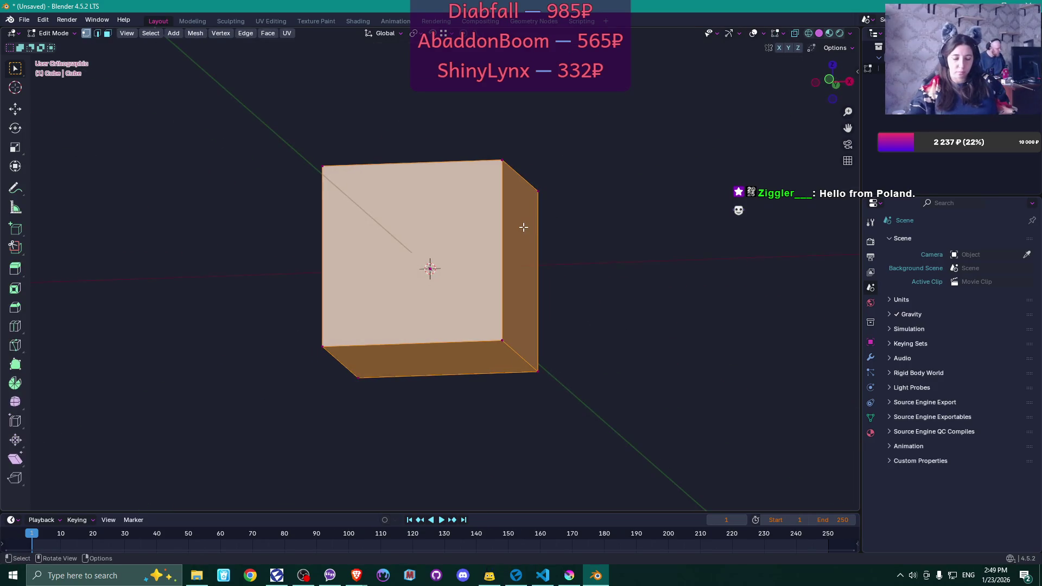
{"action": "key", "text": "KP_1"}
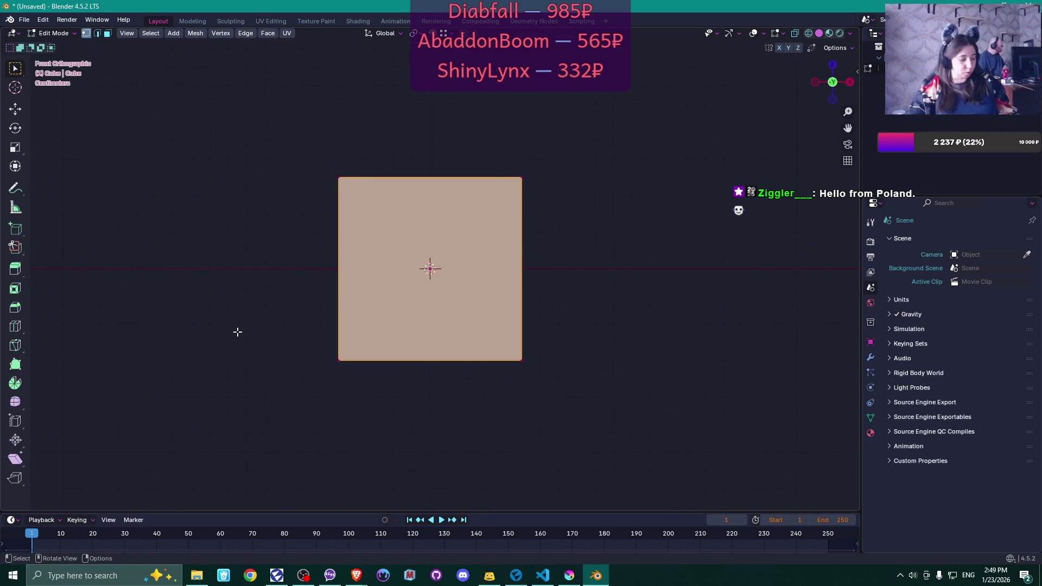
{"action": "left_click_drag", "start_coordinate": [236, 331], "coordinate": [672, 420]}
{"action": "key", "text": "alt+z"}
{"action": "key", "text": "g"}
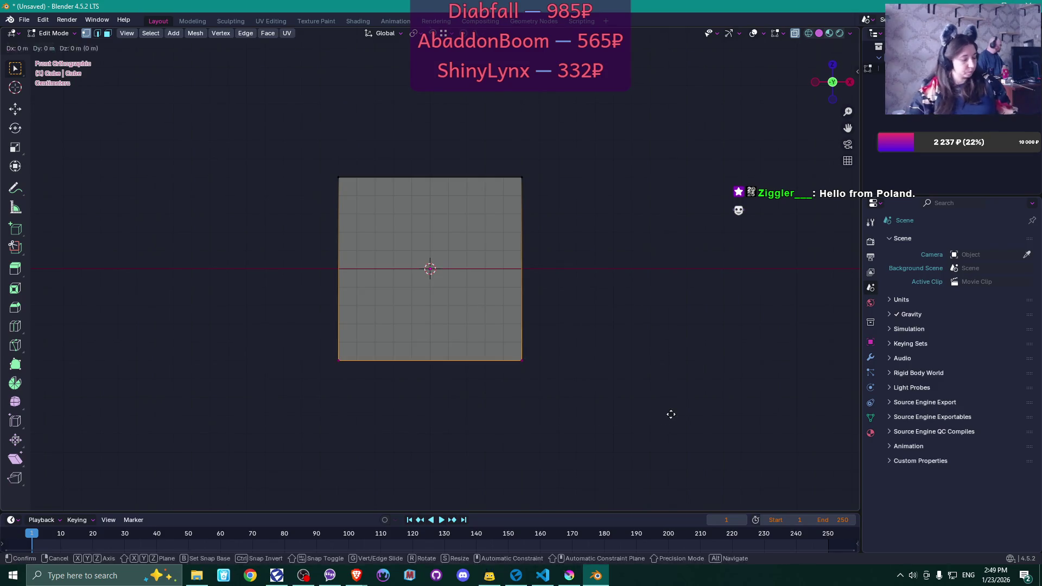
{"action": "key", "text": "z"}
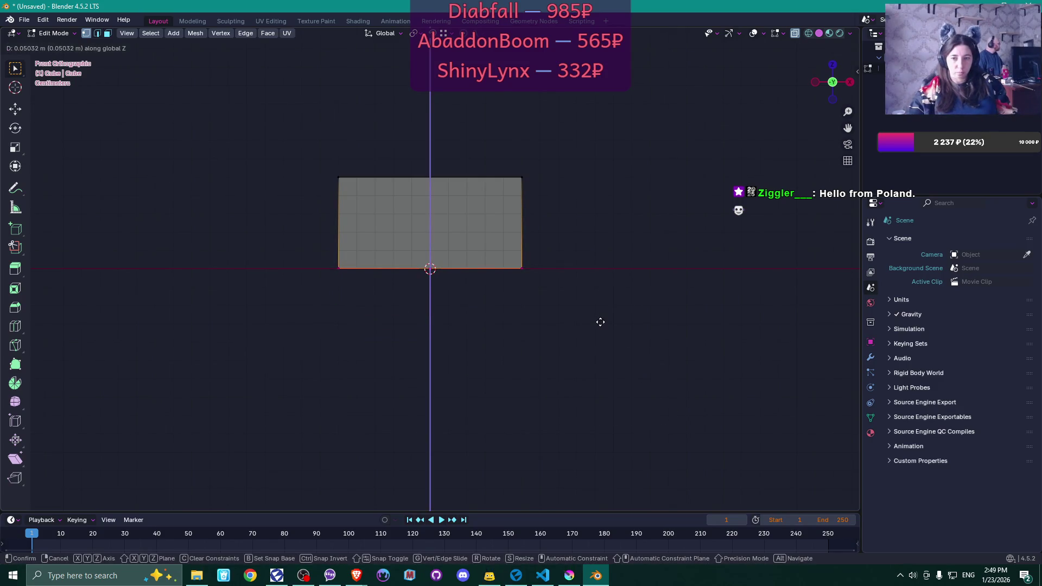
{"action": "left_click", "coordinate": [601, 322]}
Lower the top vertices along Z close to the bottom, flattening the cube into a thin slab
{"action": "scroll", "coordinate": [596, 307], "scroll_direction": "up", "scroll_amount": 3}
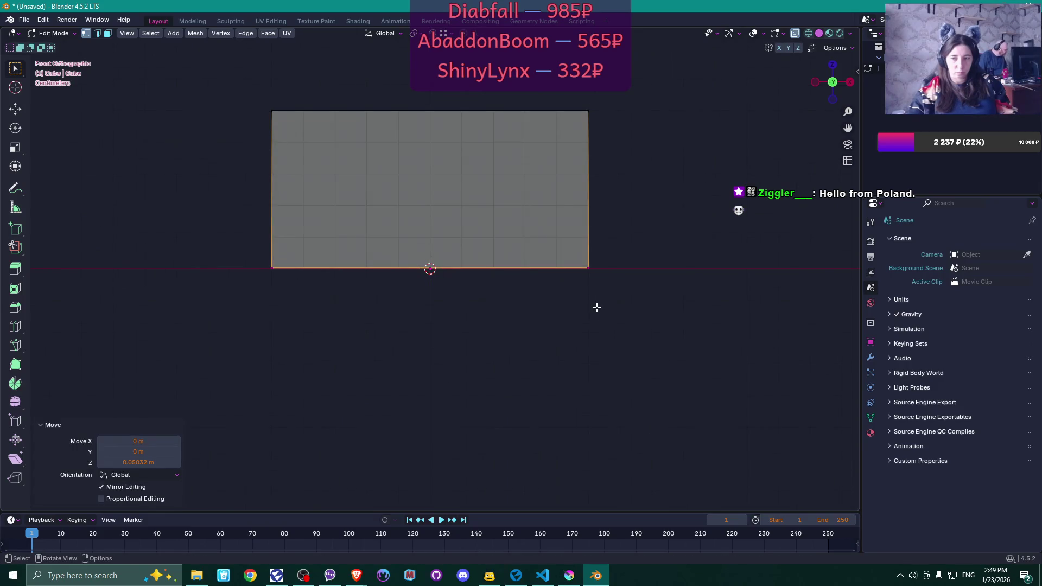
{"action": "mouse_move", "coordinate": [214, 89]}
{"action": "left_mouse_down"}
{"action": "mouse_move", "coordinate": [577, 156]}
{"action": "mouse_move", "coordinate": [587, 168]}
{"action": "left_mouse_up"}
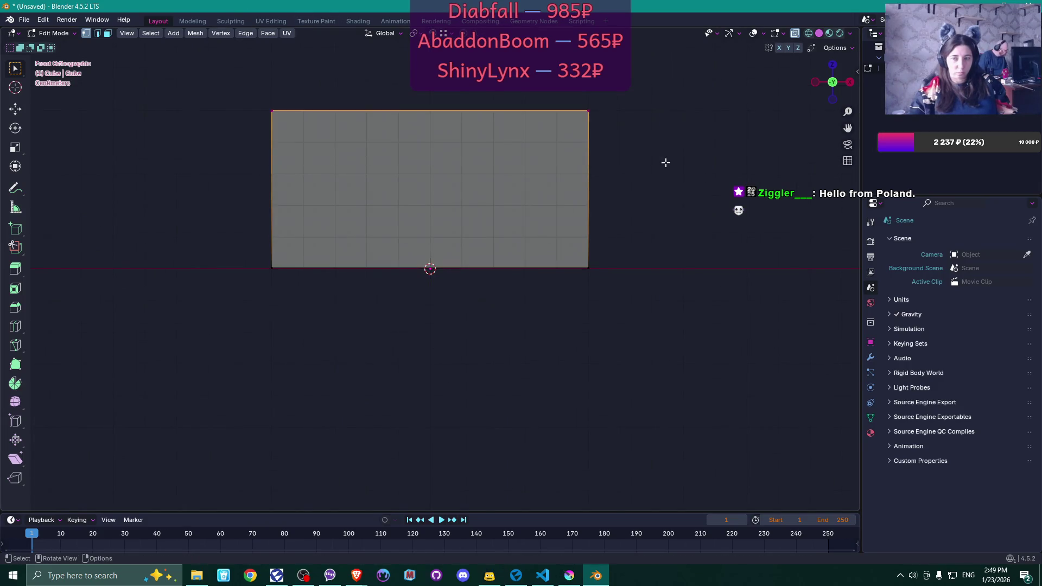
{"action": "key", "text": "g"}
{"action": "key", "text": "z"}
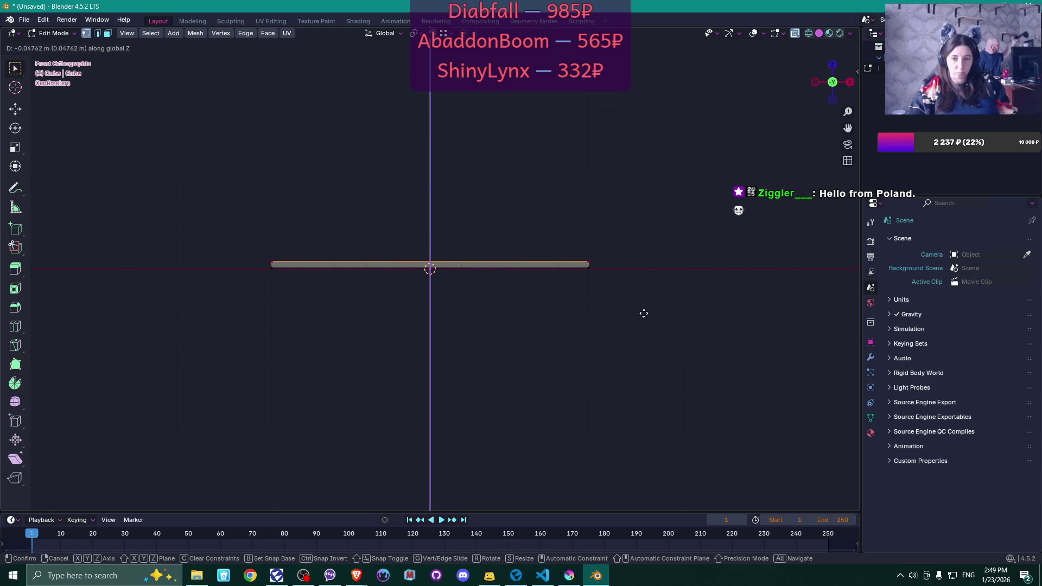
{"action": "left_click", "coordinate": [643, 313]}
Shift the whole slab about -0.0002 m along Z
{"action": "scroll", "coordinate": [642, 304], "scroll_direction": "up", "scroll_amount": 2}
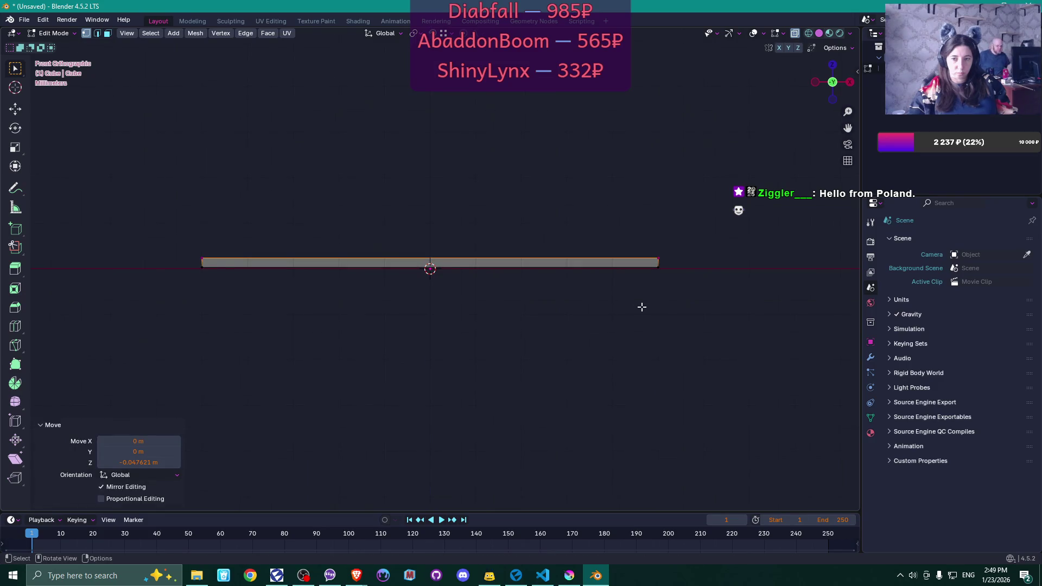
{"action": "left_click_drag", "start_coordinate": [152, 189], "coordinate": [699, 333]}
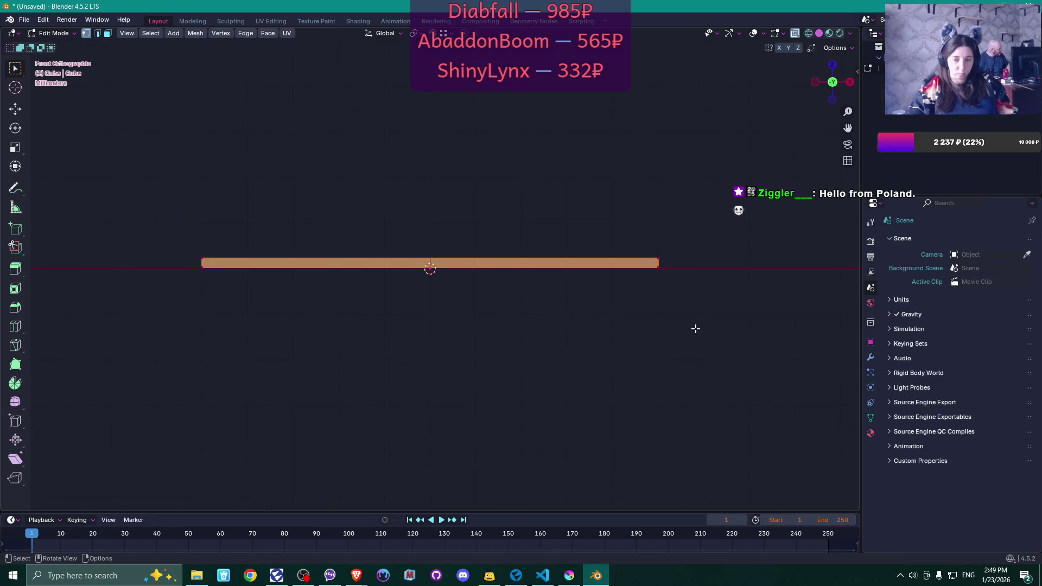
{"action": "scroll", "coordinate": [695, 329], "scroll_direction": "up", "scroll_amount": 3}
{"action": "key", "text": "g"}
{"action": "key", "text": "z"}
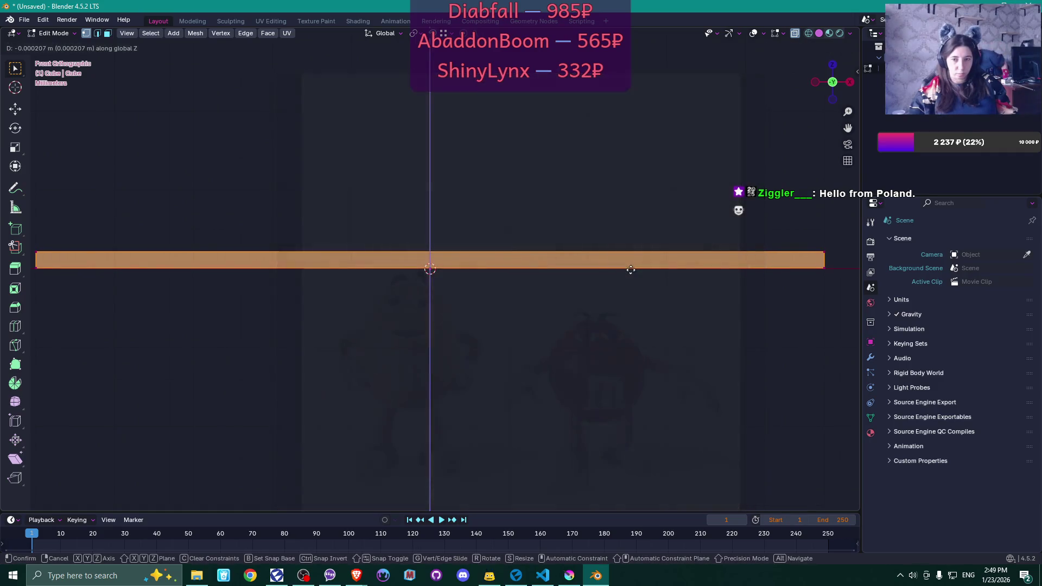
{"action": "left_click", "coordinate": [631, 270]}
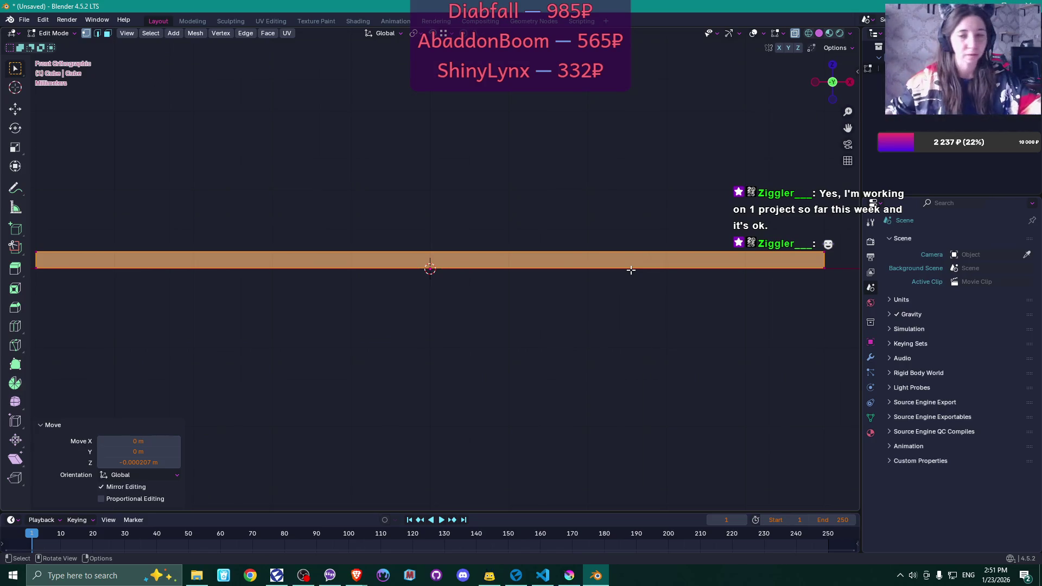
{"action": "scroll", "coordinate": [644, 235], "scroll_direction": "down", "scroll_amount": 2}
{"action": "mouse_move", "coordinate": [645, 235]}
{"action": "left_mouse_down"}
{"action": "mouse_move", "coordinate": [605, 301]}
{"action": "mouse_move", "coordinate": [615, 307]}
{"action": "left_mouse_up"}
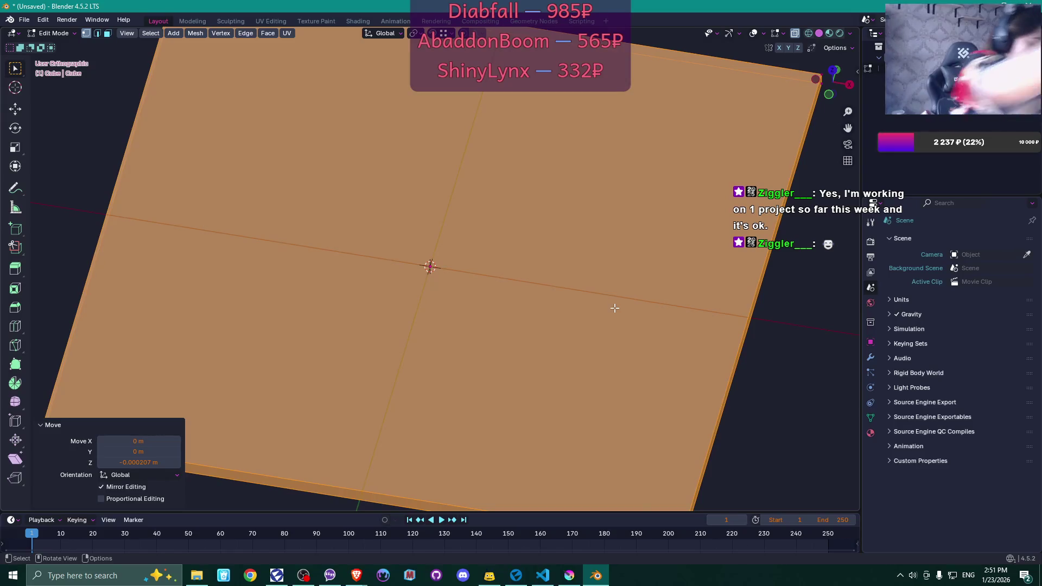
{"action": "key", "text": "shift+space"}
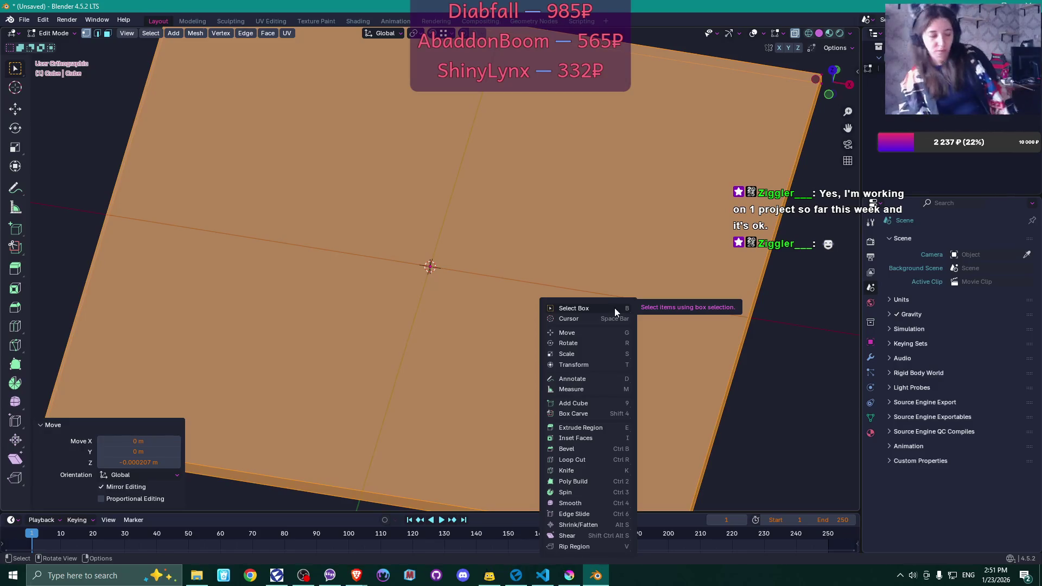
{"action": "left_click", "coordinate": [614, 308]}
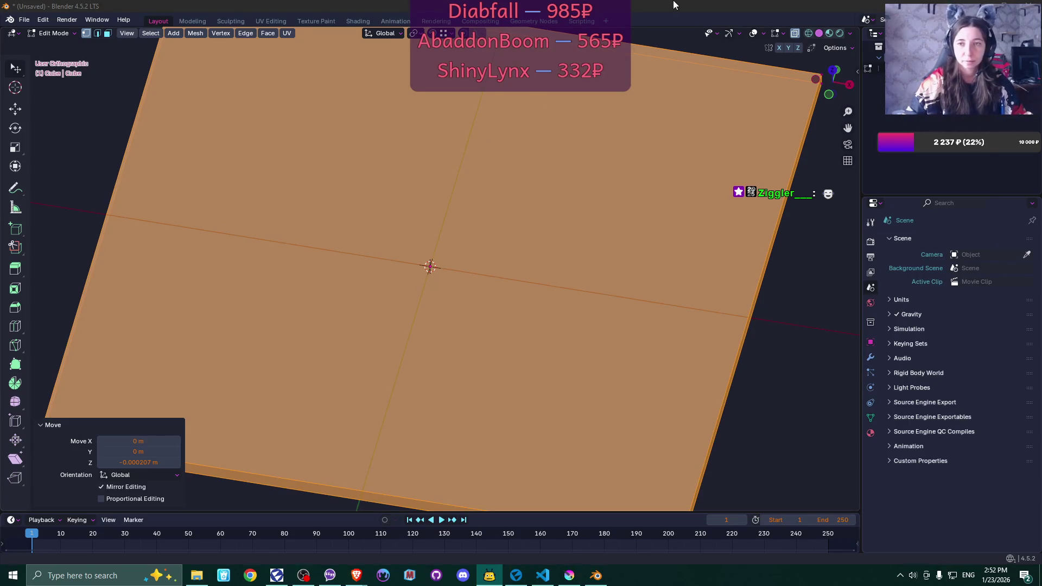
{"action": "left_click", "coordinate": [578, 171]}
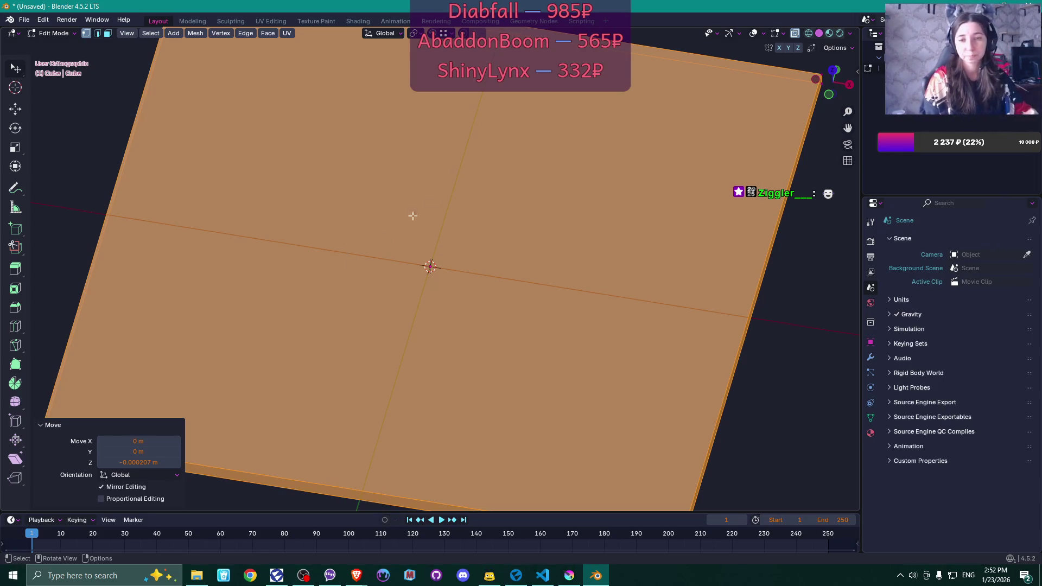
{"action": "scroll", "coordinate": [524, 175], "scroll_direction": "down", "scroll_amount": 3}
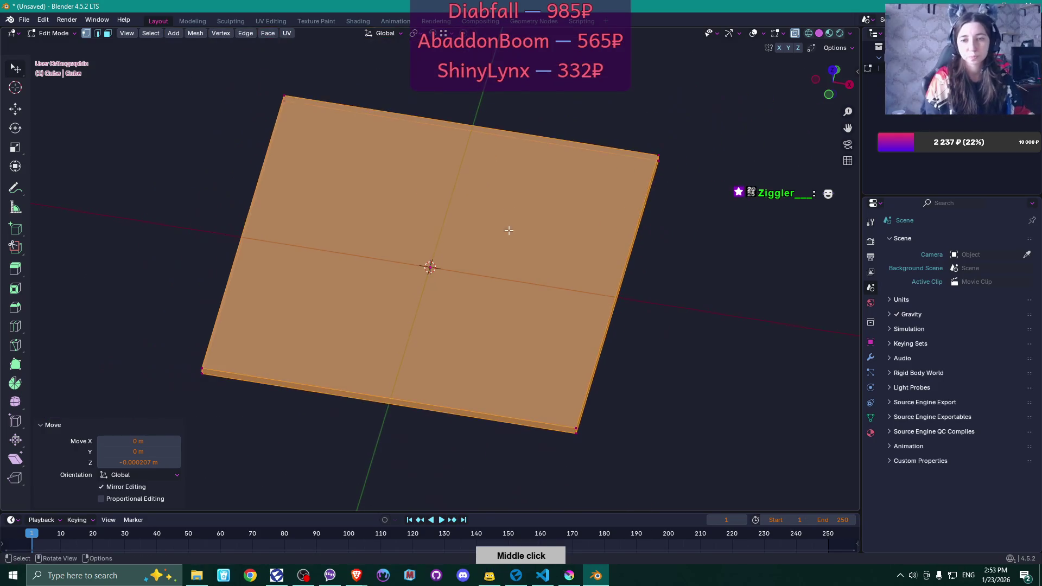
Set the plate's Z dimension to 0.001 m in the Object Mode sidebar, then return to Edit Mode
{"action": "middle_click", "coordinate": [507, 230]}
{"action": "mouse_move", "coordinate": [511, 193]}
{"action": "left_mouse_down"}
{"action": "mouse_move", "coordinate": [506, 209]}
{"action": "mouse_move", "coordinate": [483, 193]}
{"action": "left_mouse_up"}
{"action": "key", "text": "Tab"}
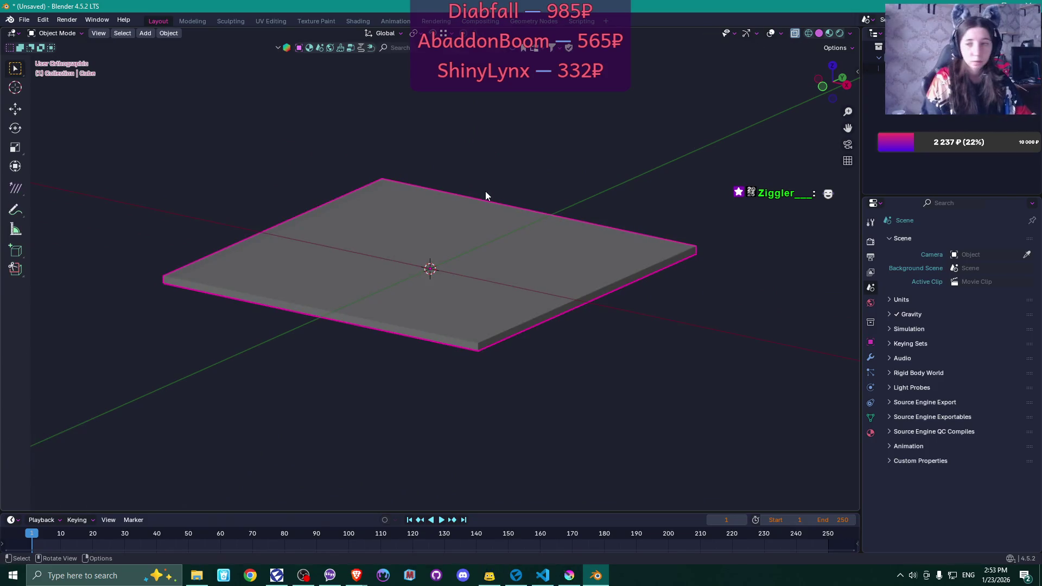
{"action": "key", "text": "n"}
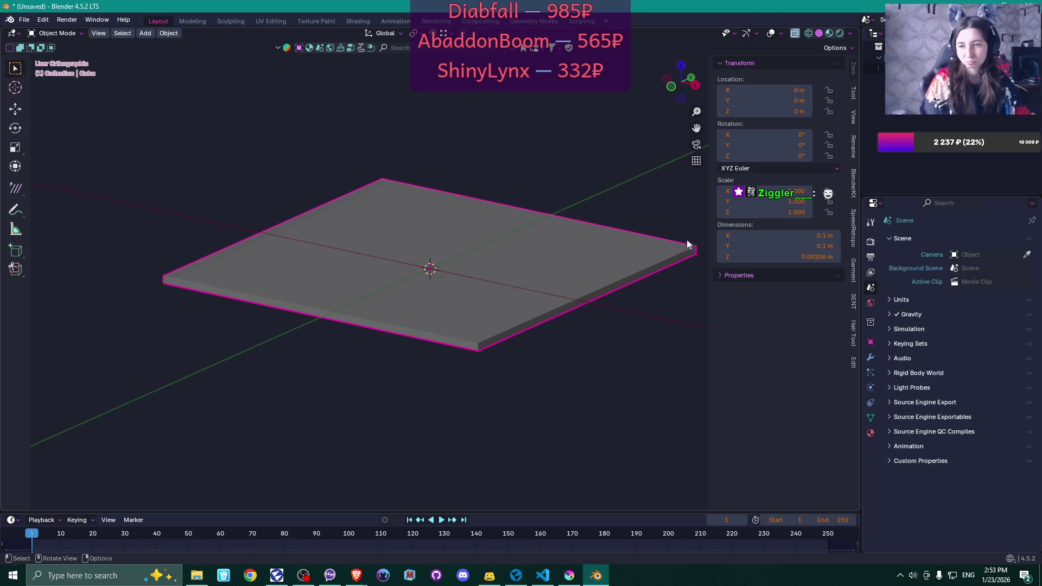
{"action": "middle_click", "coordinate": [527, 263]}
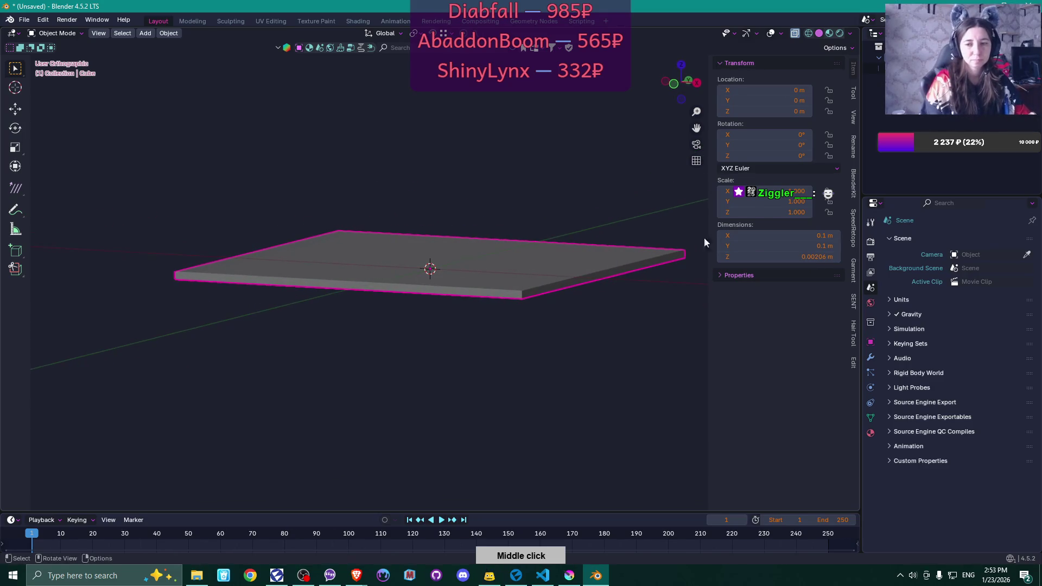
{"action": "left_click", "coordinate": [740, 253]}
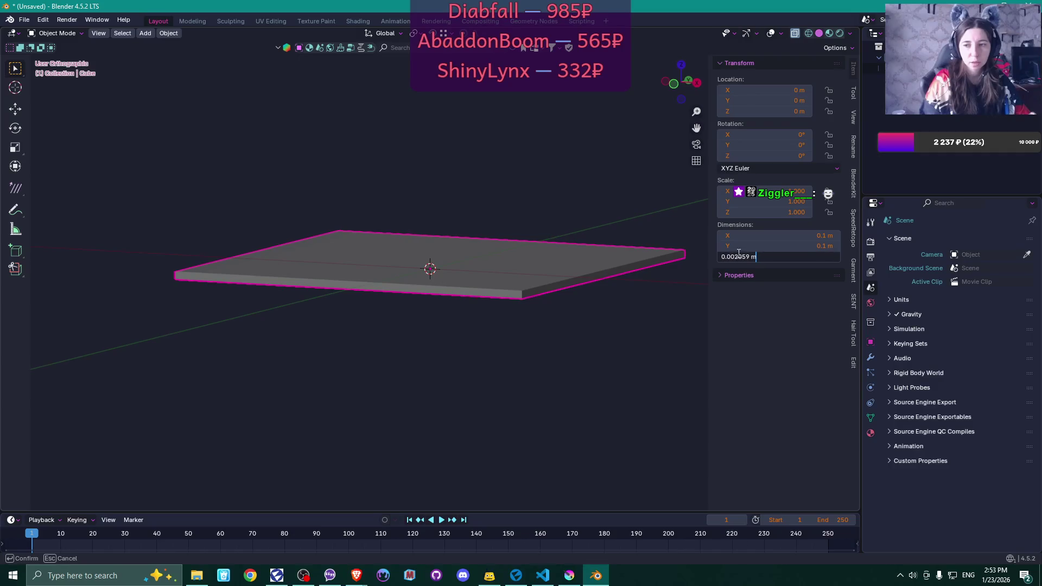
{"action": "key", "text": "BackSpace"}
{"action": "key", "text": "BackSpace"}
{"action": "key", "text": "BackSpace"}
{"action": "type", "text": "1"}
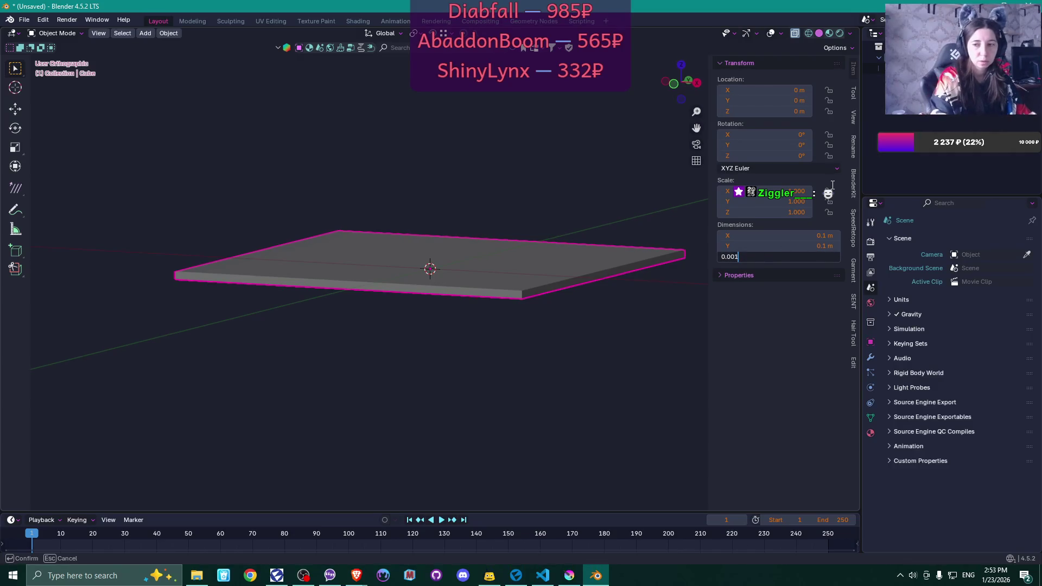
{"action": "key", "text": "Return"}
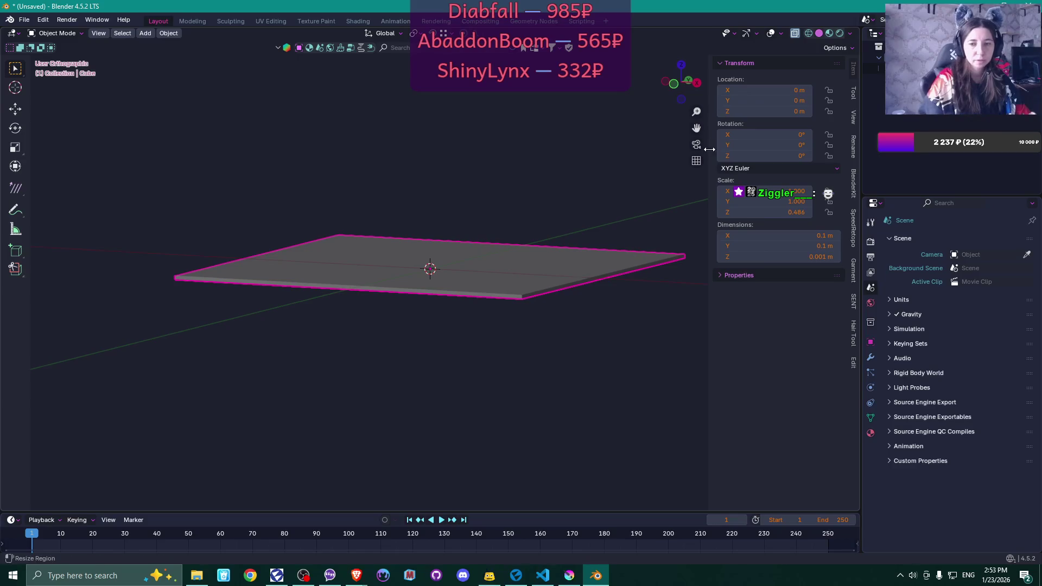
{"action": "middle_click", "coordinate": [591, 202]}
{"action": "mouse_move", "coordinate": [625, 207]}
{"action": "left_mouse_down"}
{"action": "mouse_move", "coordinate": [596, 244]}
{"action": "mouse_move", "coordinate": [606, 308]}
{"action": "mouse_move", "coordinate": [607, 289]}
{"action": "left_mouse_up"}
{"action": "key", "text": "Tab"}
Insert six centred loop cuts across the plate with Ctrl+R
{"action": "key", "text": "ctrl+r"}
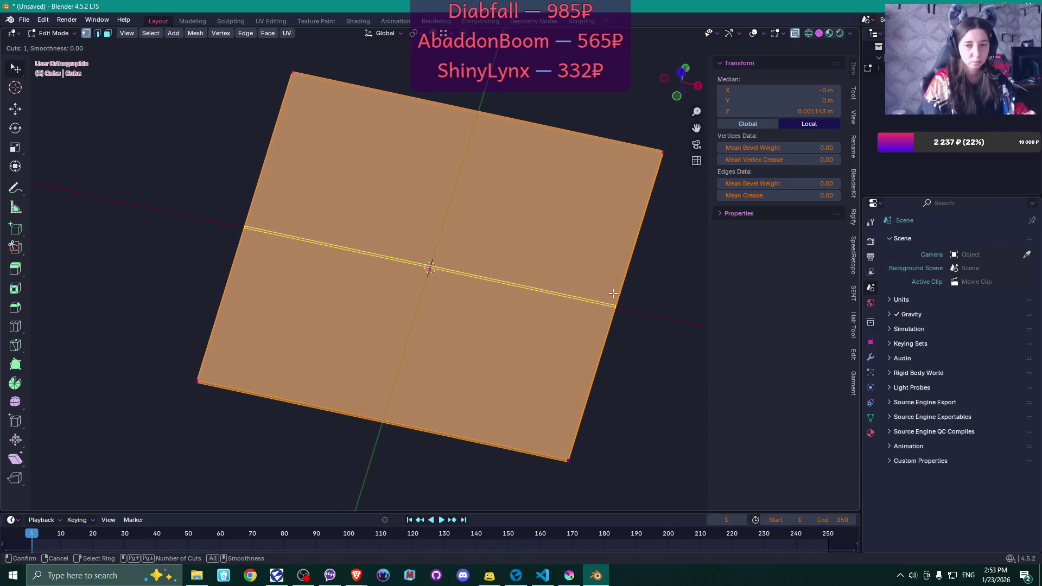
{"action": "scroll", "coordinate": [613, 293], "scroll_direction": "up", "scroll_amount": 3}
{"action": "scroll", "coordinate": [613, 299], "scroll_direction": "up", "scroll_amount": 1}
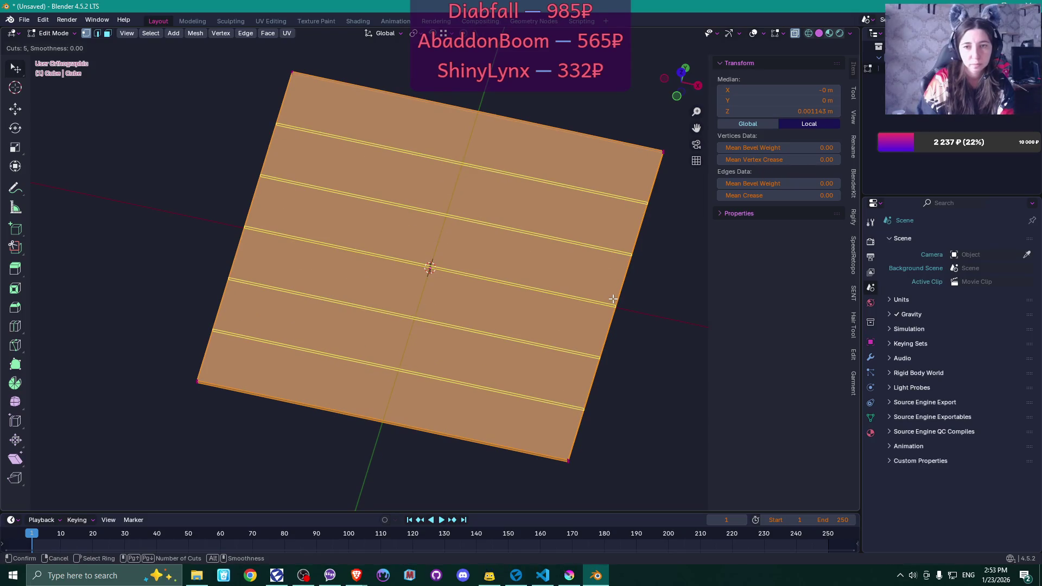
{"action": "scroll", "coordinate": [614, 299], "scroll_direction": "up", "scroll_amount": 1}
{"action": "left_click", "coordinate": [615, 298]}
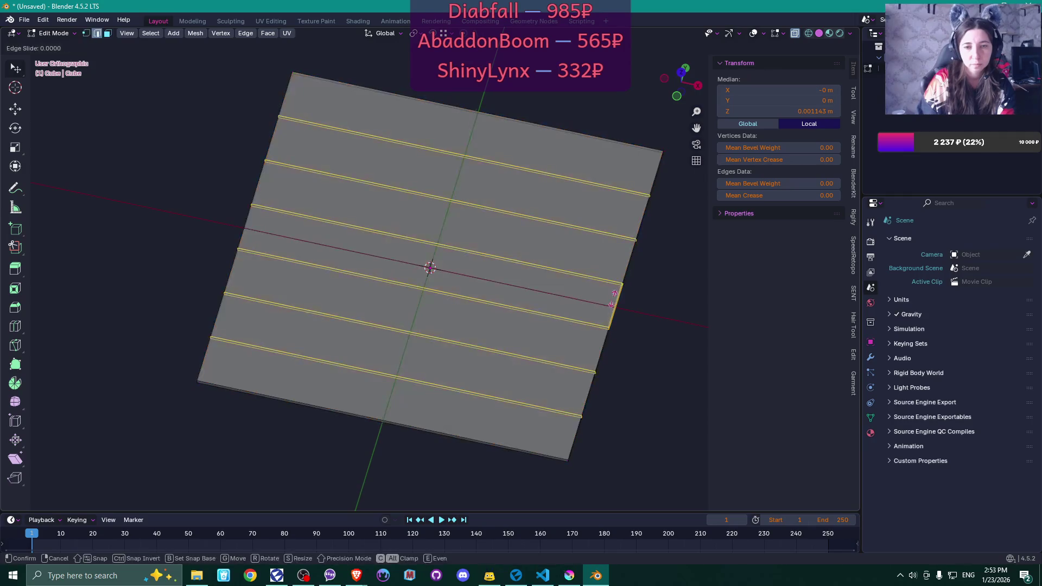
{"action": "right_click", "coordinate": [616, 288]}
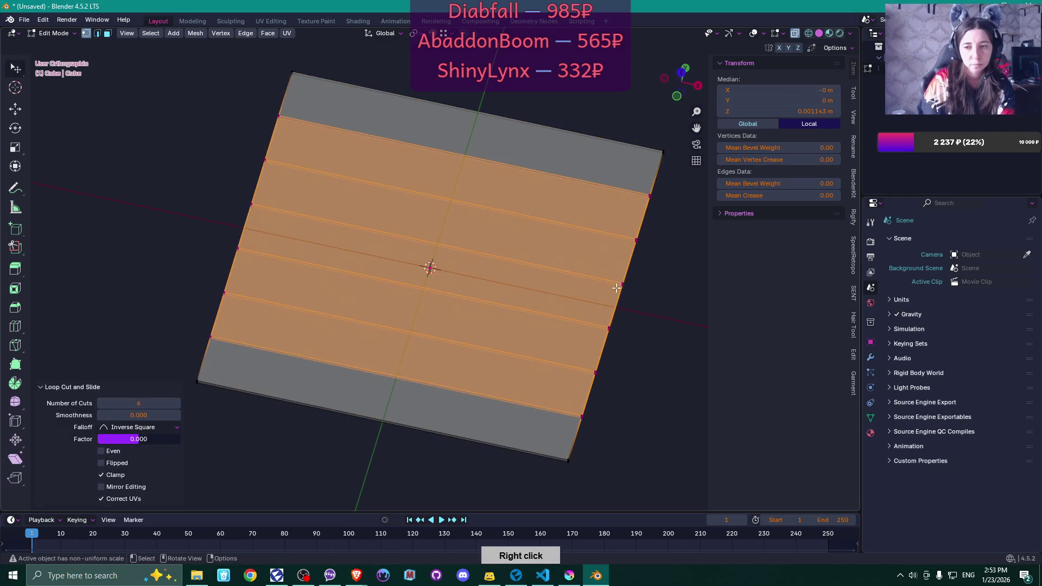
Select the top corner vertex and begin box-selecting the plate's top strip
{"action": "middle_click", "coordinate": [614, 221]}
{"action": "mouse_move", "coordinate": [618, 244]}
{"action": "left_mouse_down"}
{"action": "mouse_move", "coordinate": [622, 236]}
{"action": "mouse_move", "coordinate": [600, 238]}
{"action": "mouse_move", "coordinate": [605, 219]}
{"action": "left_mouse_up"}
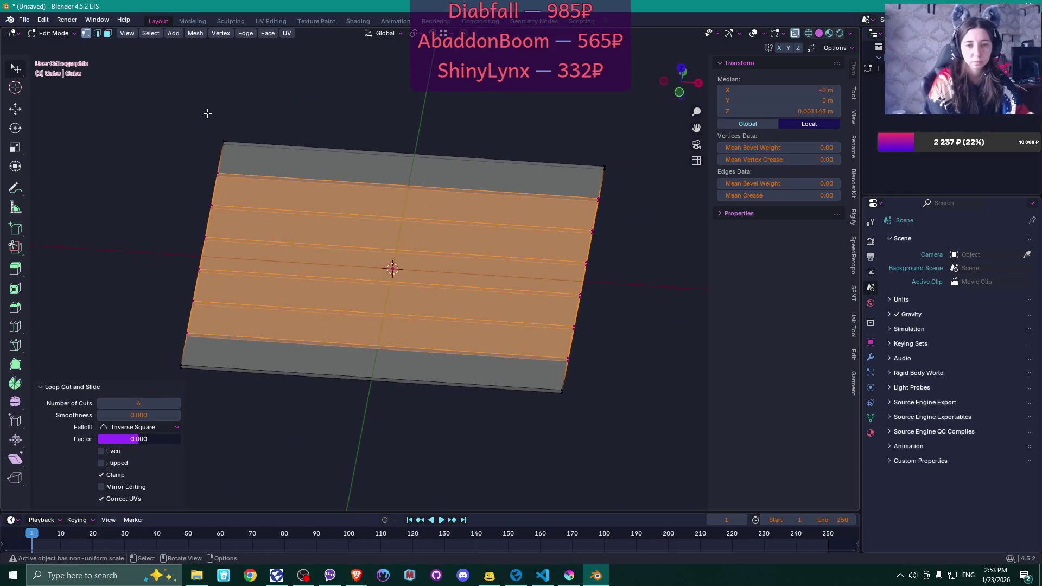
{"action": "left_click", "coordinate": [220, 141], "text": "shift"}
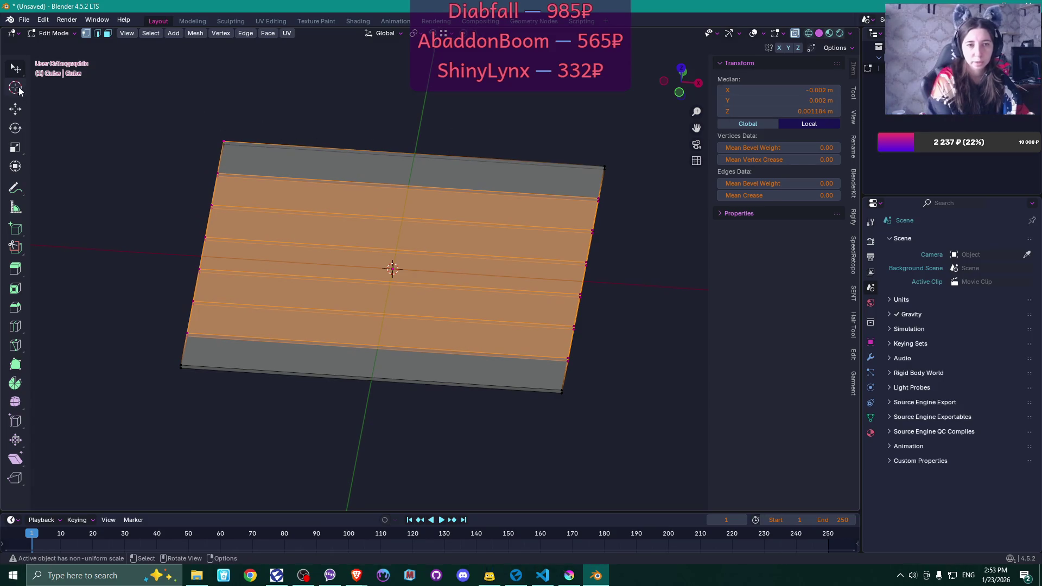
{"action": "key", "text": "w"}
{"action": "left_click_drag", "start_coordinate": [232, 154], "coordinate": [232, 155]}
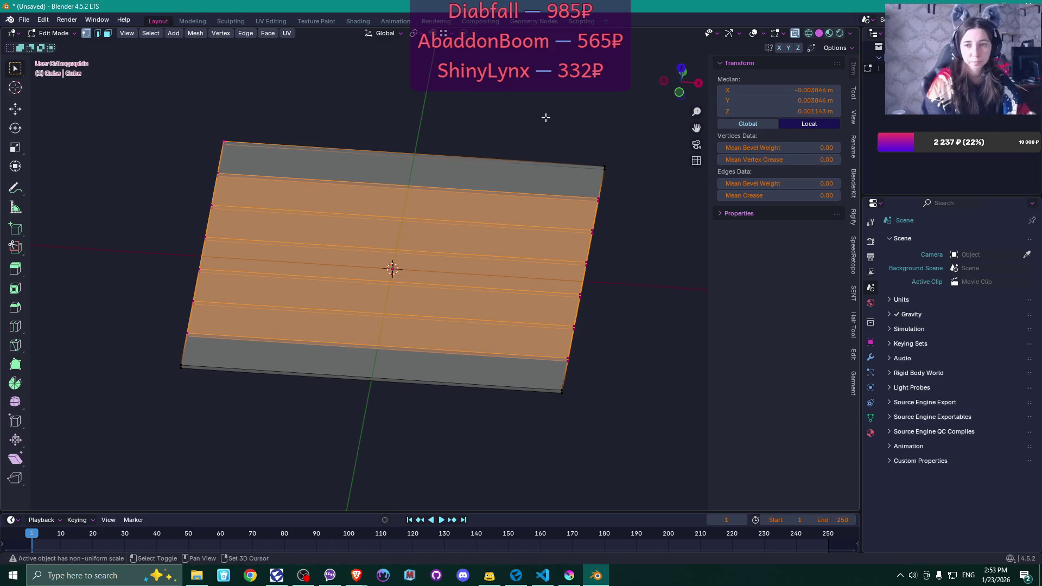
In Right view, select only the plate's end edge
{"action": "left_click_drag", "start_coordinate": [544, 116], "coordinate": [567, 145]}
{"action": "middle_click", "coordinate": [624, 205]}
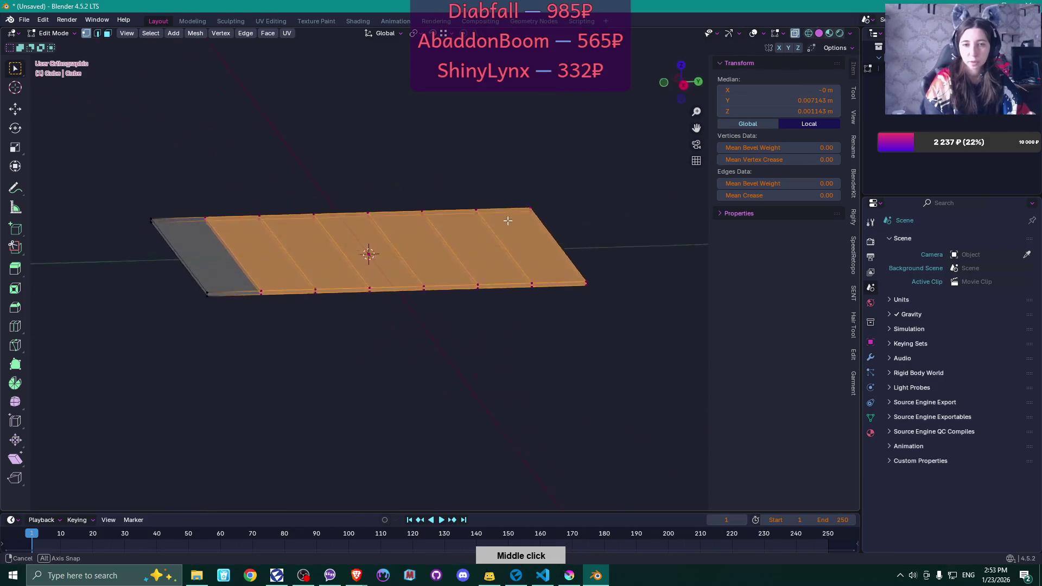
{"action": "key", "text": "KP_3"}
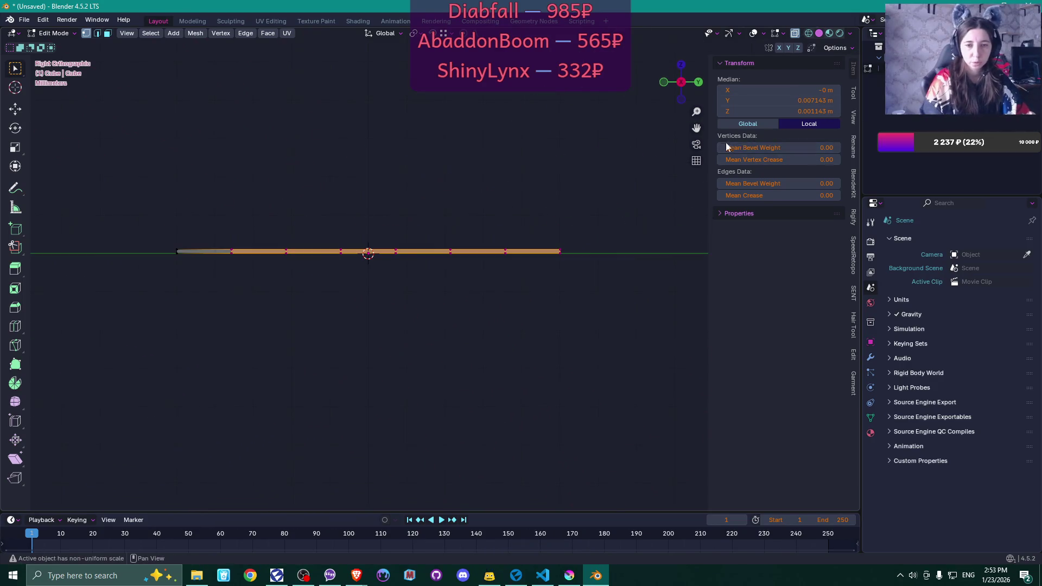
{"action": "left_click_drag", "start_coordinate": [635, 153], "coordinate": [554, 260]}
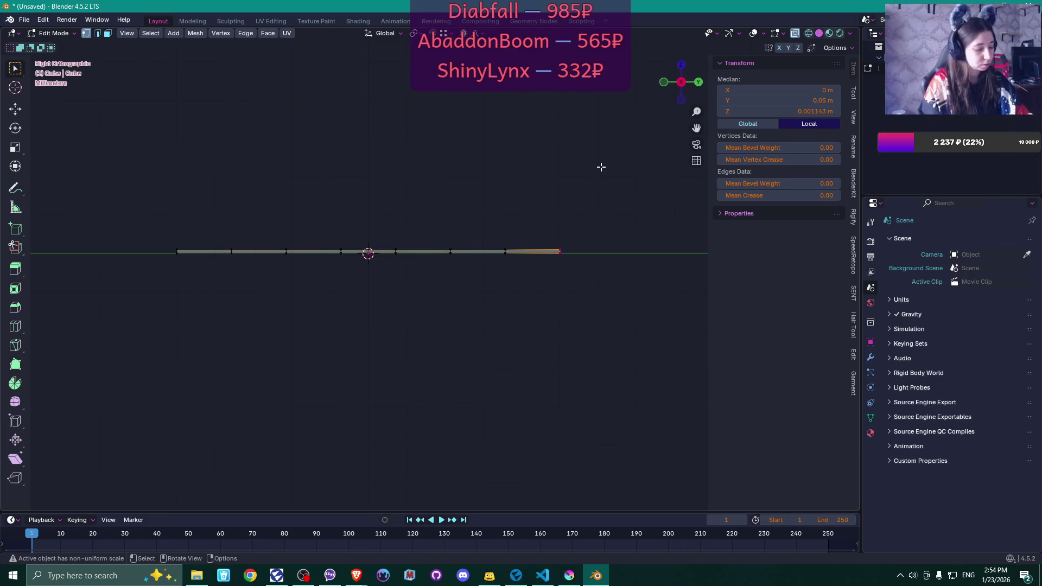
Raise the end edge 0.002407 m along Z with proportional editing size 0.092
{"action": "key", "text": "g"}
{"action": "key", "text": "z"}
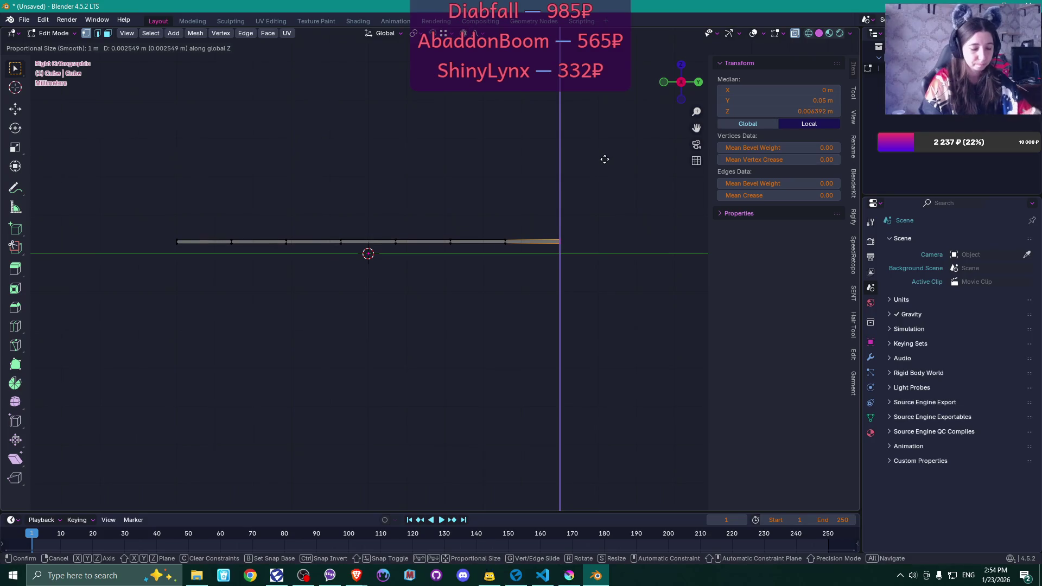
{"action": "scroll", "coordinate": [604, 159], "scroll_direction": "up", "scroll_amount": 6}
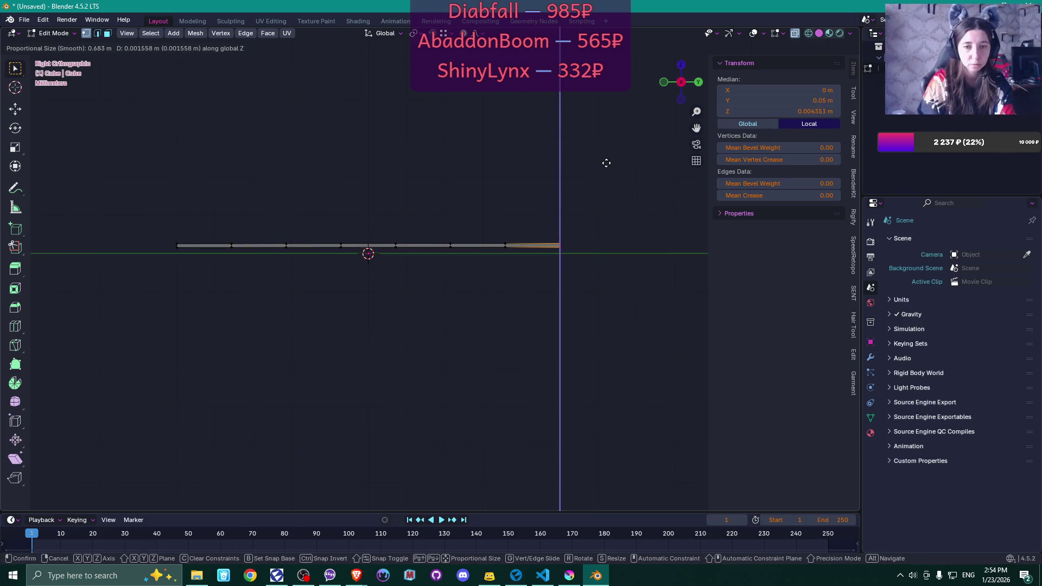
{"action": "scroll", "coordinate": [606, 163], "scroll_direction": "up", "scroll_amount": 4}
{"action": "scroll", "coordinate": [606, 164], "scroll_direction": "up", "scroll_amount": 20}
{"action": "scroll", "coordinate": [608, 161], "scroll_direction": "down", "scroll_amount": 4}
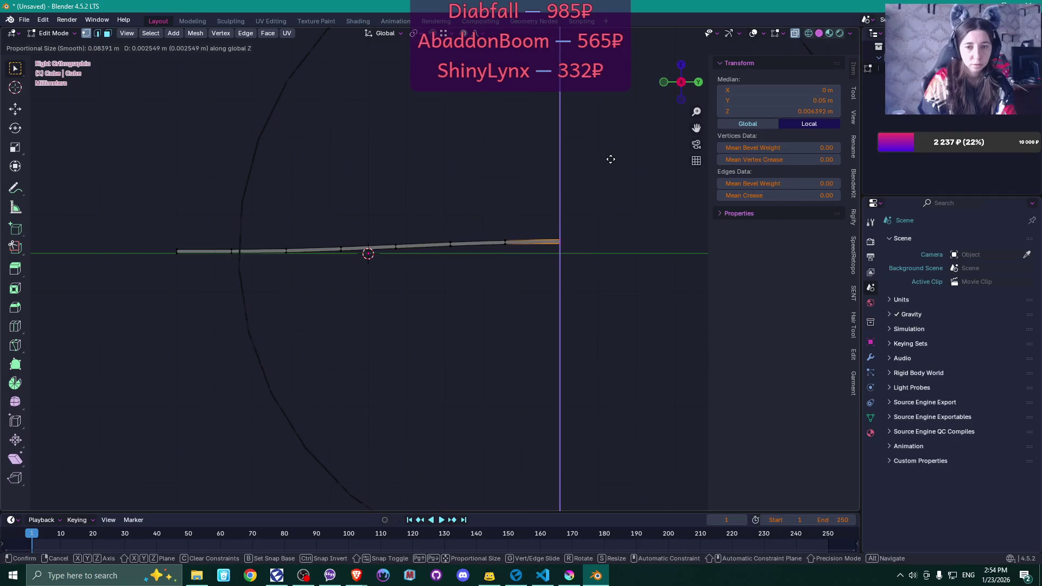
{"action": "scroll", "coordinate": [612, 158], "scroll_direction": "down", "scroll_amount": 1}
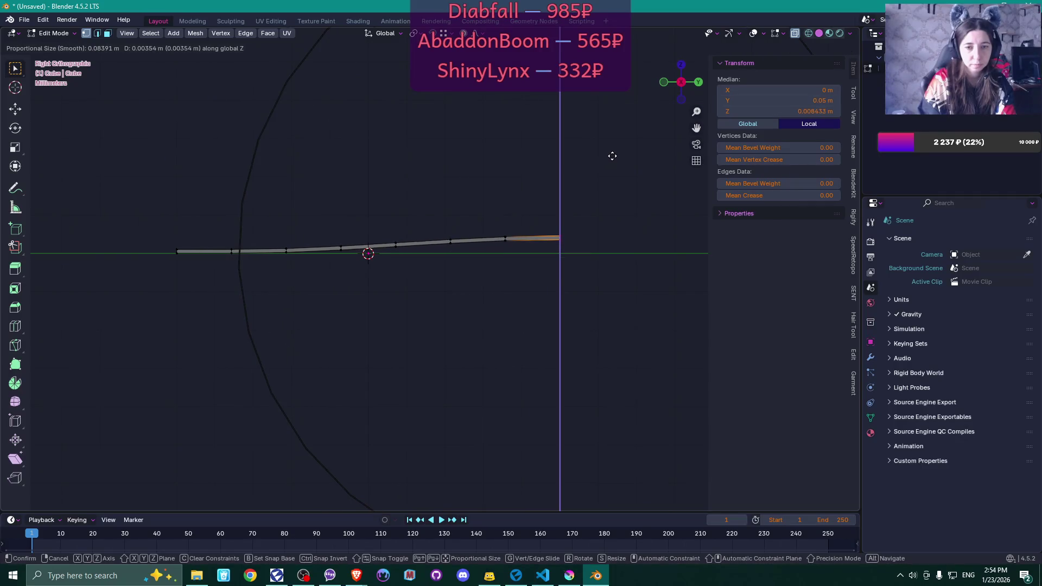
{"action": "scroll", "coordinate": [612, 157], "scroll_direction": "down", "scroll_amount": 1}
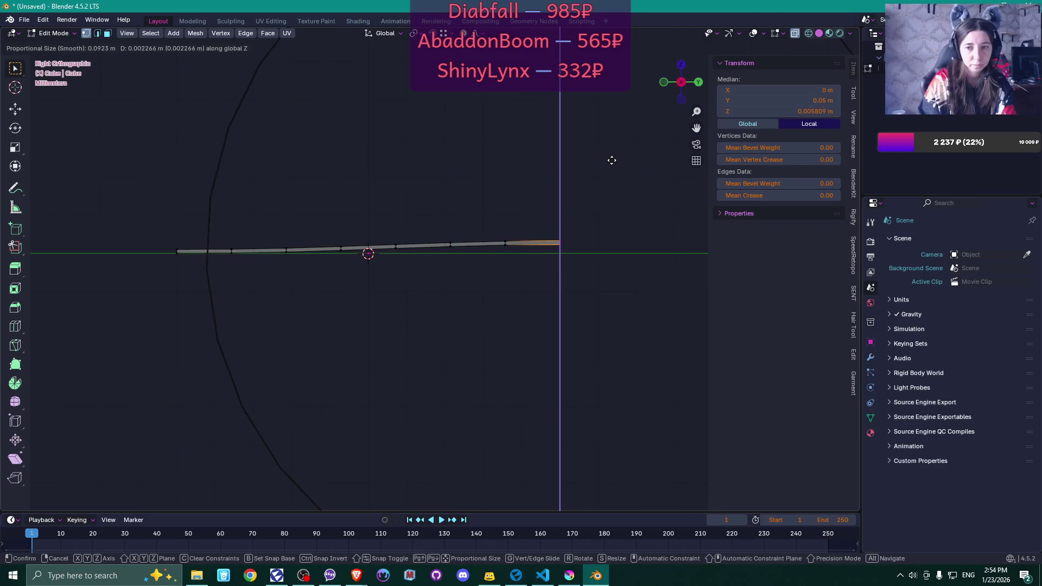
{"action": "left_click", "coordinate": [612, 160]}
{"action": "mouse_move", "coordinate": [608, 171]}
{"action": "left_mouse_down"}
{"action": "mouse_move", "coordinate": [617, 237]}
{"action": "mouse_move", "coordinate": [621, 226]}
{"action": "left_mouse_up"}
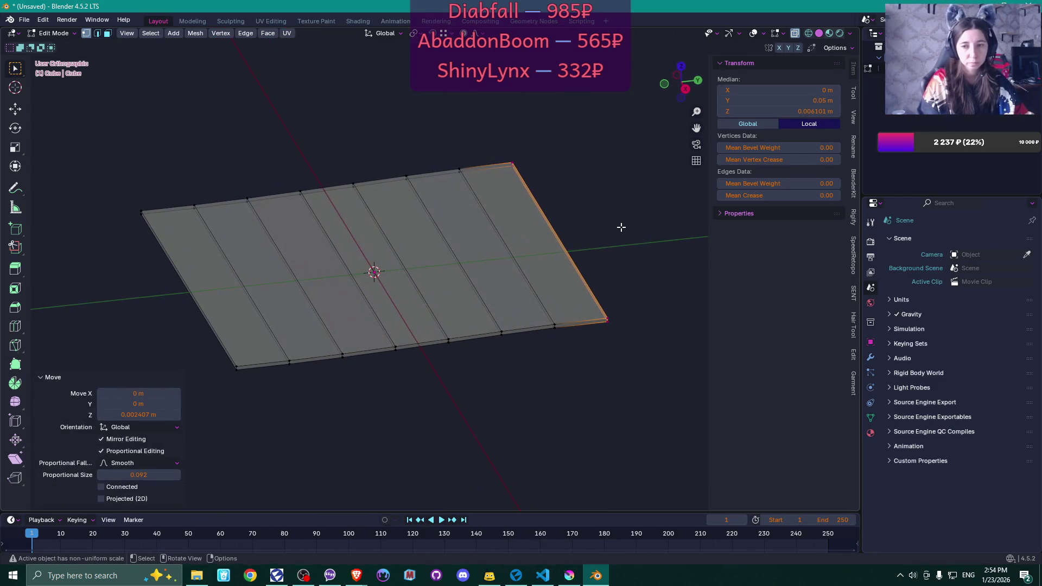
With proportional falloff off, raise the end edge a further 0.000708 m along Z
{"action": "left_click", "coordinate": [477, 34]}
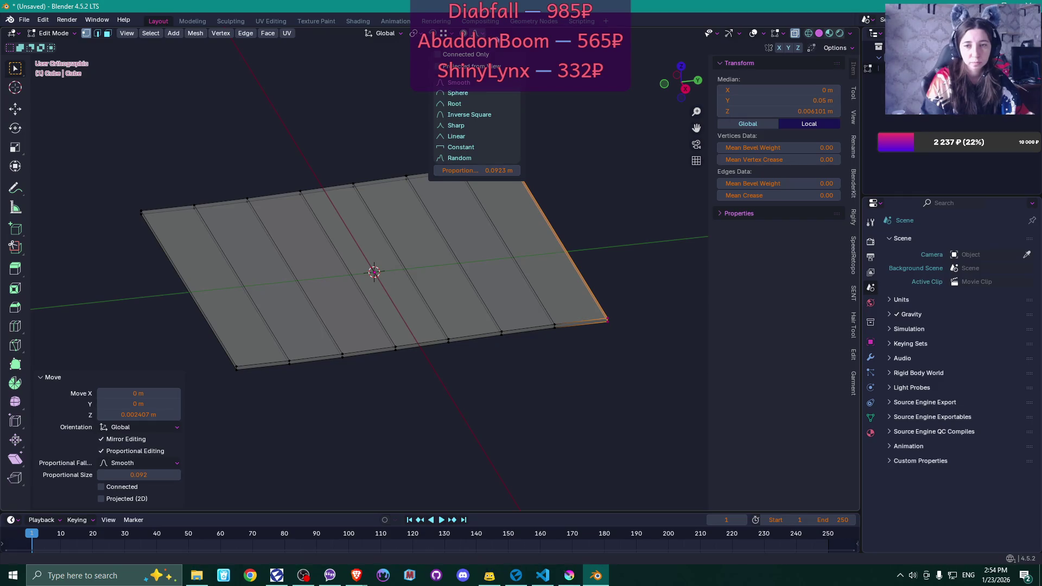
{"action": "mouse_move", "coordinate": [635, 217]}
{"action": "left_mouse_down"}
{"action": "mouse_move", "coordinate": [585, 199]}
{"action": "mouse_move", "coordinate": [598, 197]}
{"action": "left_mouse_up"}
{"action": "key", "text": "KP_3"}
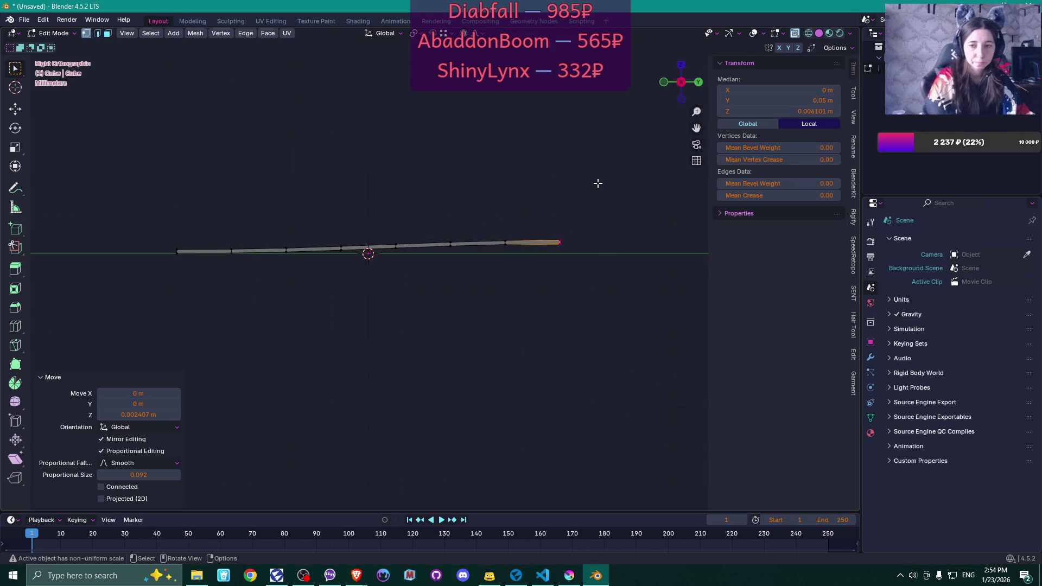
{"action": "key", "text": "g"}
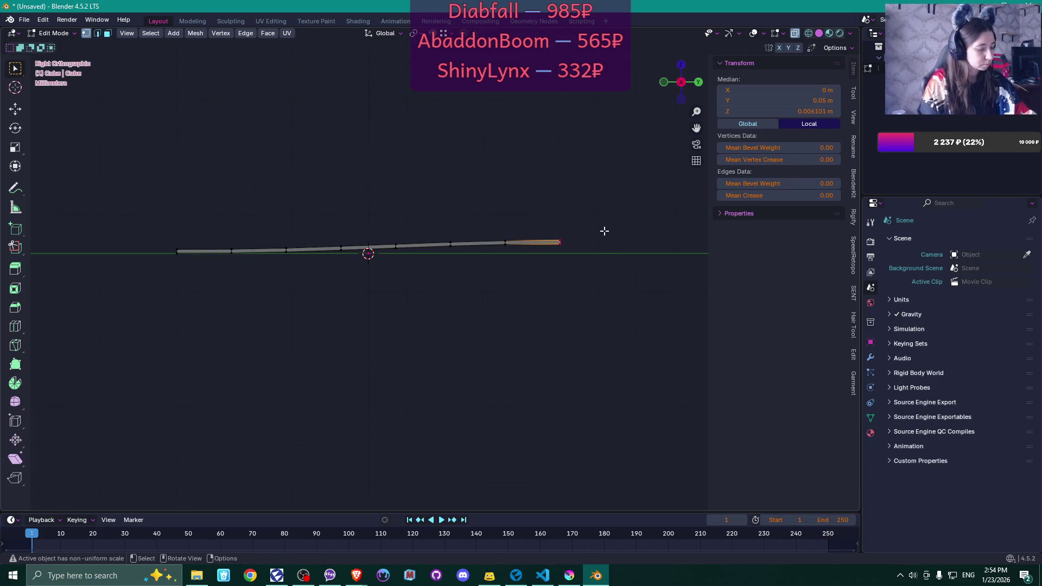
{"action": "key", "text": "z"}
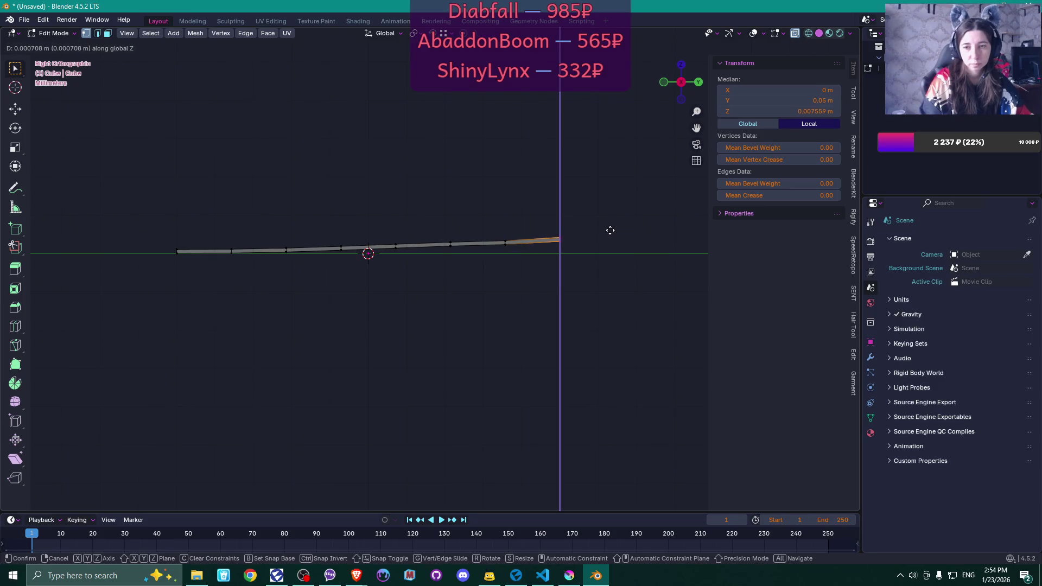
{"action": "left_click", "coordinate": [610, 231]}
{"action": "left_click_drag", "start_coordinate": [496, 213], "coordinate": [516, 278]}
{"action": "mouse_move", "coordinate": [614, 212]}
{"action": "left_mouse_down"}
{"action": "mouse_move", "coordinate": [540, 210]}
{"action": "mouse_move", "coordinate": [547, 228]}
{"action": "left_mouse_up"}
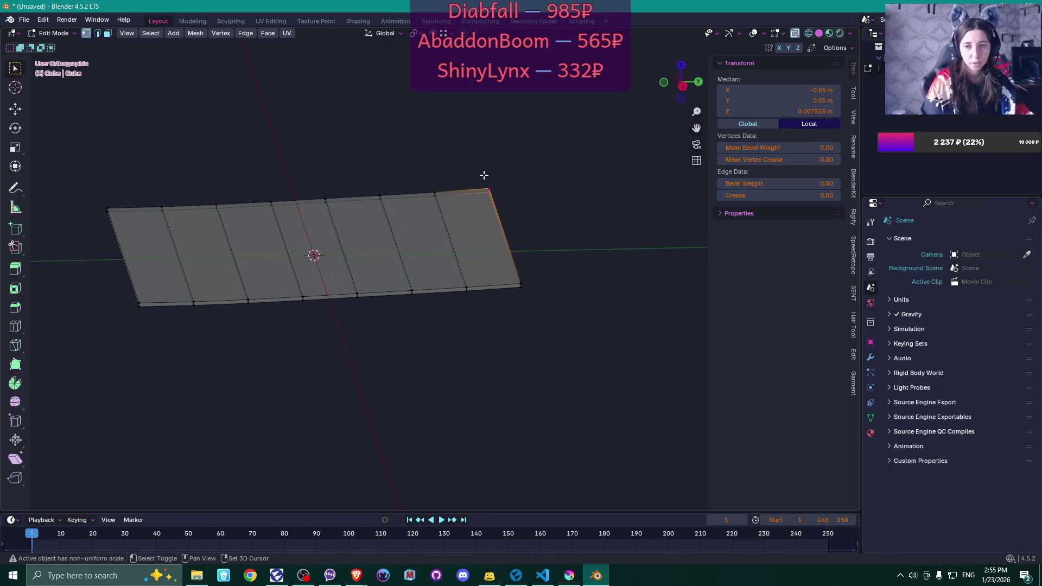
Raise the curled end edge another 0.001427 m along Z
{"action": "left_click", "coordinate": [435, 193], "text": "shift"}
{"action": "mouse_move", "coordinate": [543, 195]}
{"action": "left_mouse_down"}
{"action": "mouse_move", "coordinate": [558, 198]}
{"action": "mouse_move", "coordinate": [580, 146]}
{"action": "left_mouse_up"}
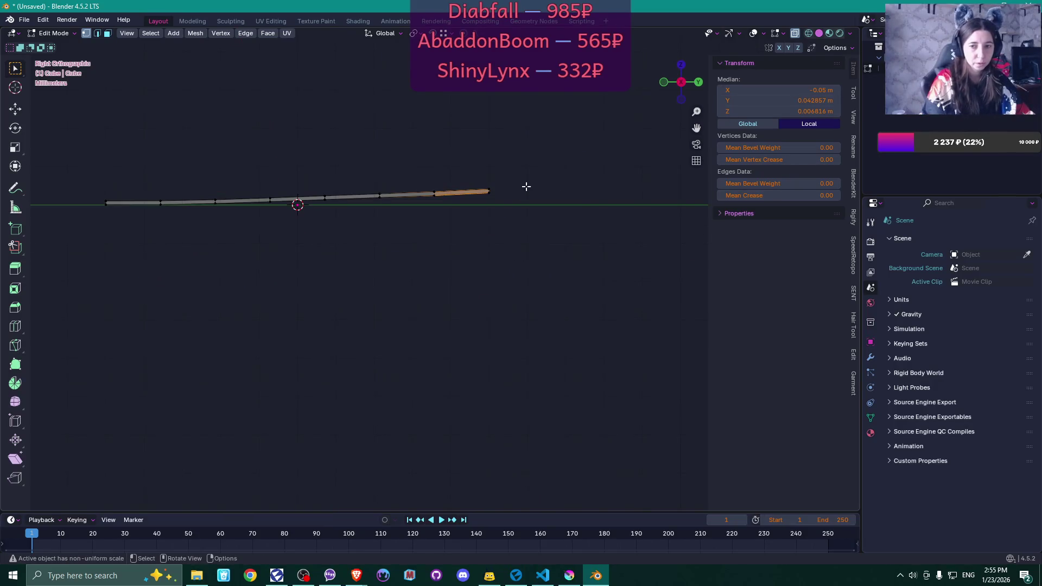
{"action": "key", "text": "g"}
{"action": "key", "text": "z"}
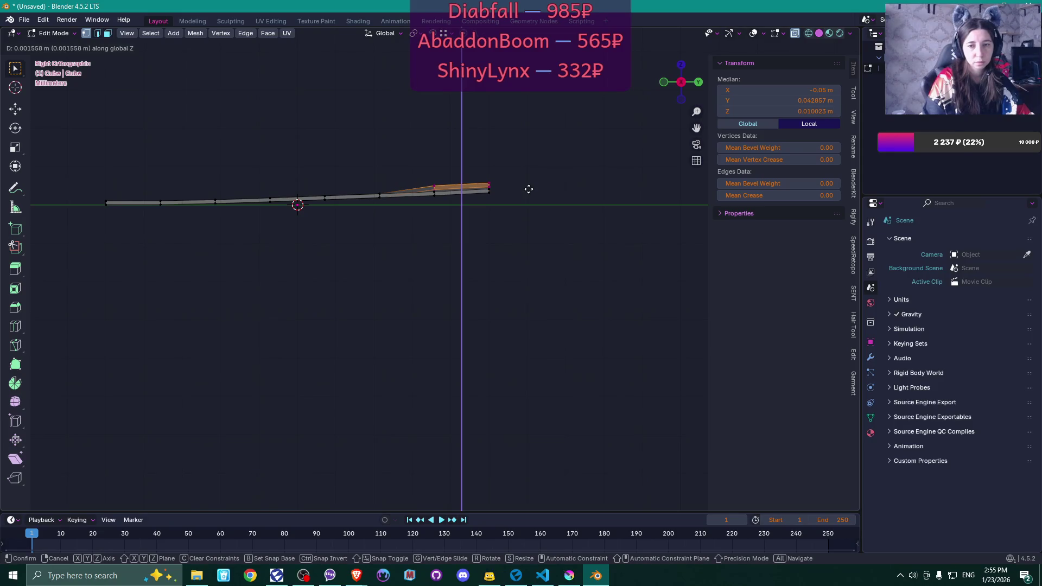
{"action": "left_click", "coordinate": [529, 189]}
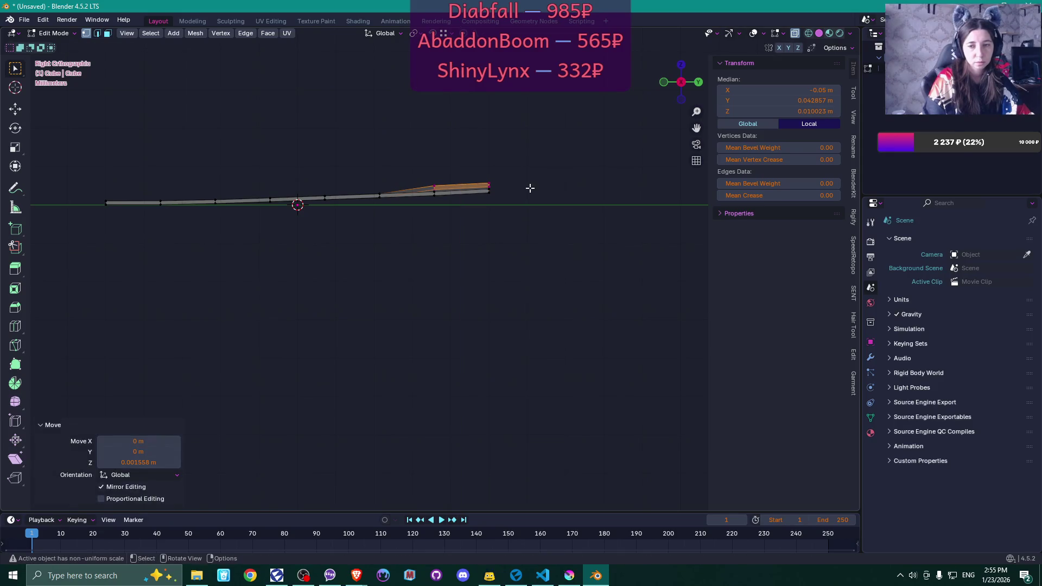
Lift a top-edge vertex and the right-end edge slightly along Z
{"action": "middle_click", "coordinate": [477, 170]}
{"action": "left_click_drag", "start_coordinate": [390, 213], "coordinate": [390, 211]}
{"action": "key", "text": "g"}
{"action": "key", "text": "z"}
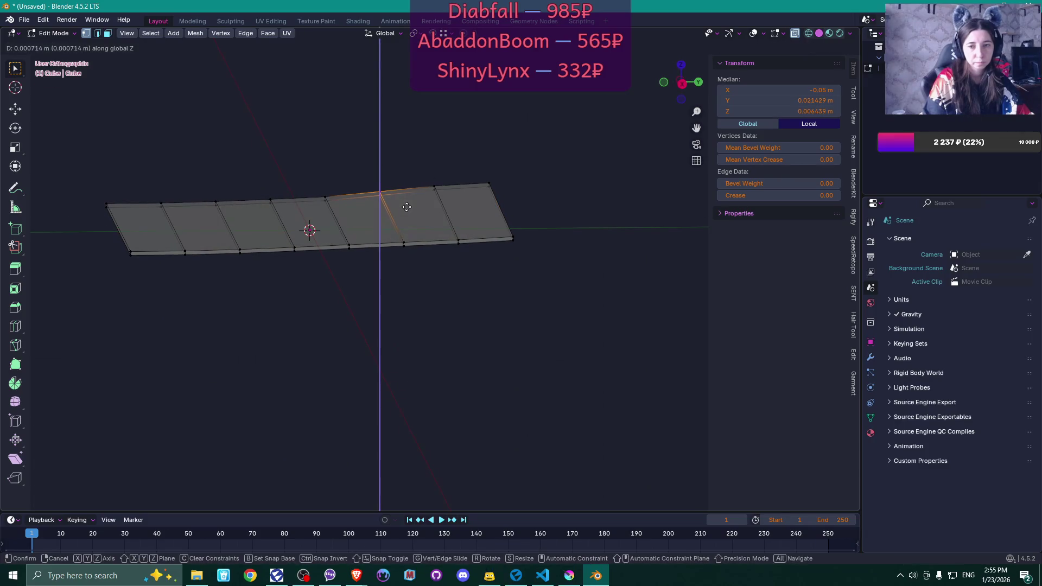
{"action": "left_click", "coordinate": [407, 205]}
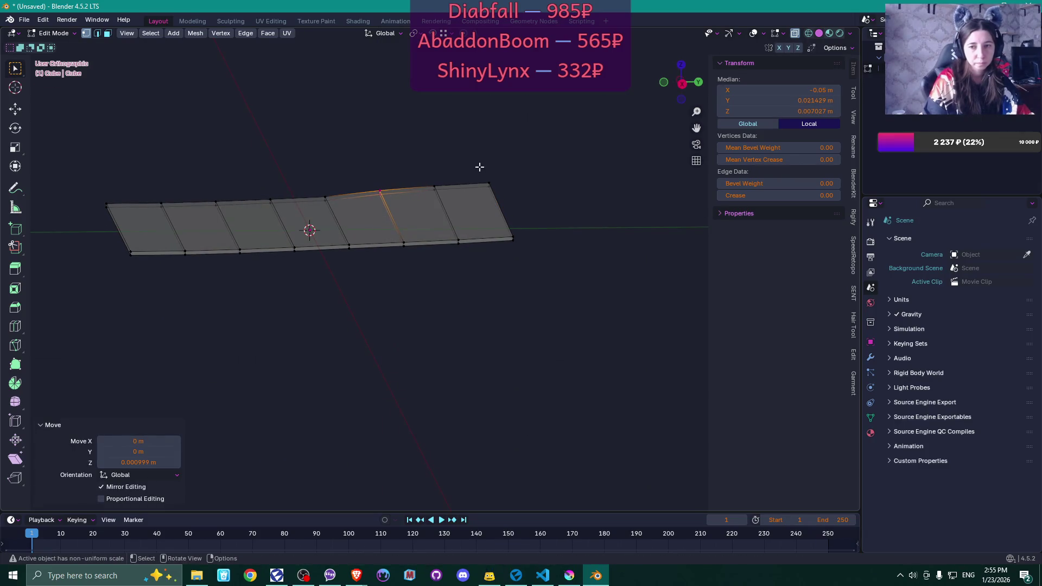
{"action": "left_click", "coordinate": [521, 169]}
{"action": "key", "text": "g"}
{"action": "key", "text": "z"}
{"action": "left_click", "coordinate": [521, 168]}
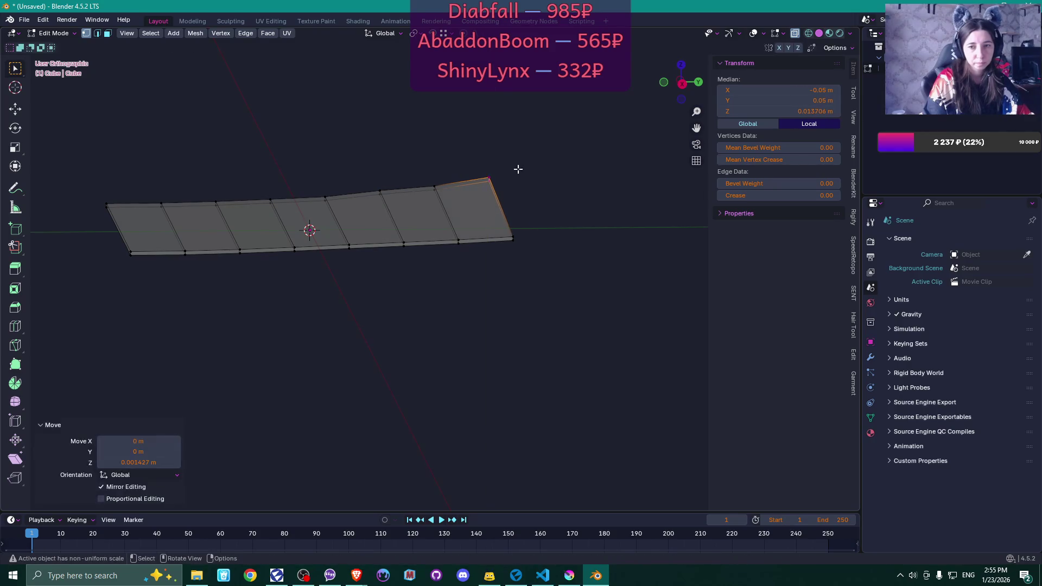
Nudge middle and opposite-side vertices up and down along Z to bend the sheet
{"action": "left_click", "coordinate": [325, 194]}
{"action": "key", "text": "g"}
{"action": "key", "text": "z"}
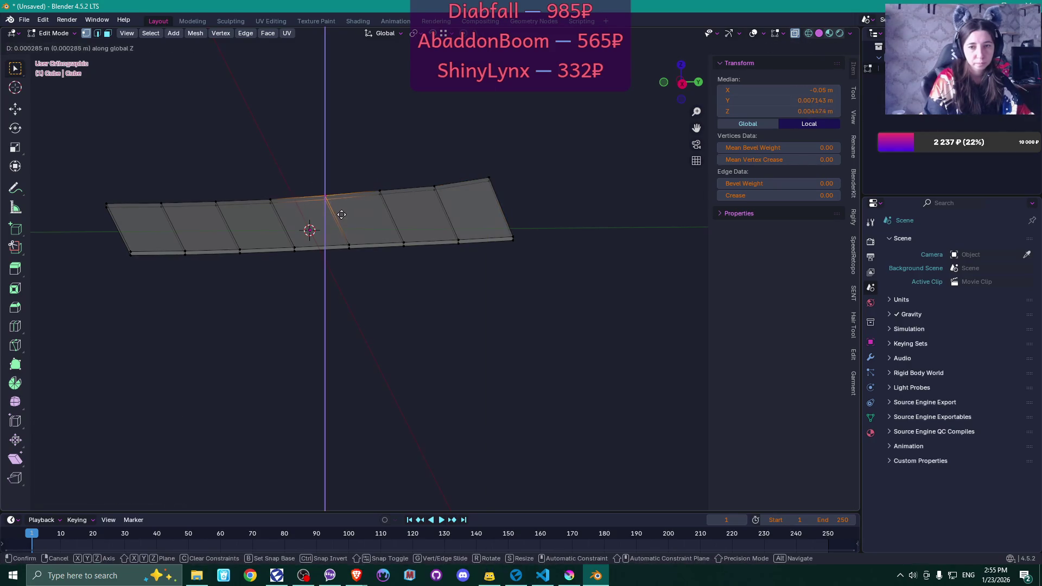
{"action": "left_click", "coordinate": [342, 214]}
{"action": "mouse_move", "coordinate": [362, 217]}
{"action": "left_mouse_down"}
{"action": "mouse_move", "coordinate": [349, 225]}
{"action": "mouse_move", "coordinate": [359, 231]}
{"action": "mouse_move", "coordinate": [304, 226]}
{"action": "mouse_move", "coordinate": [342, 228]}
{"action": "left_mouse_up"}
{"action": "key", "text": "g"}
{"action": "key", "text": "z"}
{"action": "left_click", "coordinate": [360, 232]}
{"action": "left_click", "coordinate": [262, 191]}
{"action": "key", "text": "g"}
{"action": "key", "text": "z"}
{"action": "left_click", "coordinate": [365, 233]}
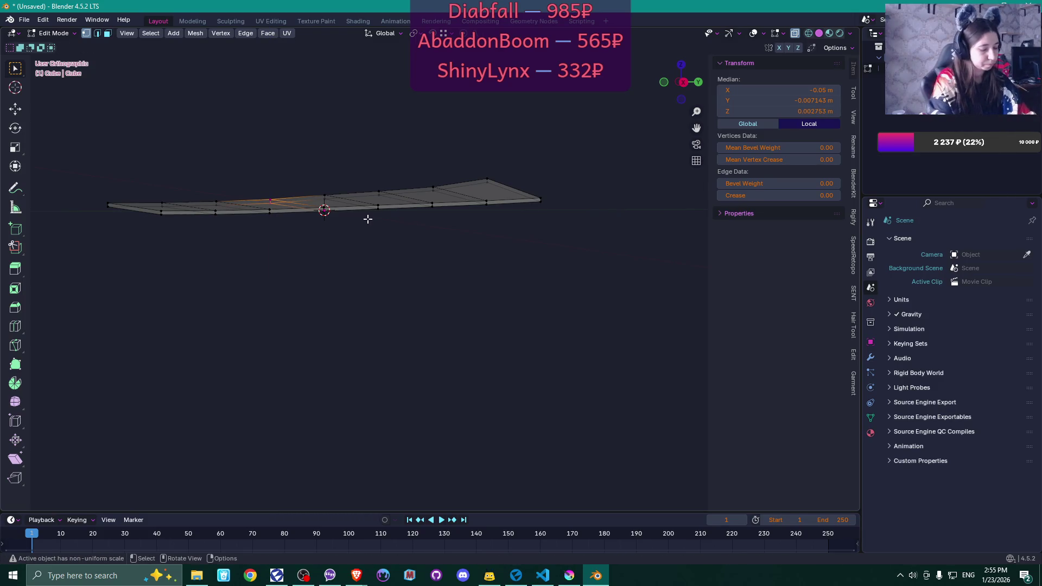
Give the selection one more 0.000283 m vertical nudge
{"action": "key", "text": "g"}
{"action": "key", "text": "z"}
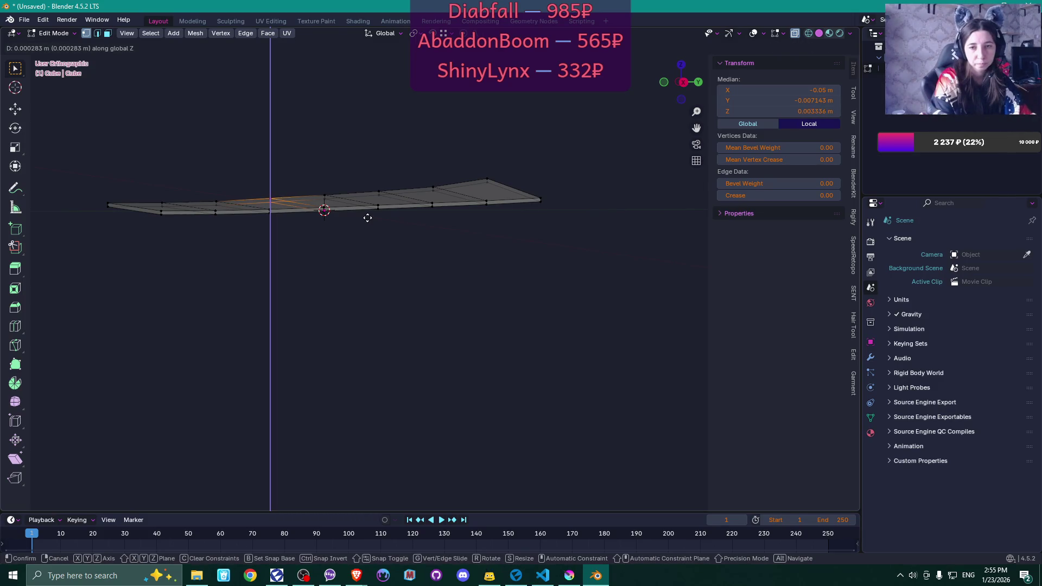
{"action": "left_click", "coordinate": [368, 217]}
{"action": "middle_click", "coordinate": [543, 130]}
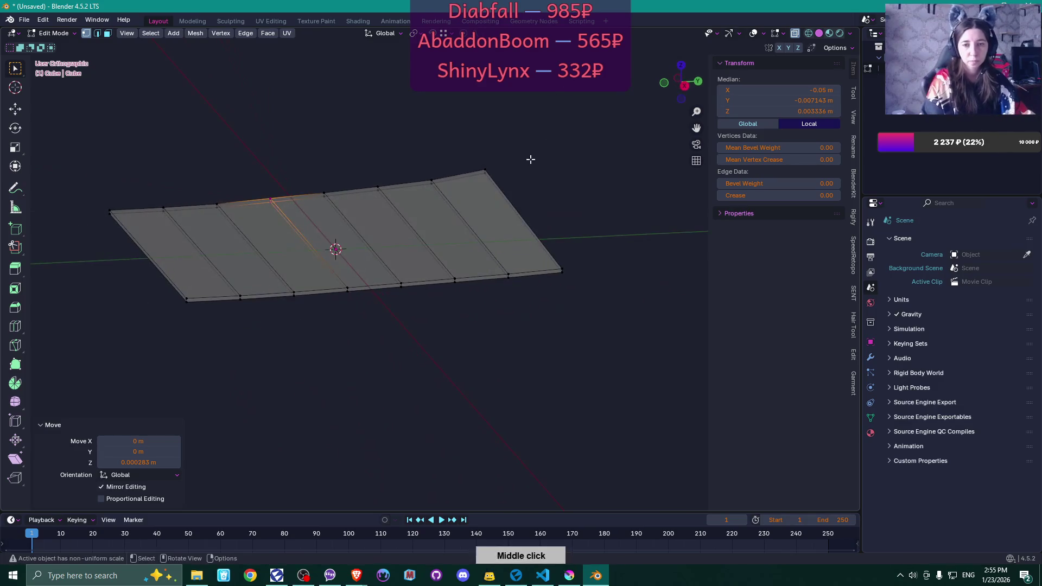
In Object Mode, apply Shade Auto Smooth (30°) to the sticky-note object
{"action": "key", "text": "Tab"}
{"action": "middle_click", "coordinate": [541, 94]}
{"action": "middle_click", "coordinate": [488, 186]}
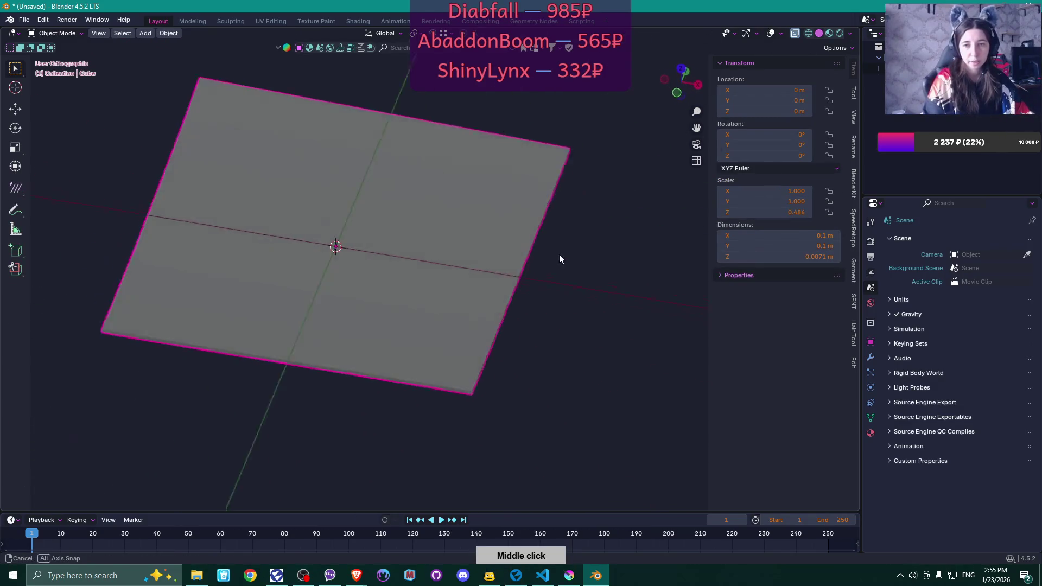
{"action": "middle_click", "coordinate": [568, 252]}
{"action": "right_click", "coordinate": [494, 207]}
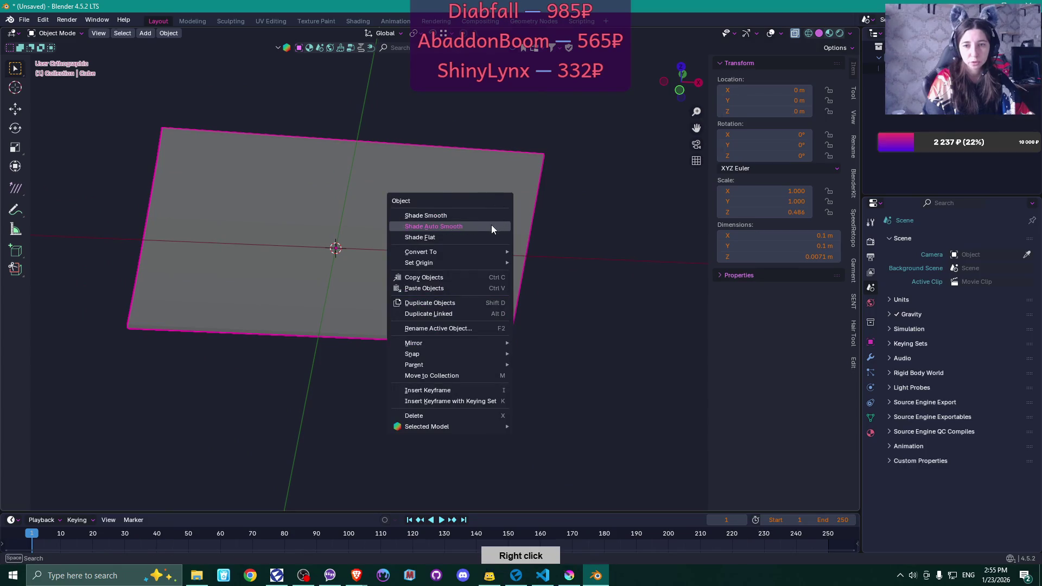
{"action": "left_click", "coordinate": [477, 226]}
{"action": "middle_click", "coordinate": [498, 225]}
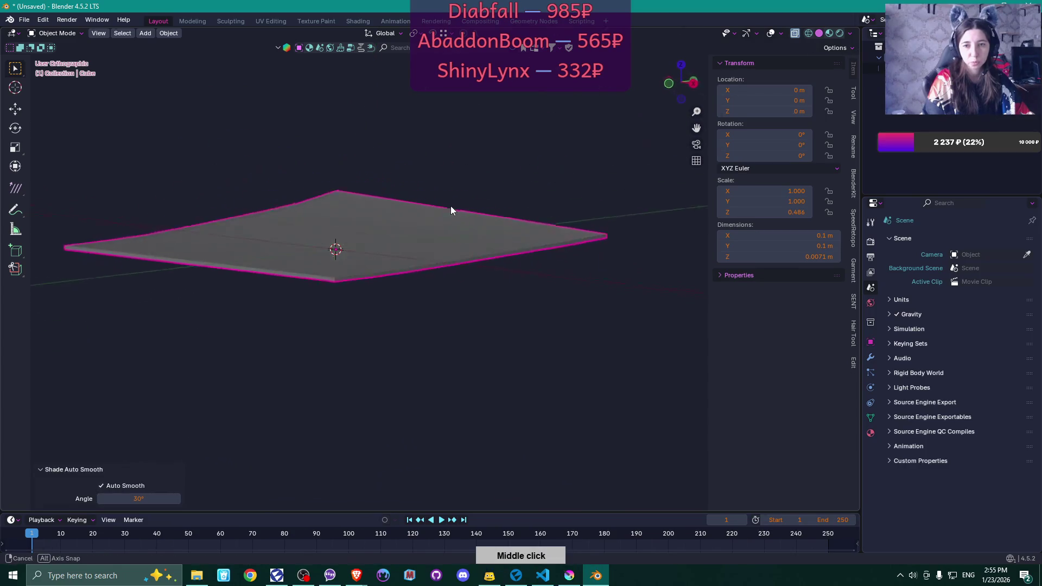
{"action": "middle_click", "coordinate": [412, 203]}
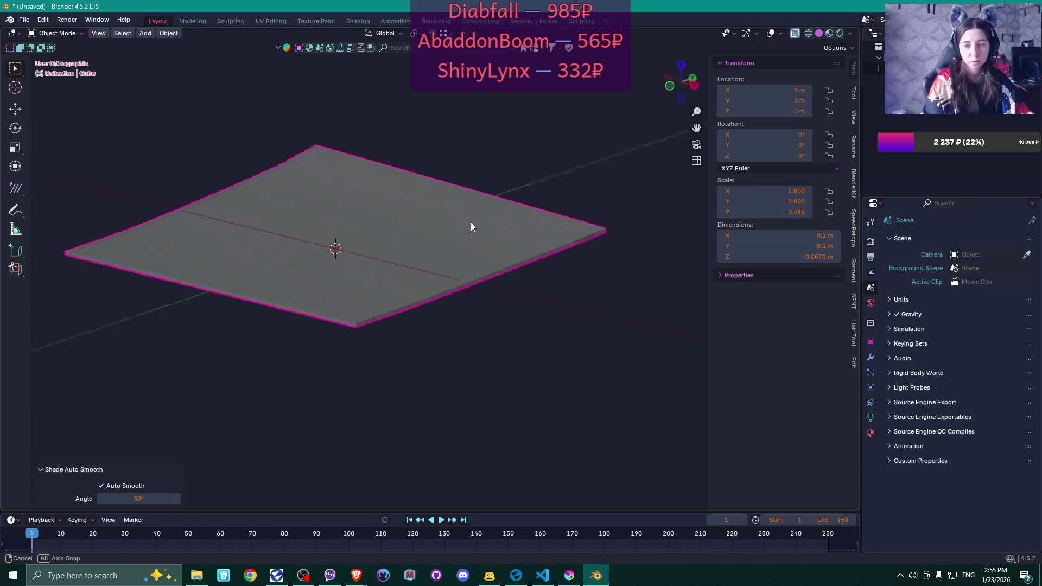
{"action": "middle_click", "coordinate": [510, 243]}
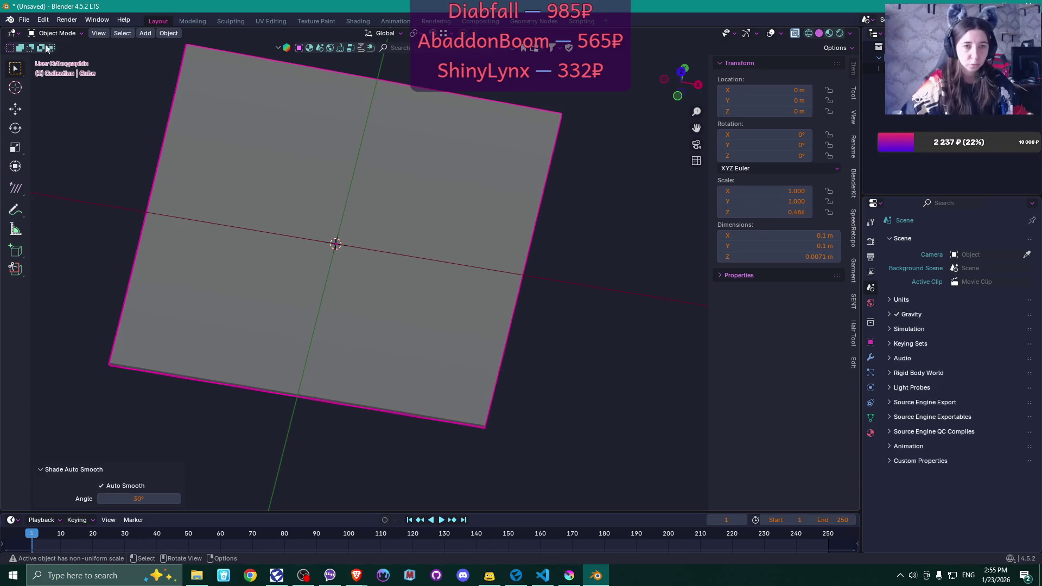
Split the viewport side by side and turn the left area into a UV Editor showing the note's UVs
{"action": "mouse_move", "coordinate": [5, 33]}
{"action": "left_mouse_down"}
{"action": "mouse_move", "coordinate": [79, 54]}
{"action": "mouse_move", "coordinate": [274, 73]}
{"action": "left_mouse_up"}
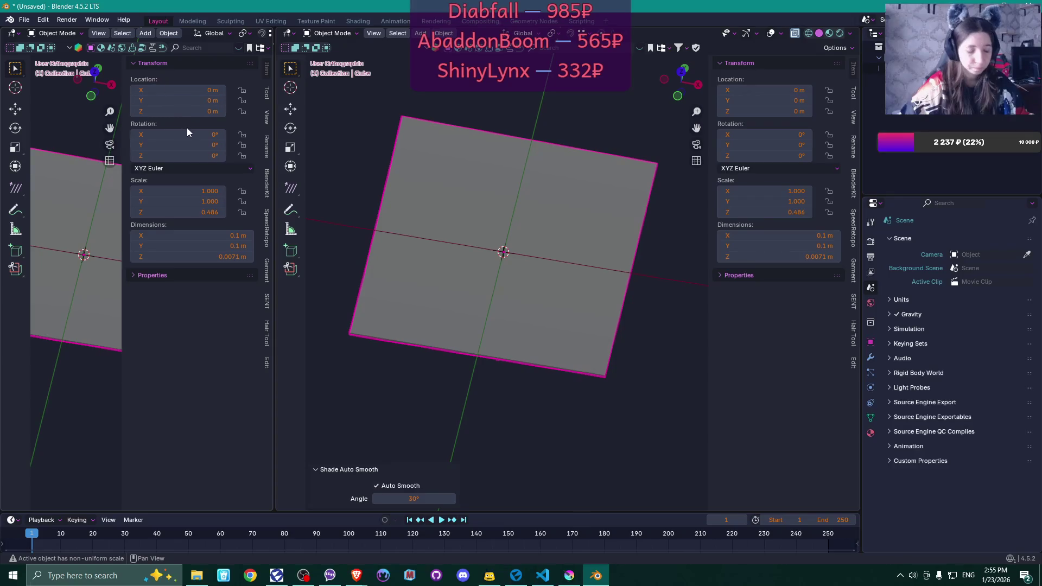
{"action": "key", "text": "n"}
{"action": "mouse_move", "coordinate": [187, 128]}
{"action": "left_mouse_down"}
{"action": "mouse_move", "coordinate": [123, 173]}
{"action": "mouse_move", "coordinate": [140, 171]}
{"action": "mouse_move", "coordinate": [119, 175]}
{"action": "mouse_move", "coordinate": [132, 127]}
{"action": "left_mouse_up"}
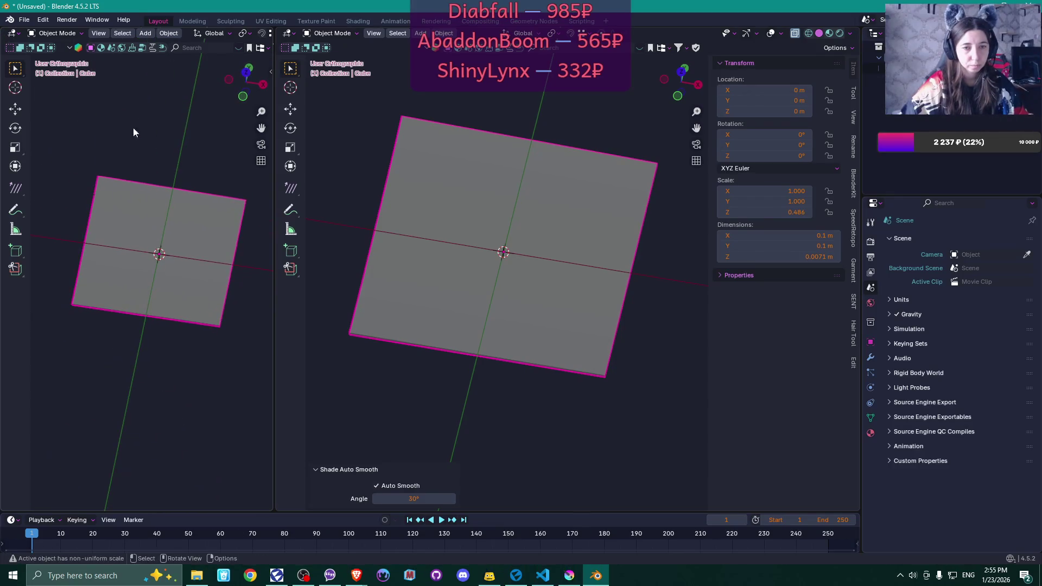
{"action": "left_click", "coordinate": [30, 24]}
{"action": "left_click", "coordinate": [25, 23]}
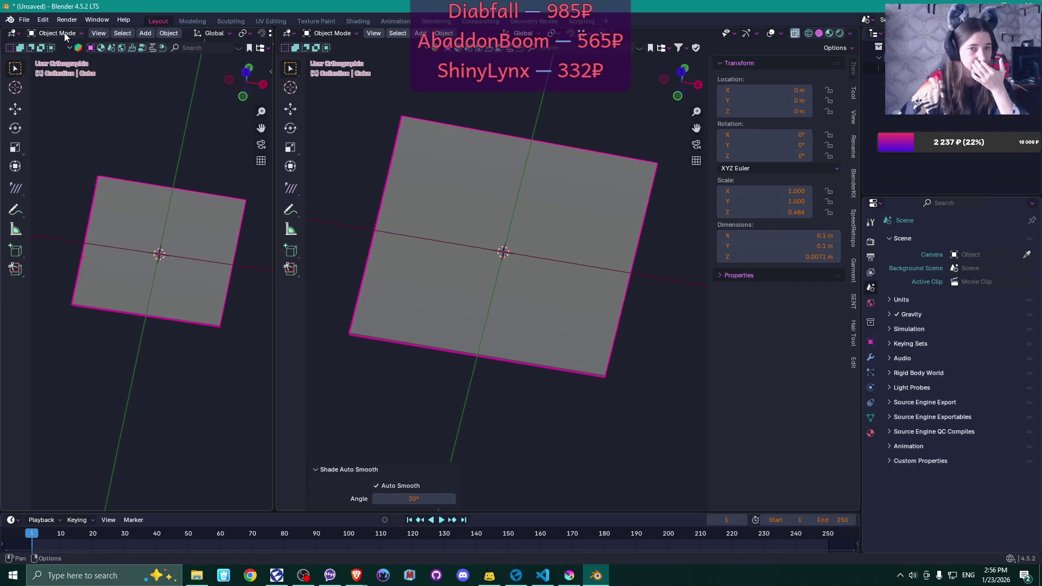
{"action": "left_click", "coordinate": [12, 34]}
{"action": "left_click", "coordinate": [50, 87]}
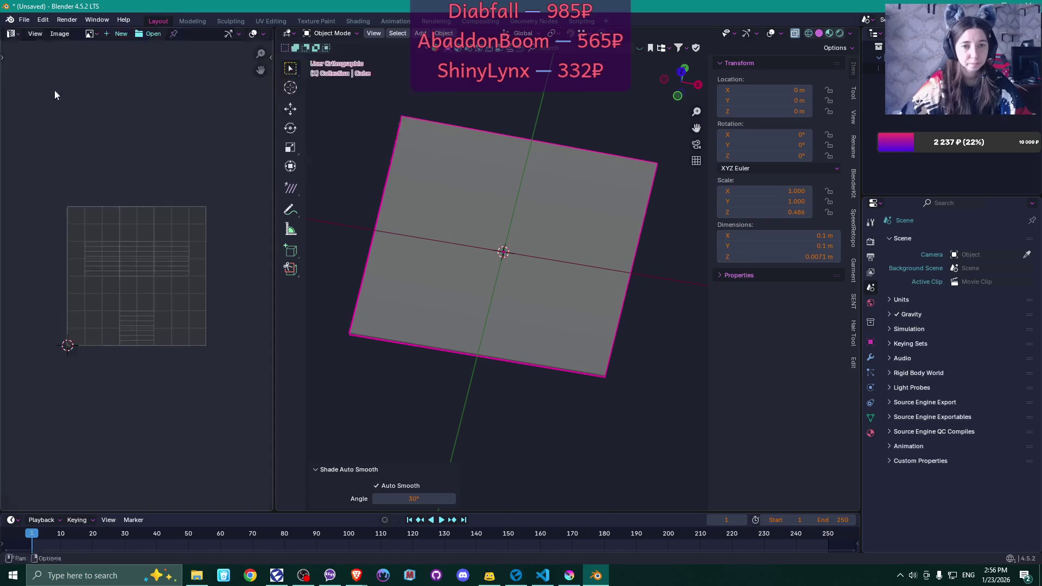
In face-select Edit Mode, select the seven face strips across the note
{"action": "mouse_move", "coordinate": [588, 199]}
{"action": "left_mouse_down"}
{"action": "mouse_move", "coordinate": [571, 208]}
{"action": "mouse_move", "coordinate": [577, 164]}
{"action": "mouse_move", "coordinate": [535, 155]}
{"action": "left_mouse_up"}
{"action": "key", "text": "Tab"}
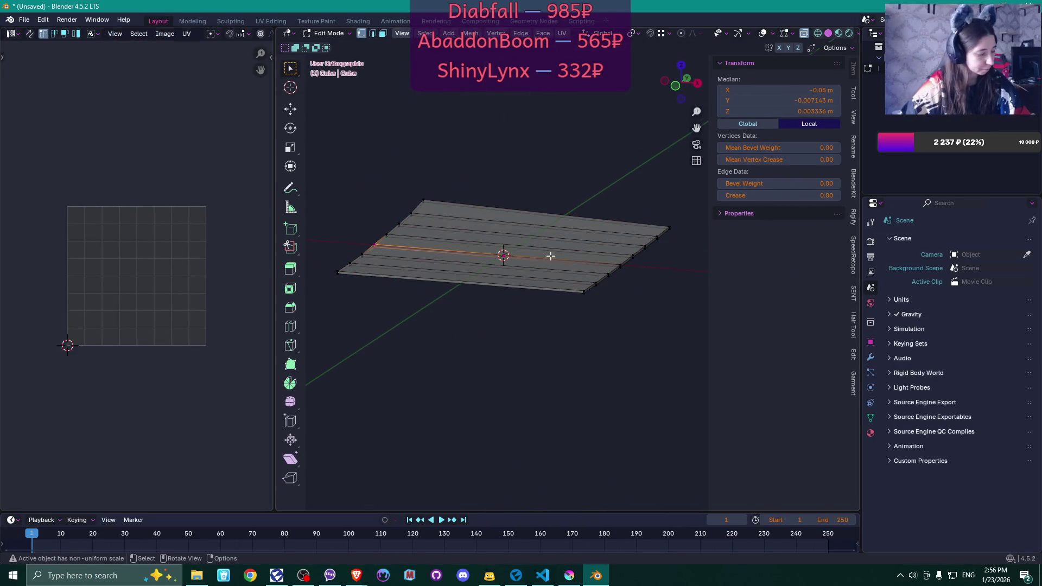
{"action": "key", "text": "3"}
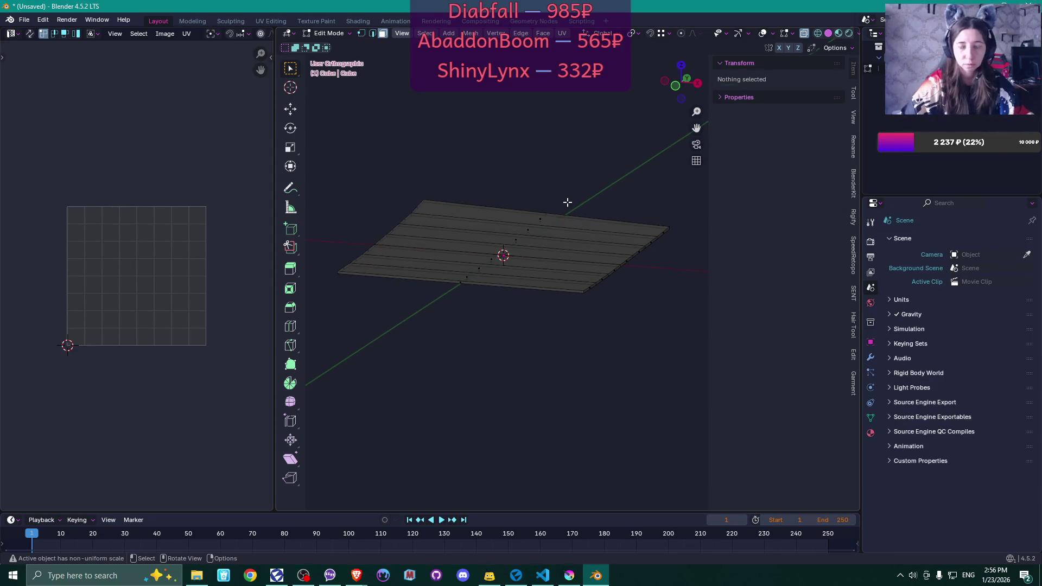
{"action": "left_click", "coordinate": [518, 251]}
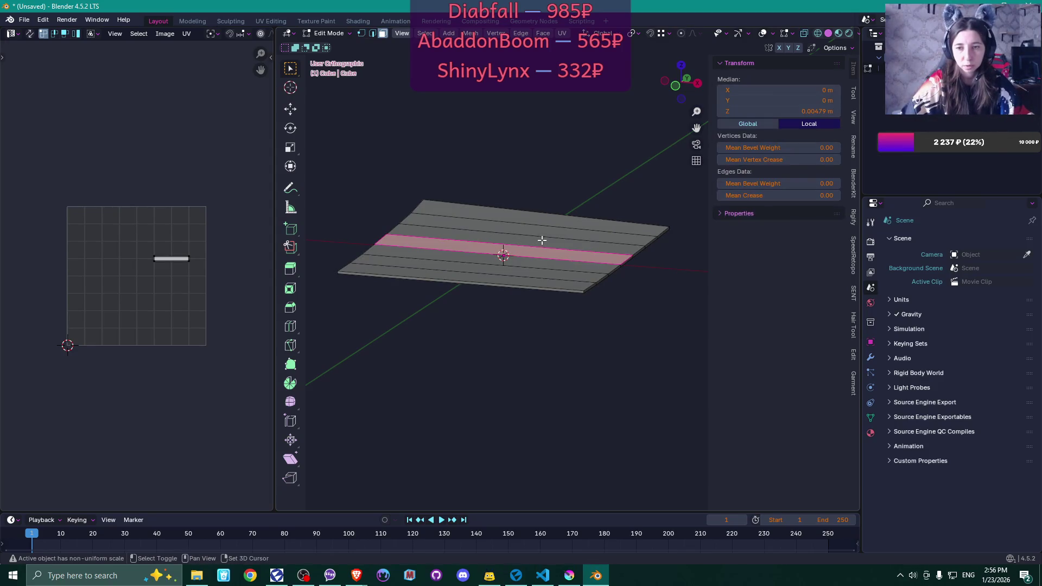
{"action": "left_click", "coordinate": [542, 240], "text": "shift"}
{"action": "left_click", "coordinate": [551, 232], "text": "shift"}
{"action": "left_click", "coordinate": [566, 216], "text": "shift"}
{"action": "left_click", "coordinate": [545, 259], "text": "shift"}
{"action": "left_click", "coordinate": [540, 275], "text": "shift"}
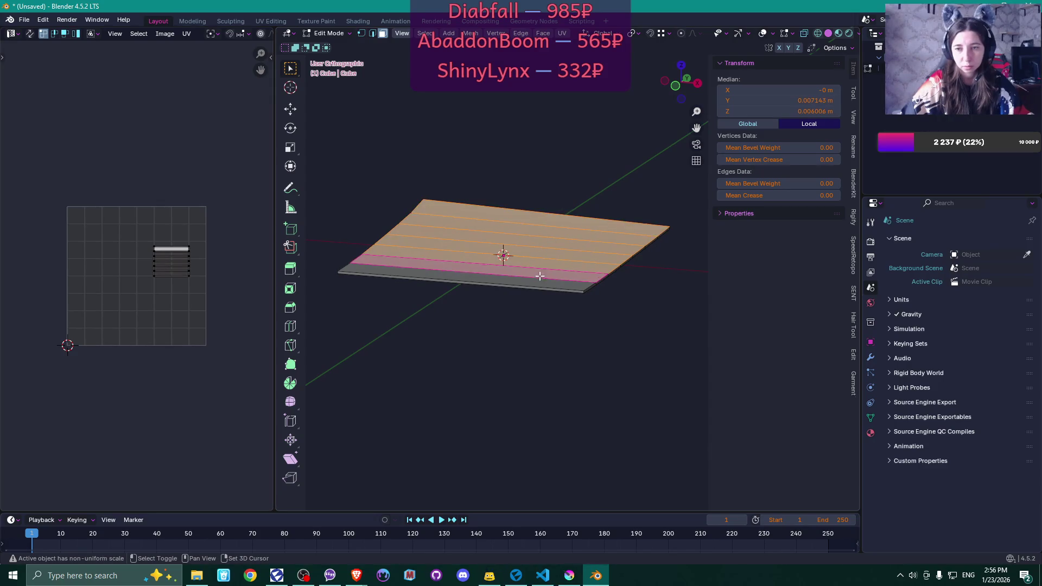
{"action": "left_click", "coordinate": [539, 281], "text": "shift"}
Switch to edge select and bring up the note's Material Properties
{"action": "scroll", "coordinate": [594, 290], "scroll_direction": "up", "scroll_amount": 3}
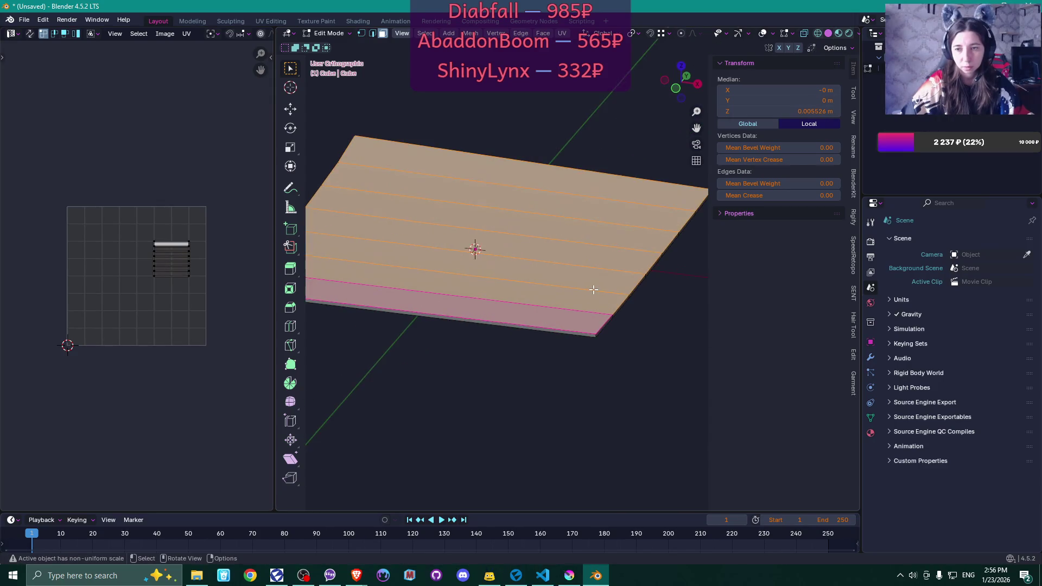
{"action": "left_click_drag", "start_coordinate": [594, 290], "coordinate": [624, 288]}
{"action": "key", "text": "2"}
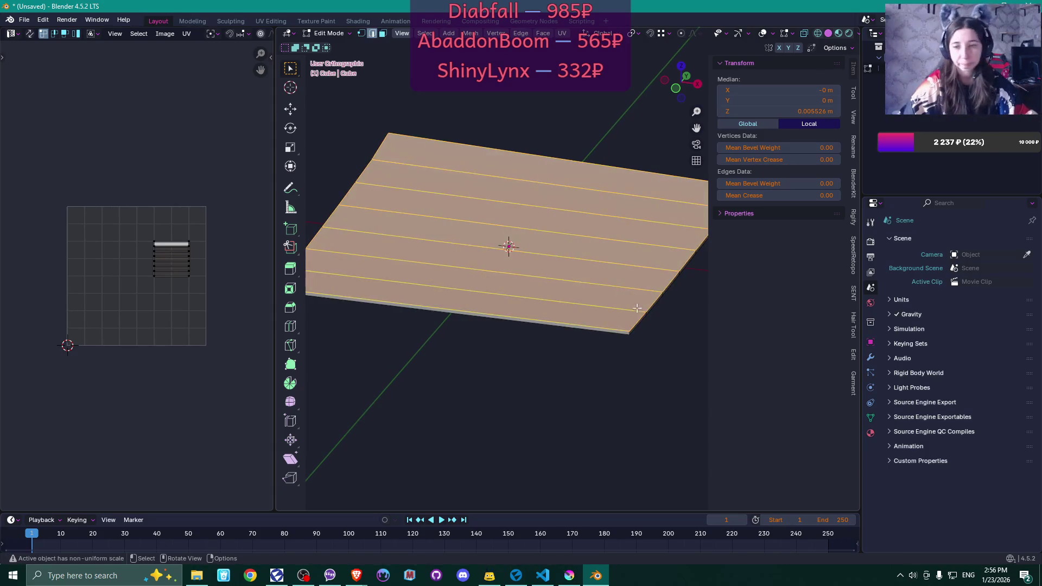
{"action": "left_click", "coordinate": [871, 433]}
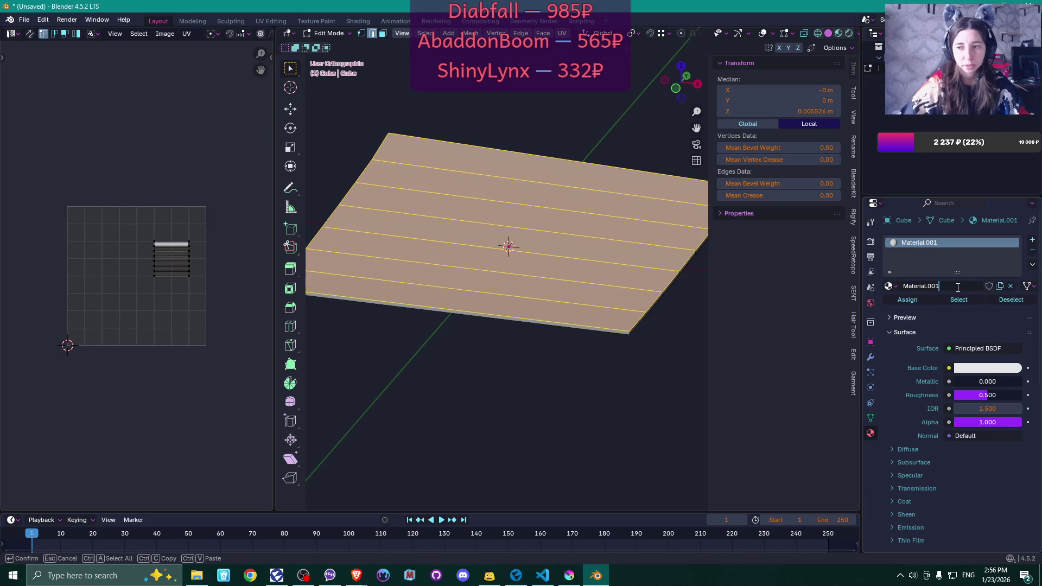
Name the first material StickySide and create a new material in a second slot
{"action": "type", "text": "Sticky"}
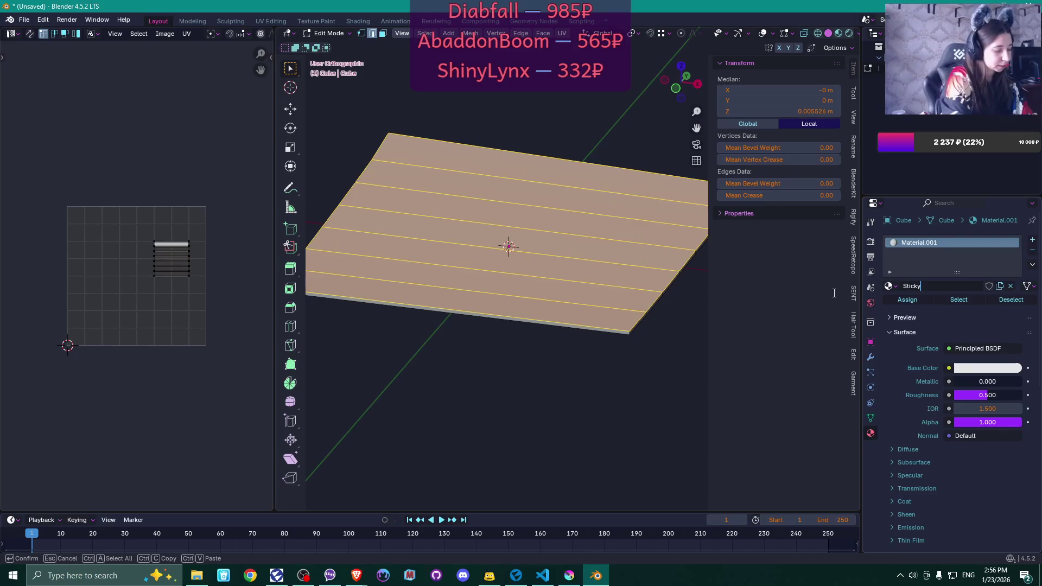
{"action": "type", "text": "Side"}
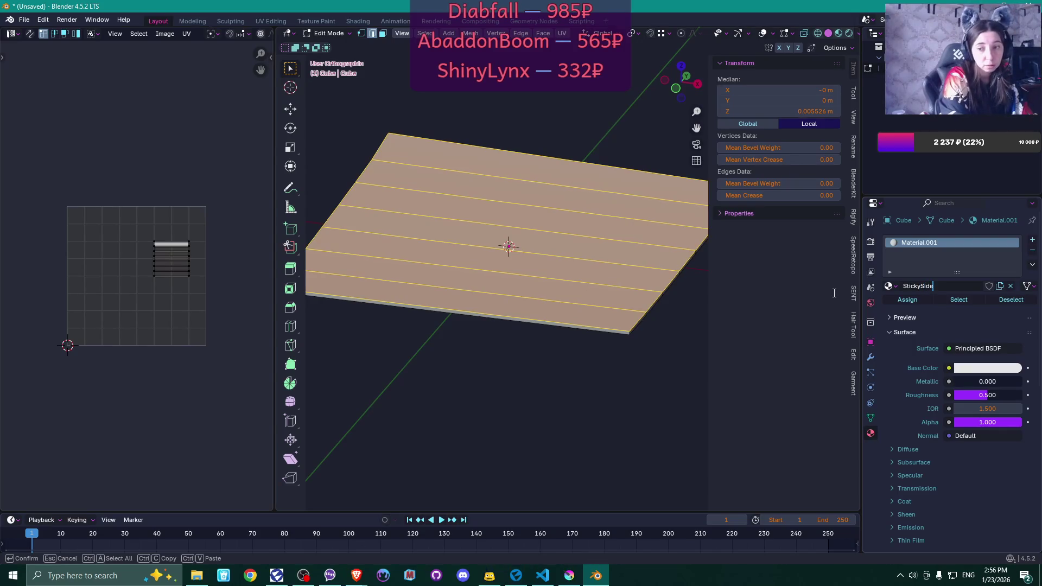
{"action": "key", "text": "Return"}
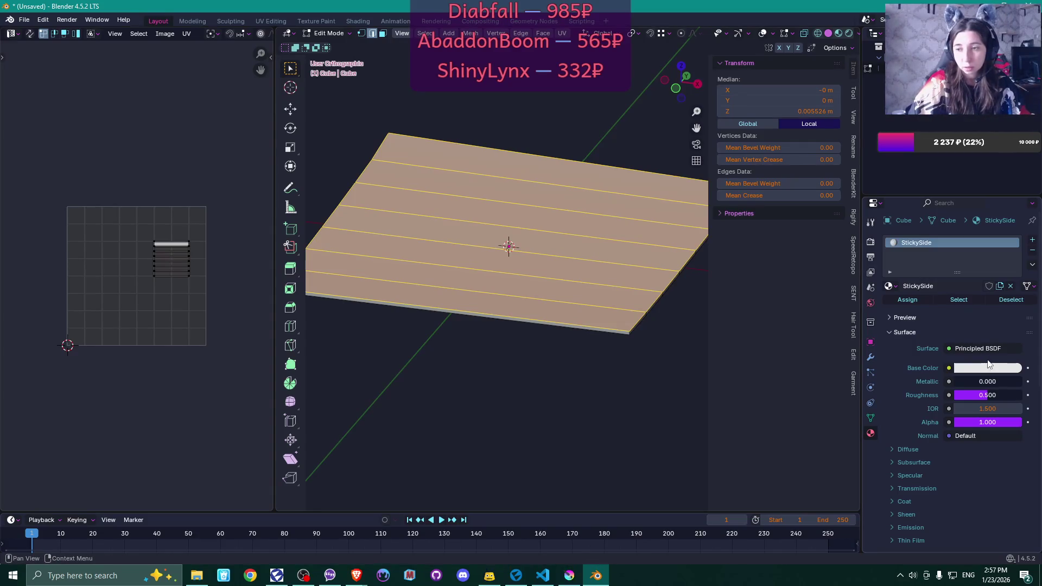
{"action": "left_click", "coordinate": [1032, 242]}
{"action": "left_click", "coordinate": [913, 307]}
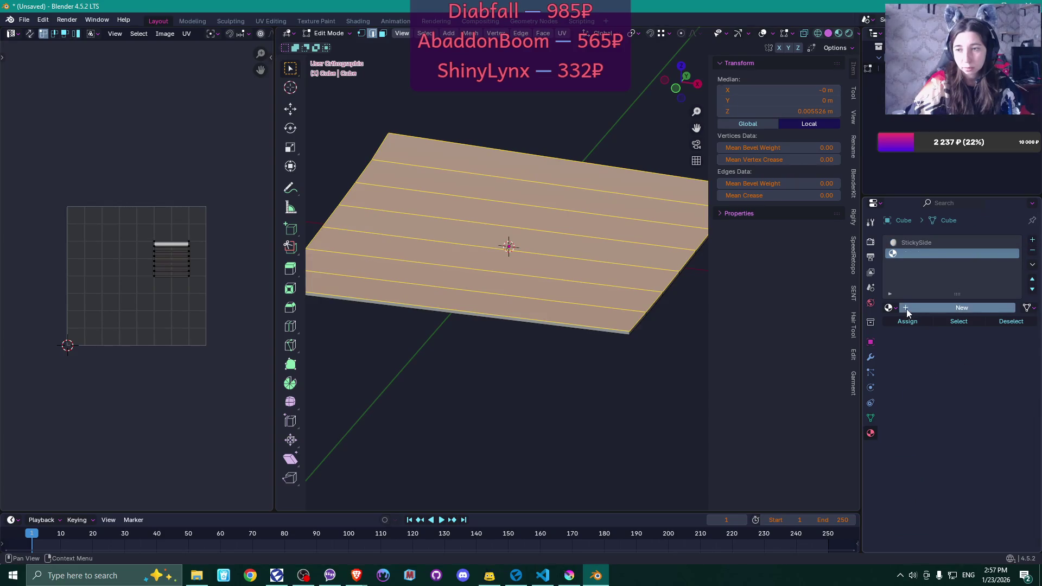
Rename the new material StickyTop and assign it to the selected top faces
{"action": "left_click", "coordinate": [916, 308]}
{"action": "type", "text": "StickyTop"}
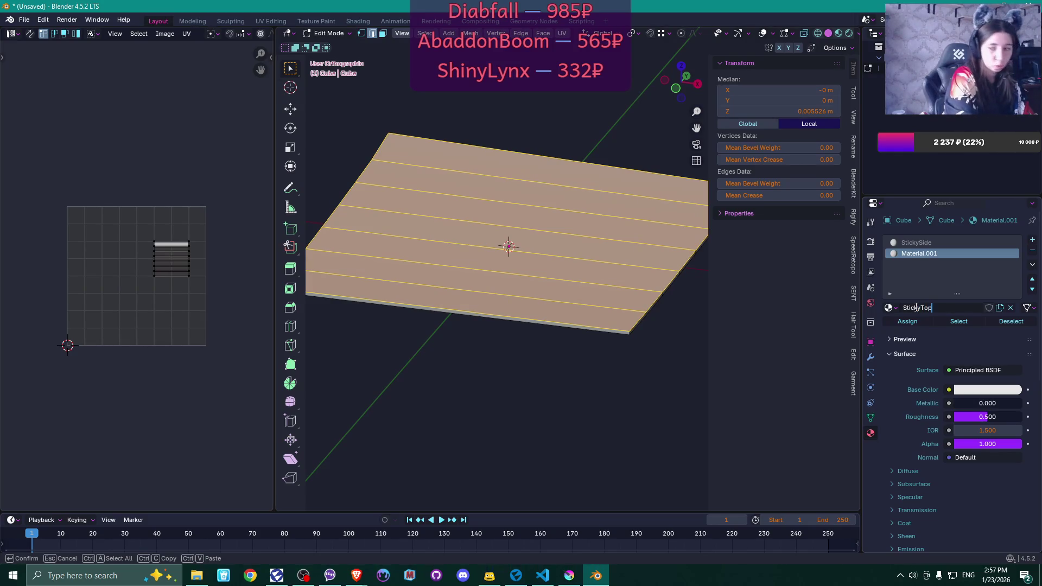
{"action": "key", "text": "Return"}
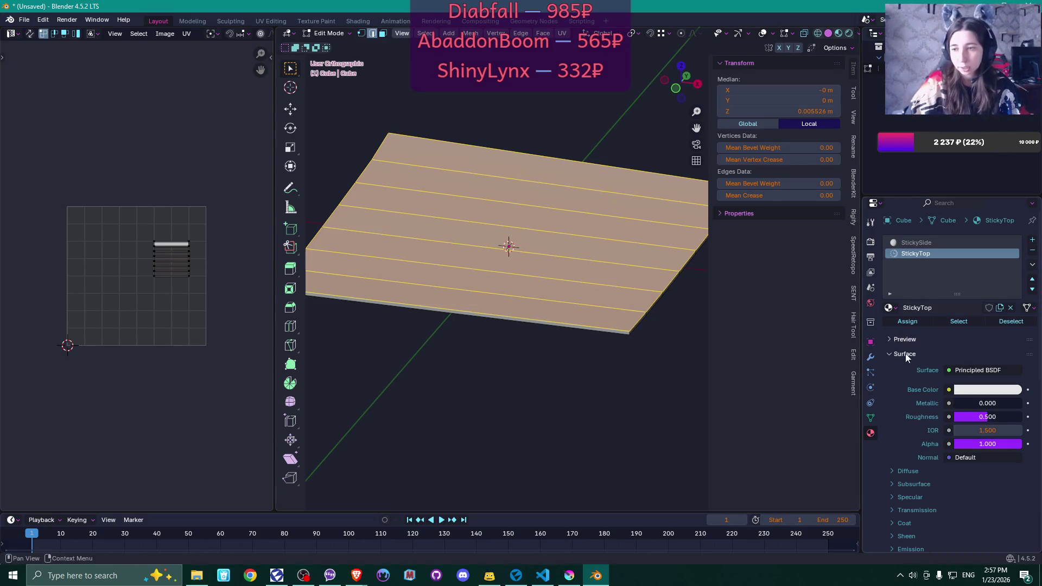
{"action": "left_click", "coordinate": [905, 322]}
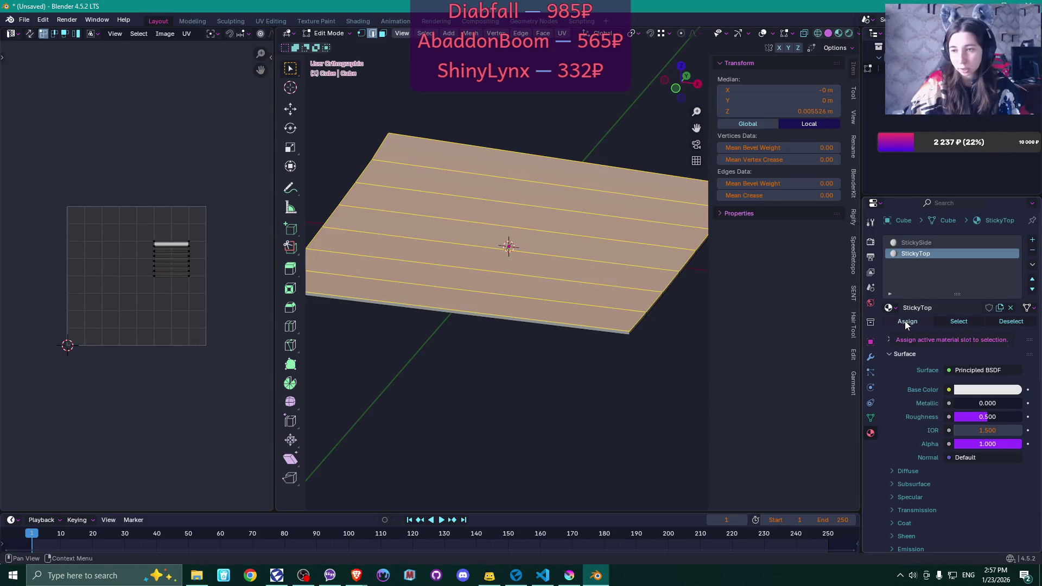
{"action": "mouse_move", "coordinate": [465, 377]}
{"action": "left_mouse_down"}
{"action": "mouse_move", "coordinate": [507, 358]}
{"action": "mouse_move", "coordinate": [545, 386]}
{"action": "mouse_move", "coordinate": [554, 380]}
{"action": "left_mouse_up"}
{"action": "left_click", "coordinate": [983, 390]}
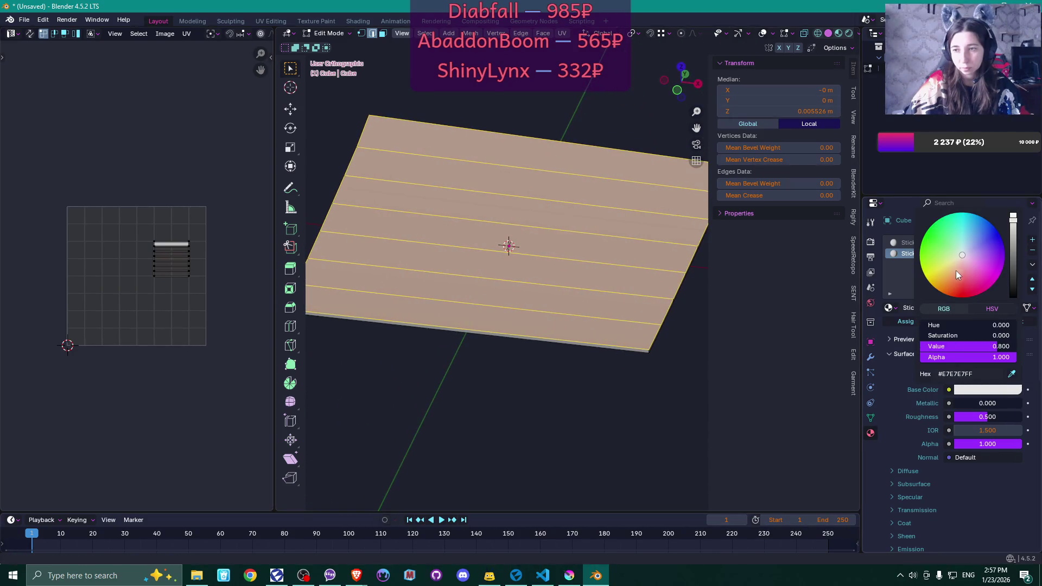
Set the StickyTop base colour to pink and select one edge of the plane
{"action": "left_click", "coordinate": [970, 275]}
{"action": "mouse_move", "coordinate": [650, 399]}
{"action": "left_mouse_down"}
{"action": "mouse_move", "coordinate": [579, 389]}
{"action": "mouse_move", "coordinate": [592, 307]}
{"action": "mouse_move", "coordinate": [600, 325]}
{"action": "left_mouse_up"}
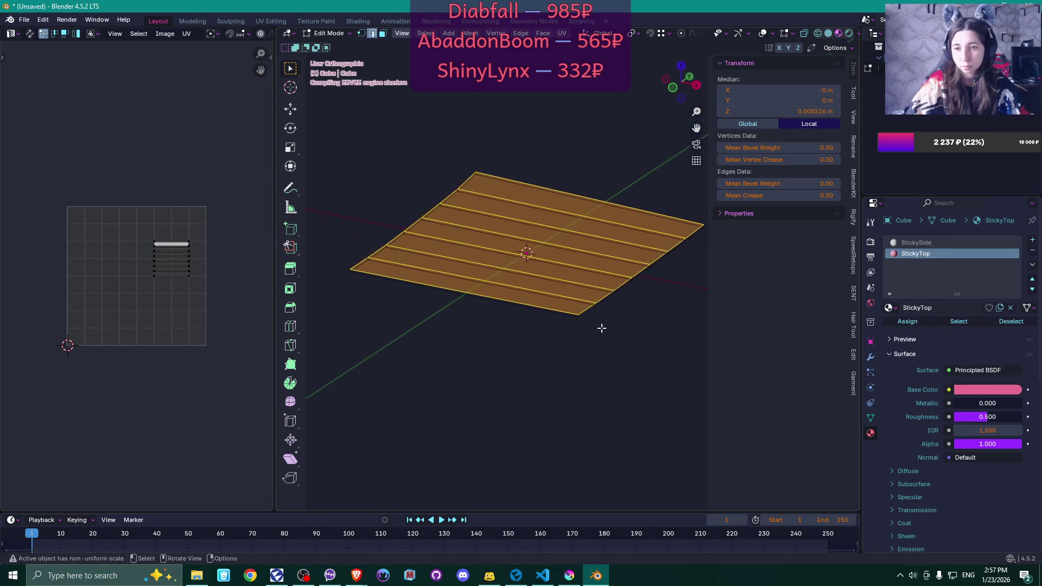
{"action": "left_click", "coordinate": [621, 338]}
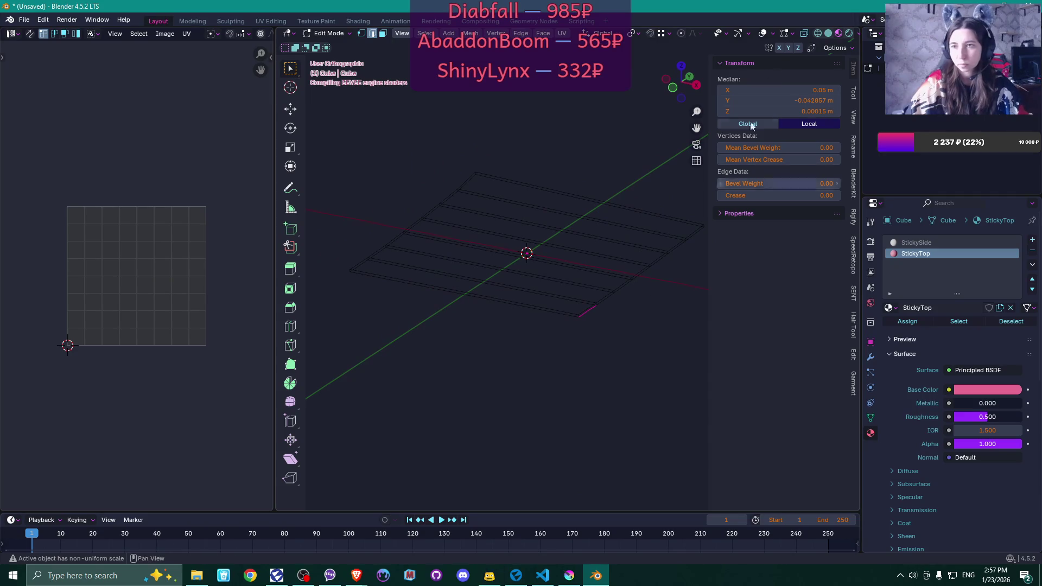
Turn on X-Ray and filled face display for the mesh in the viewport
{"action": "left_click", "coordinate": [804, 34]}
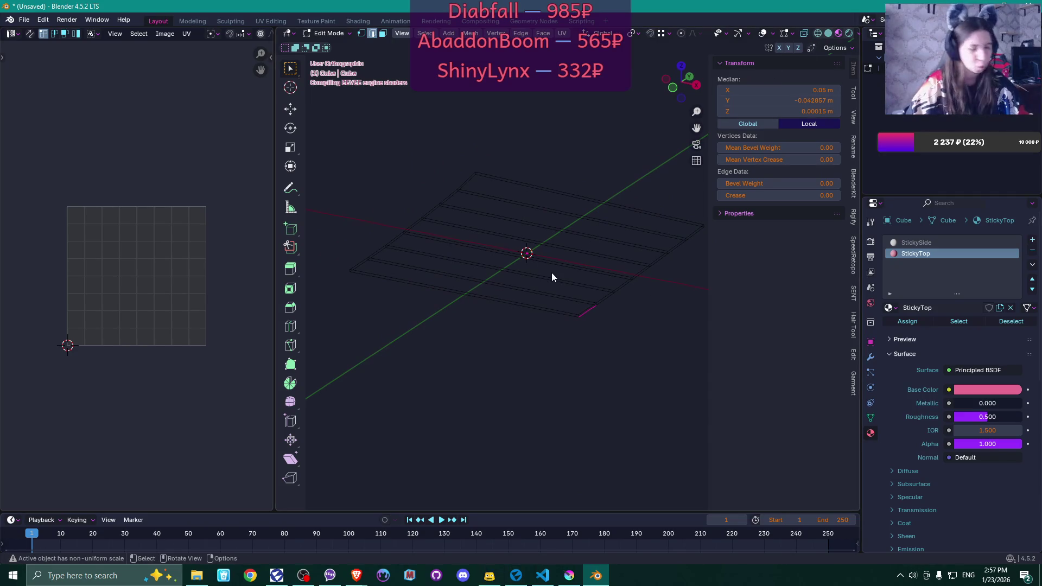
{"action": "left_click", "coordinate": [819, 35]}
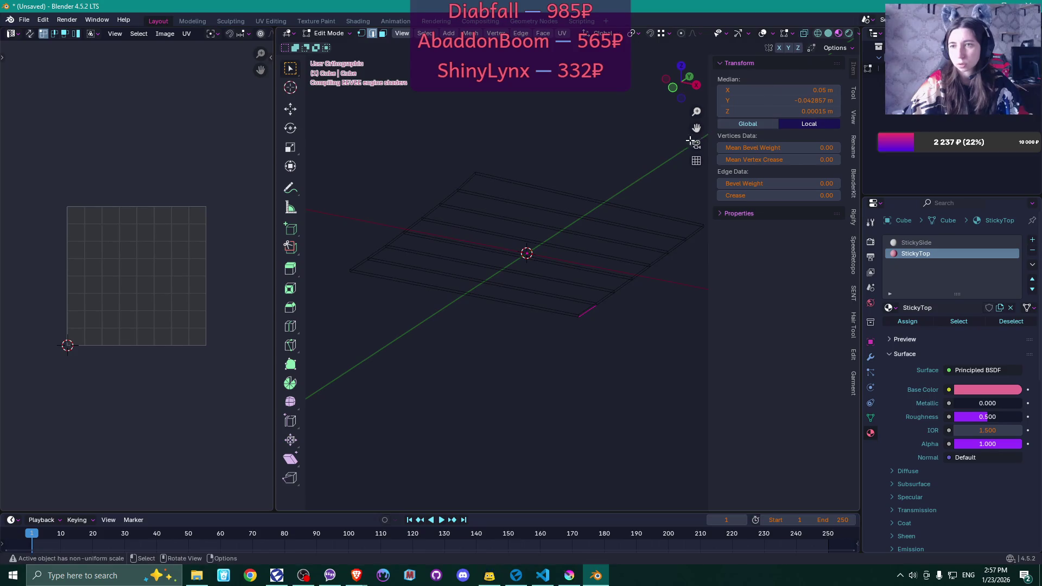
{"action": "left_click", "coordinate": [793, 34]}
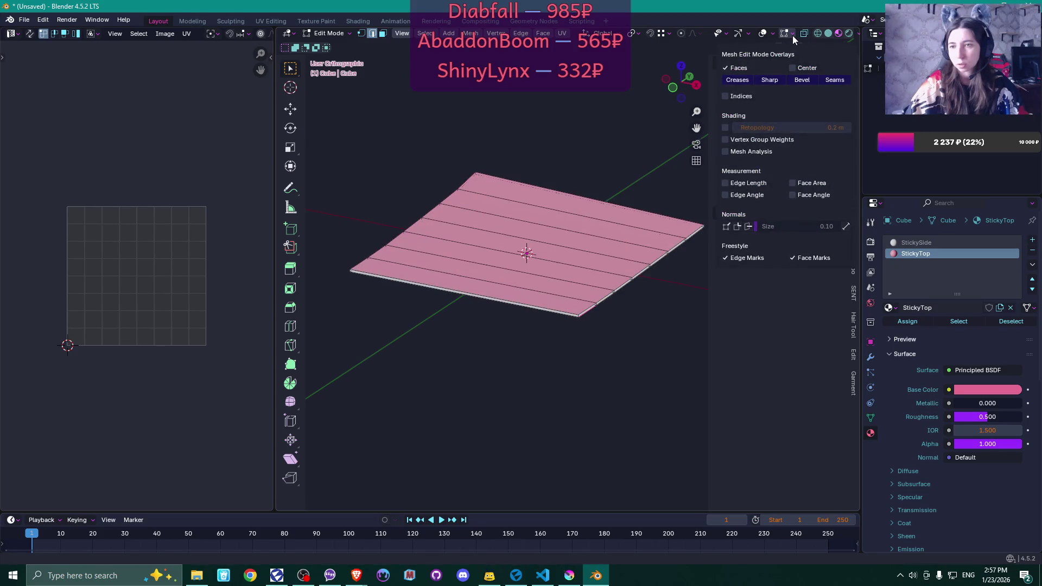
Inspect the pink StickyTop strips and paler StickySide edges, adjusting overlays and switching to Object Mode
{"action": "mouse_move", "coordinate": [624, 339]}
{"action": "left_mouse_down"}
{"action": "mouse_move", "coordinate": [590, 328]}
{"action": "mouse_move", "coordinate": [643, 321]}
{"action": "mouse_move", "coordinate": [605, 298]}
{"action": "mouse_move", "coordinate": [629, 344]}
{"action": "mouse_move", "coordinate": [617, 347]}
{"action": "left_mouse_up"}
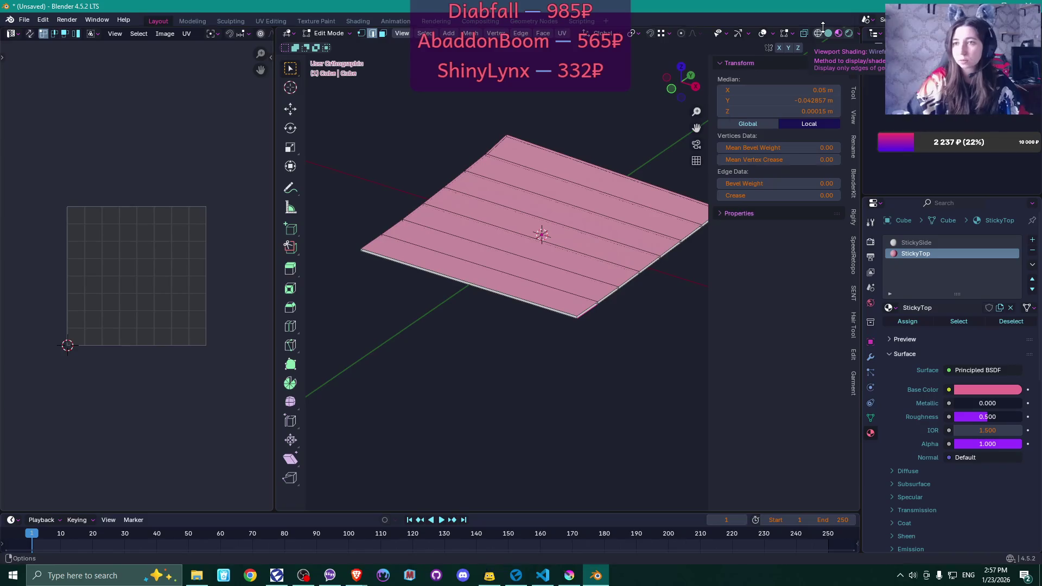
{"action": "left_click", "coordinate": [773, 33]}
{"action": "left_click", "coordinate": [792, 34]}
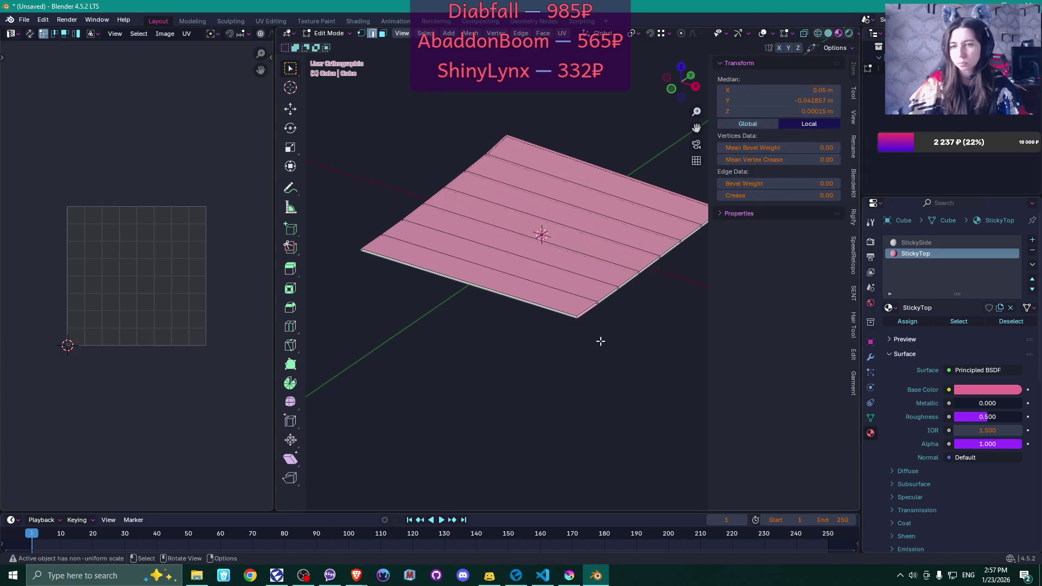
{"action": "scroll", "coordinate": [626, 323], "scroll_direction": "up", "scroll_amount": 3}
{"action": "scroll", "coordinate": [625, 323], "scroll_direction": "up", "scroll_amount": 4}
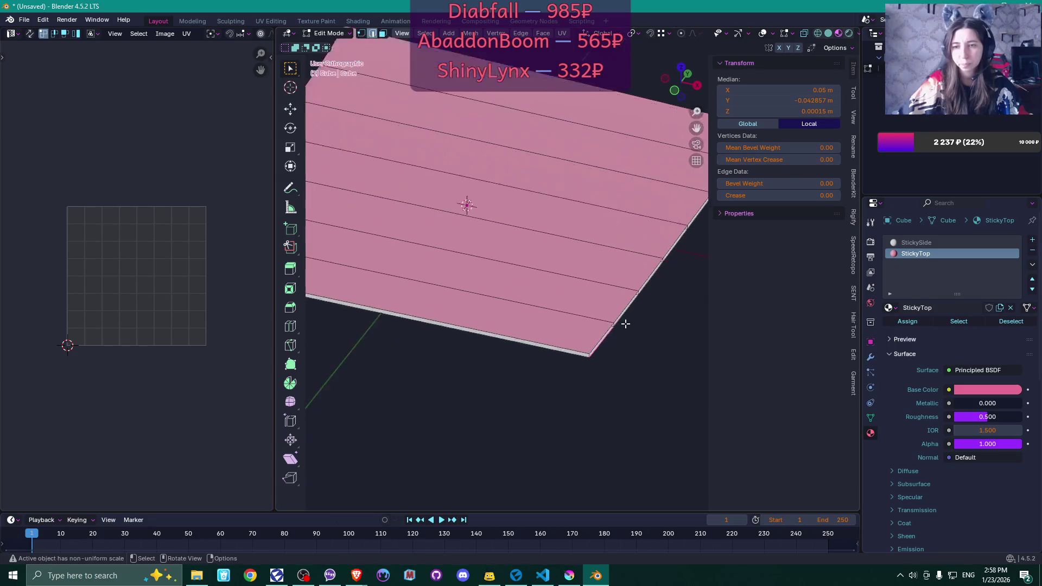
{"action": "mouse_move", "coordinate": [624, 321]}
{"action": "left_mouse_down"}
{"action": "mouse_move", "coordinate": [594, 294]}
{"action": "mouse_move", "coordinate": [584, 253]}
{"action": "mouse_move", "coordinate": [610, 333]}
{"action": "mouse_move", "coordinate": [595, 321]}
{"action": "mouse_move", "coordinate": [605, 315]}
{"action": "mouse_move", "coordinate": [611, 341]}
{"action": "left_mouse_up"}
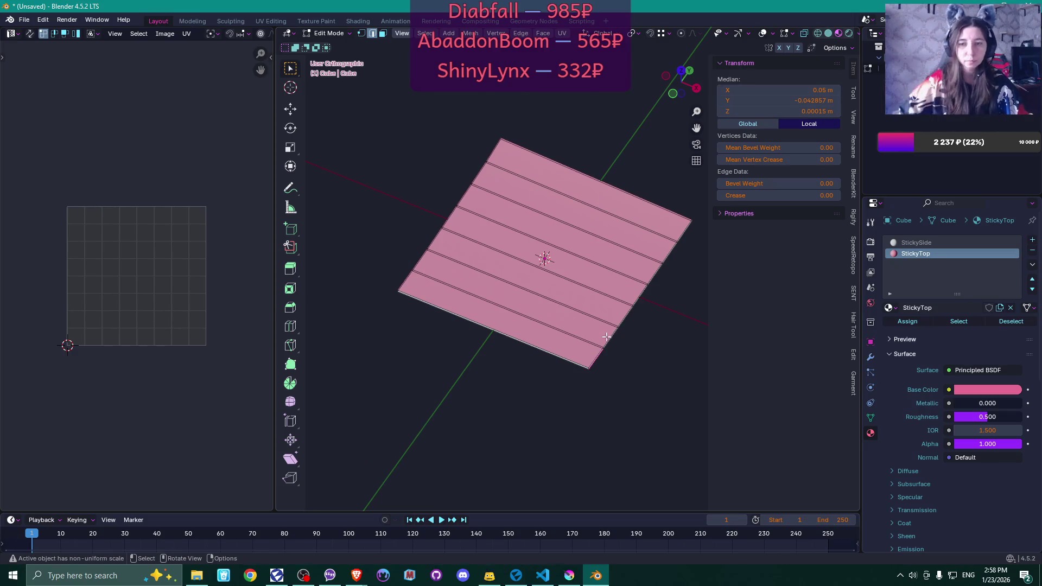
{"action": "scroll", "coordinate": [618, 354], "scroll_direction": "up", "scroll_amount": 2}
{"action": "scroll", "coordinate": [621, 326], "scroll_direction": "down", "scroll_amount": 3}
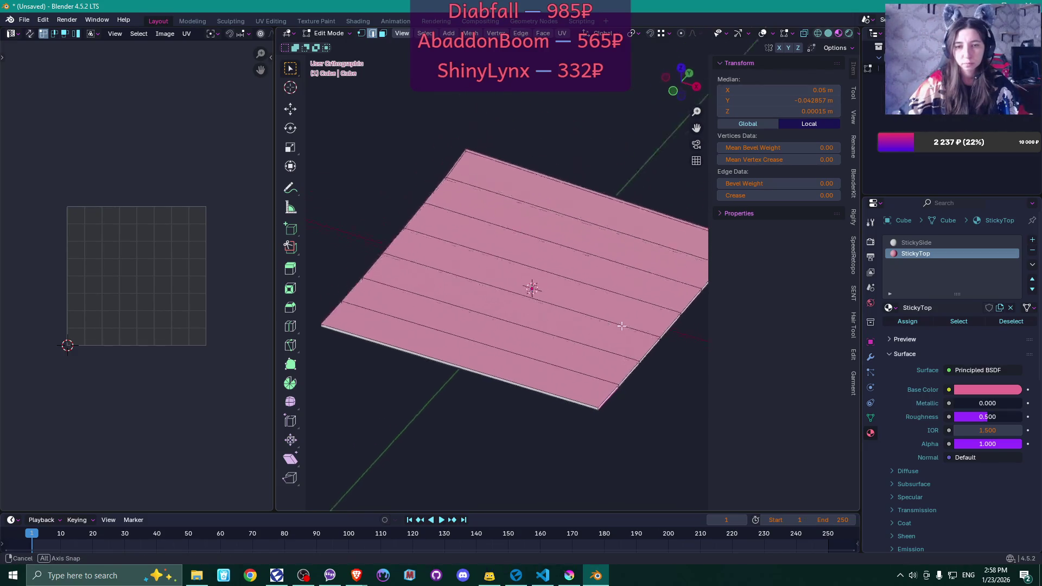
{"action": "key", "text": "Tab"}
{"action": "key", "text": "Tab"}
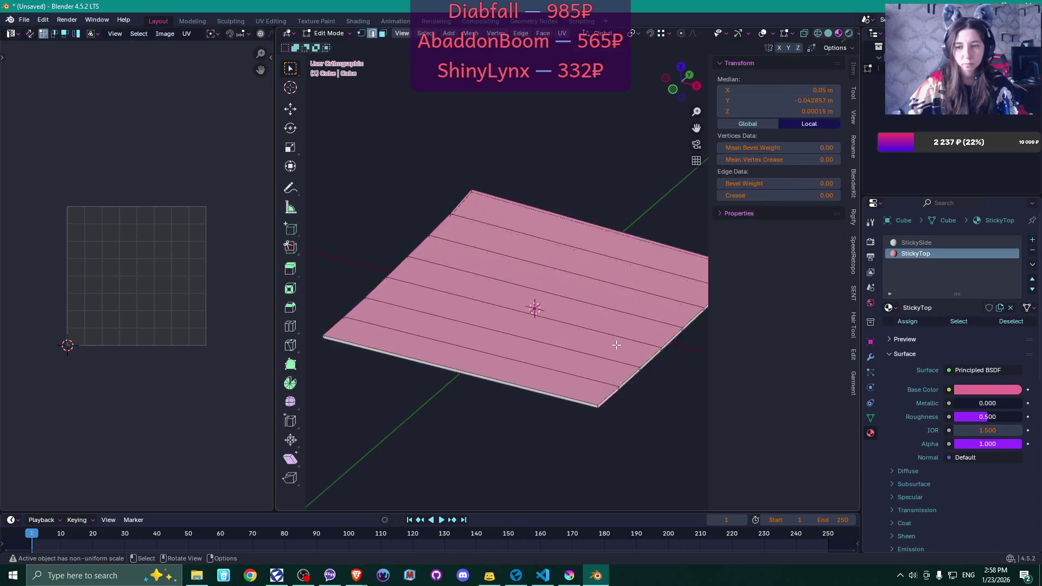
{"action": "scroll", "coordinate": [631, 320], "scroll_direction": "up", "scroll_amount": 2}
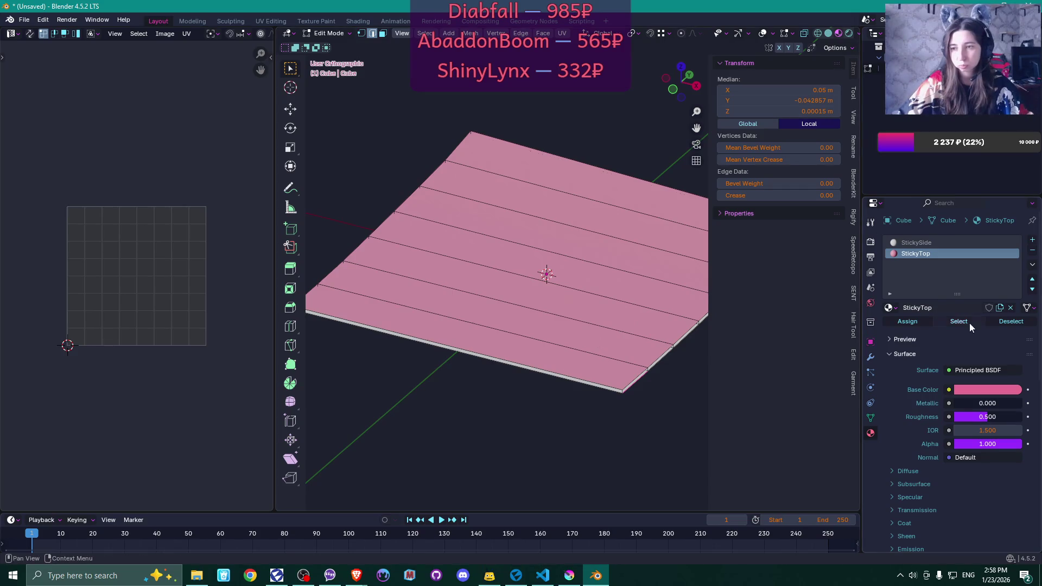
Select the StickyTop faces, deselect the six inner strips, and mark the outer edges as seams
{"action": "left_click", "coordinate": [951, 323]}
{"action": "left_click", "coordinate": [627, 363], "text": "shift"}
{"action": "left_click", "coordinate": [627, 331], "text": "shift"}
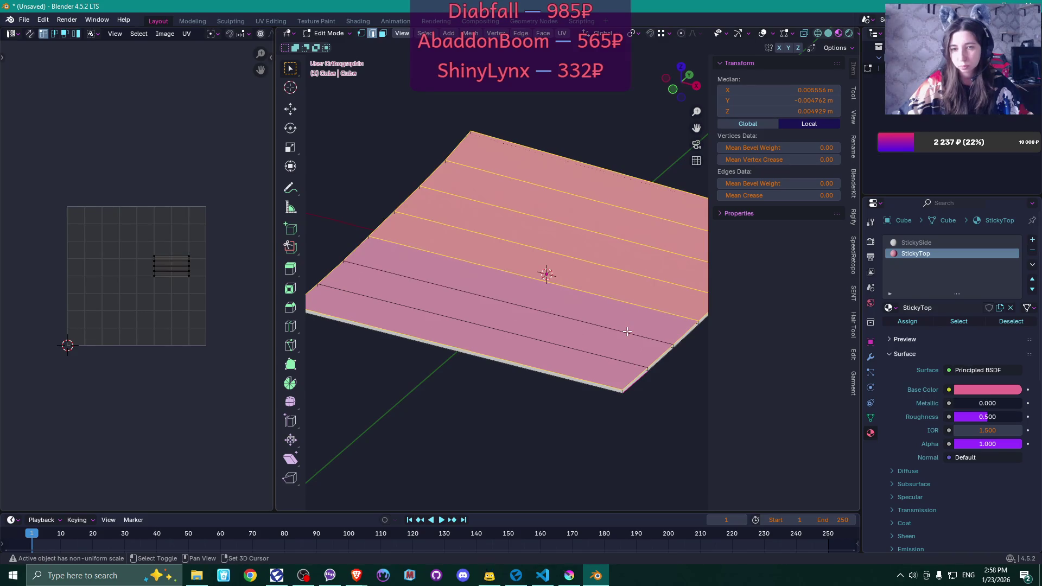
{"action": "left_click", "coordinate": [623, 295], "text": "shift"}
{"action": "left_click", "coordinate": [634, 269], "text": "shift"}
{"action": "left_click", "coordinate": [642, 242], "text": "shift"}
{"action": "left_click", "coordinate": [647, 220], "text": "shift"}
{"action": "key", "text": "q"}
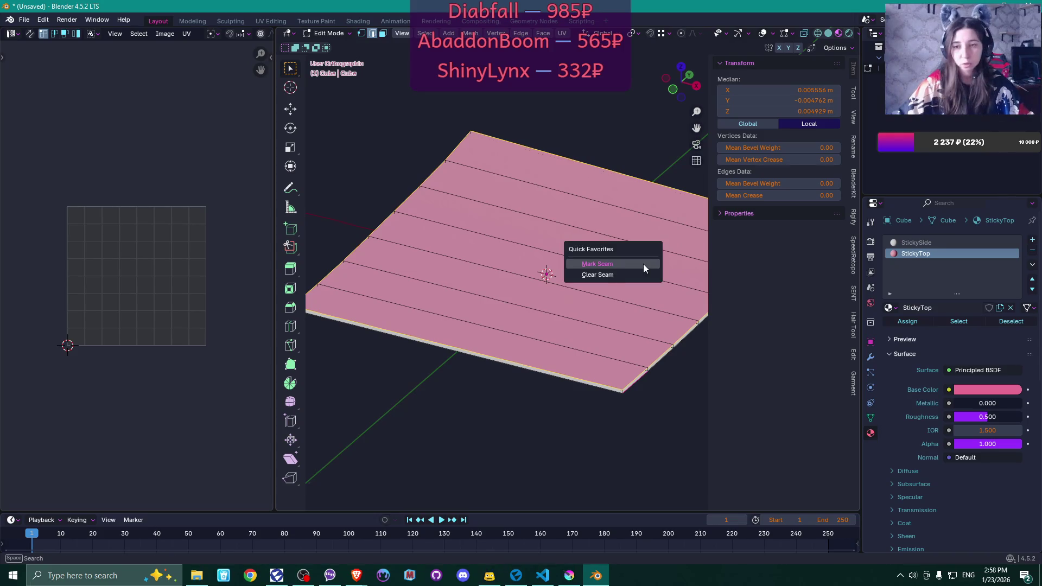
{"action": "left_click", "coordinate": [644, 264]}
Mark a bottom edge of the plane as a seam
{"action": "scroll", "coordinate": [652, 411], "scroll_direction": "down", "scroll_amount": 1}
{"action": "left_click_drag", "start_coordinate": [652, 411], "coordinate": [606, 355]}
{"action": "left_click", "coordinate": [596, 347]}
{"action": "key", "text": "q"}
{"action": "left_click", "coordinate": [595, 399]}
Select several side edges of the plane and clear their seams
{"action": "mouse_move", "coordinate": [597, 399]}
{"action": "left_mouse_down"}
{"action": "mouse_move", "coordinate": [509, 354]}
{"action": "mouse_move", "coordinate": [519, 372]}
{"action": "mouse_move", "coordinate": [471, 348]}
{"action": "mouse_move", "coordinate": [575, 376]}
{"action": "mouse_move", "coordinate": [454, 341]}
{"action": "mouse_move", "coordinate": [475, 396]}
{"action": "mouse_move", "coordinate": [372, 333]}
{"action": "left_mouse_up"}
{"action": "left_click", "coordinate": [489, 329]}
{"action": "left_click", "coordinate": [428, 339], "text": "alt"}
{"action": "left_click", "coordinate": [411, 330]}
{"action": "mouse_move", "coordinate": [491, 412]}
{"action": "left_mouse_down"}
{"action": "mouse_move", "coordinate": [389, 386]}
{"action": "mouse_move", "coordinate": [341, 407]}
{"action": "mouse_move", "coordinate": [566, 424]}
{"action": "mouse_move", "coordinate": [458, 400]}
{"action": "mouse_move", "coordinate": [552, 386]}
{"action": "left_mouse_up"}
{"action": "left_click", "coordinate": [672, 347], "text": "shift"}
{"action": "left_click_drag", "start_coordinate": [671, 348], "coordinate": [671, 301]}
{"action": "left_click", "coordinate": [636, 305], "text": "shift"}
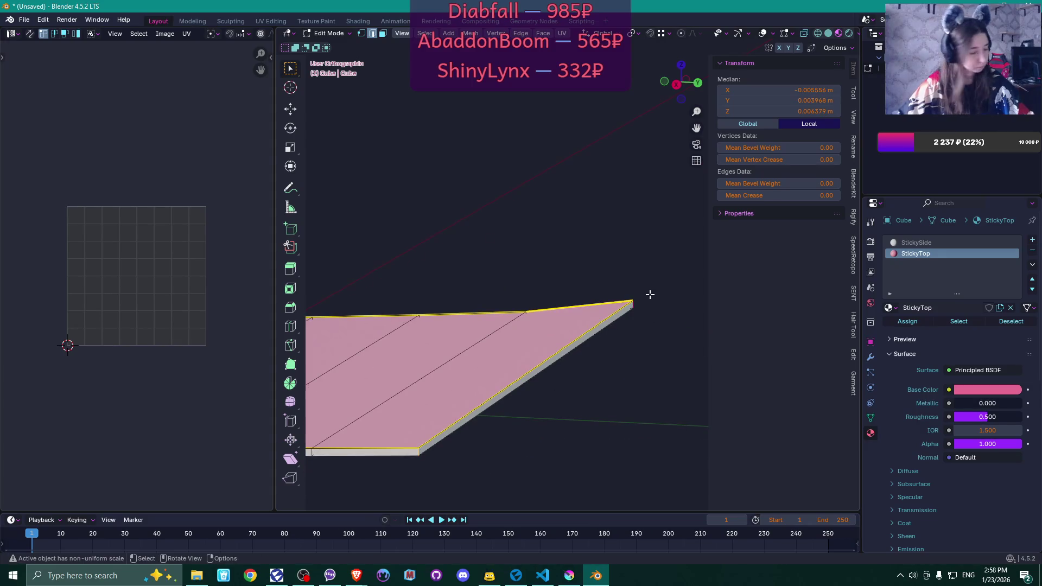
{"action": "key", "text": "q"}
{"action": "left_click", "coordinate": [651, 296]}
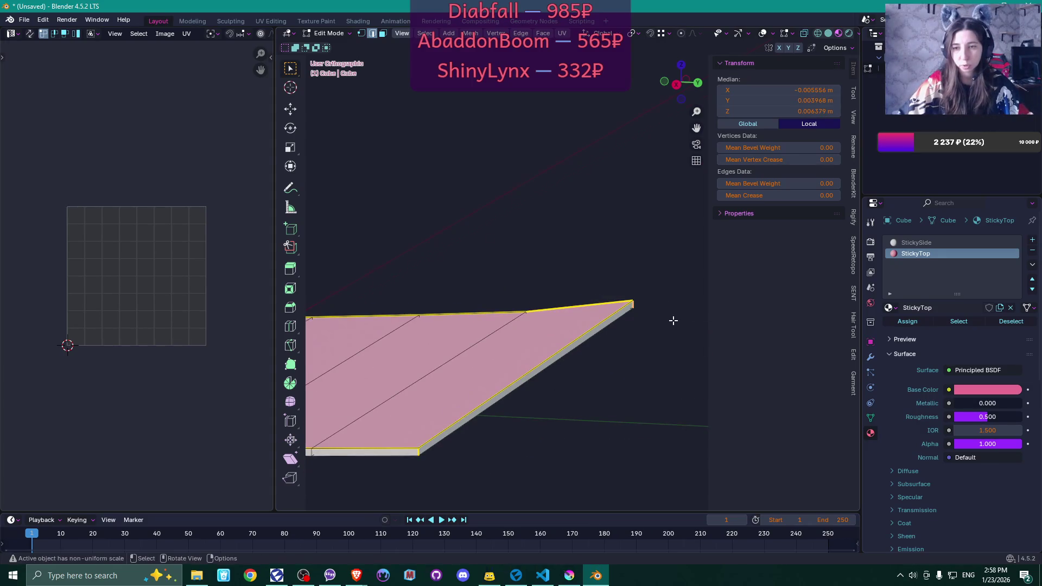
Select the whole plane for UV unwrapping from a near top-down view
{"action": "left_click_drag", "start_coordinate": [672, 319], "coordinate": [575, 363]}
{"action": "mouse_move", "coordinate": [487, 410]}
{"action": "left_mouse_down"}
{"action": "mouse_move", "coordinate": [546, 412]}
{"action": "mouse_move", "coordinate": [537, 400]}
{"action": "mouse_move", "coordinate": [603, 414]}
{"action": "left_mouse_up"}
{"action": "key", "text": "a"}
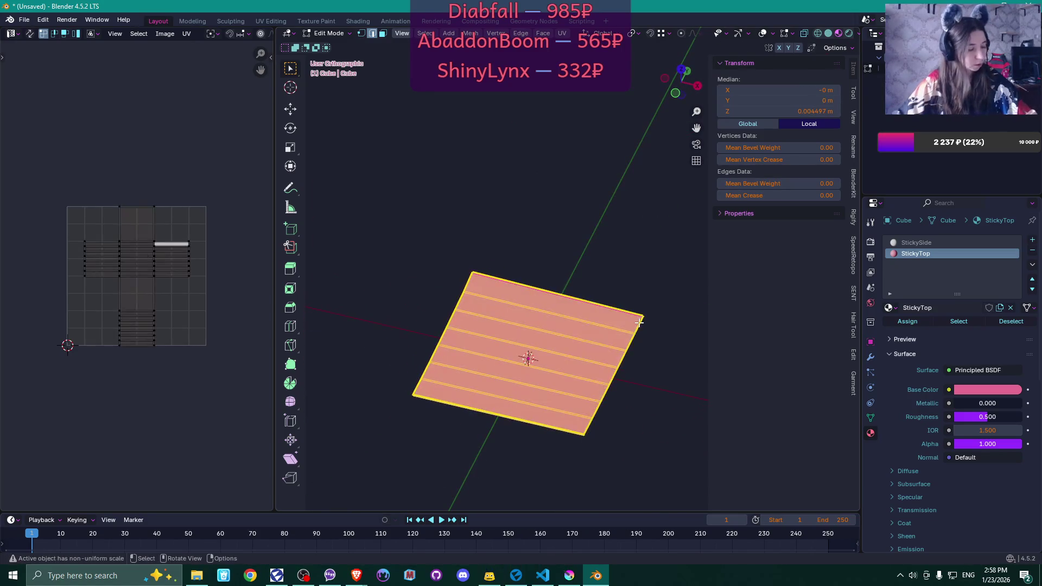
{"action": "key", "text": "u"}
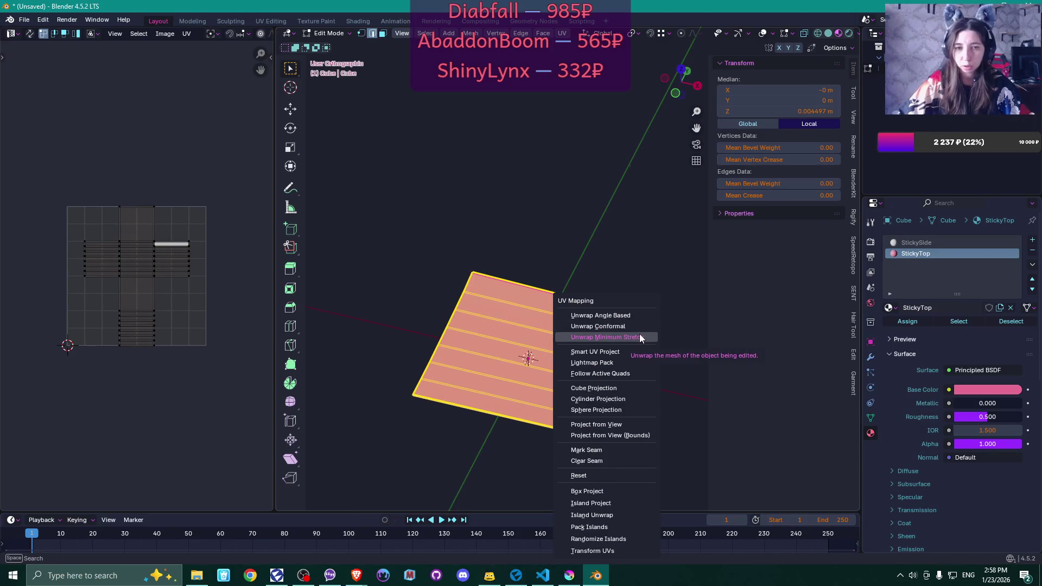
Unwrap the whole plane with Minimum Stretch, then redo it with the Conformal method
{"action": "left_click", "coordinate": [639, 334]}
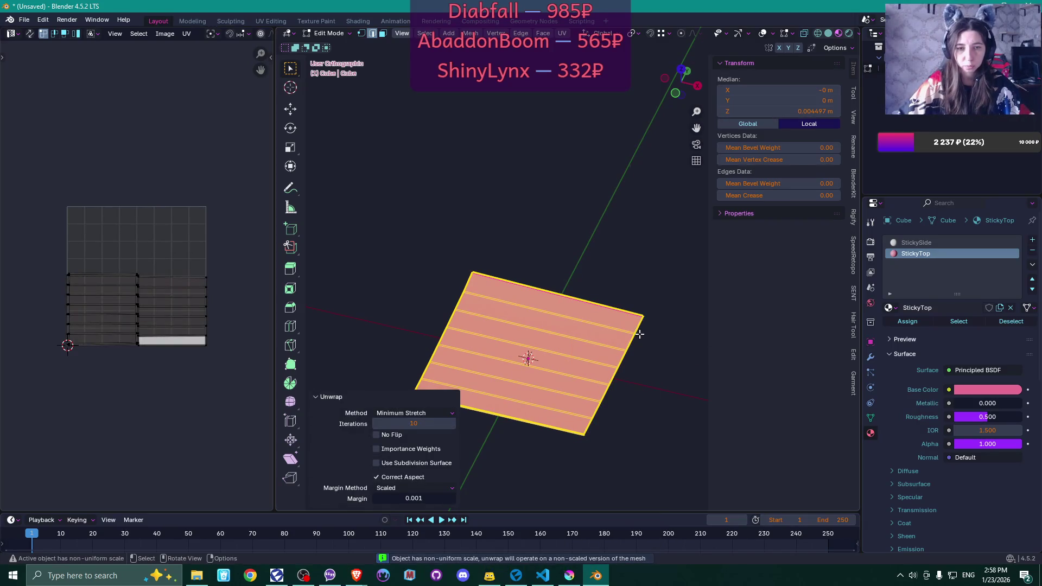
{"action": "scroll", "coordinate": [152, 317], "scroll_direction": "up", "scroll_amount": 2}
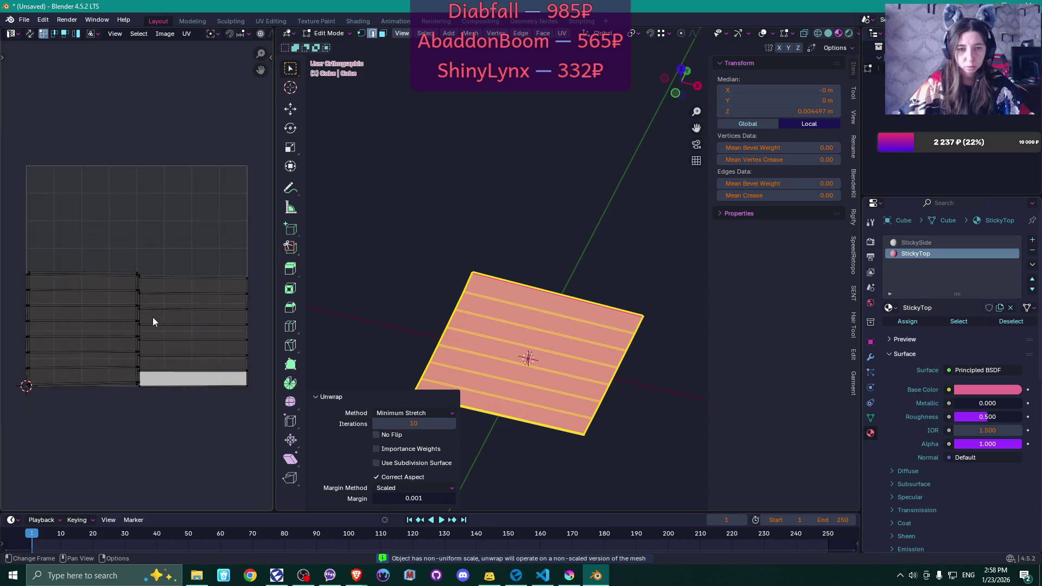
{"action": "key", "text": "u"}
{"action": "left_click", "coordinate": [647, 331]}
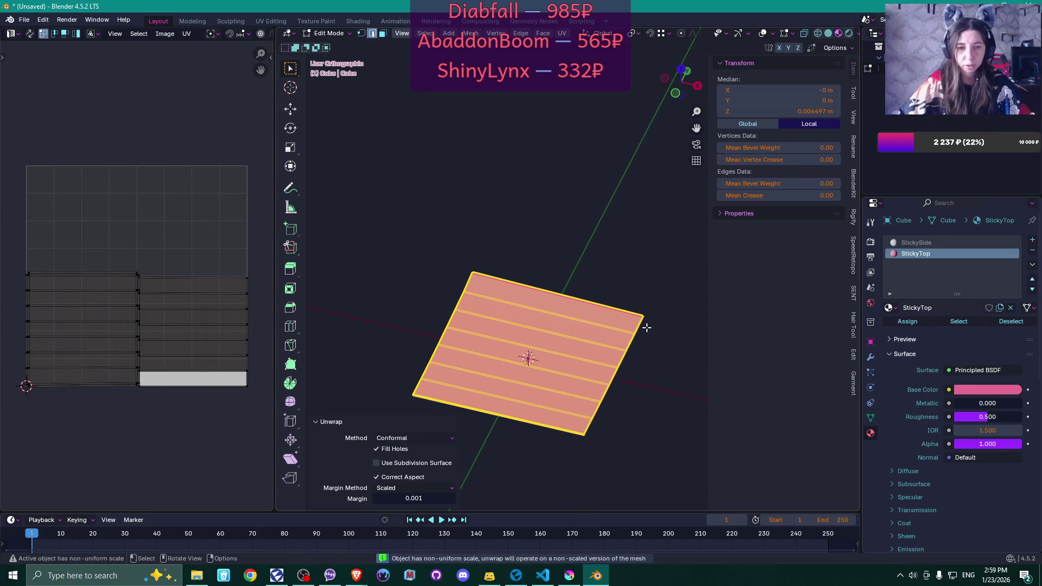
{"action": "scroll", "coordinate": [106, 386], "scroll_direction": "up", "scroll_amount": 2}
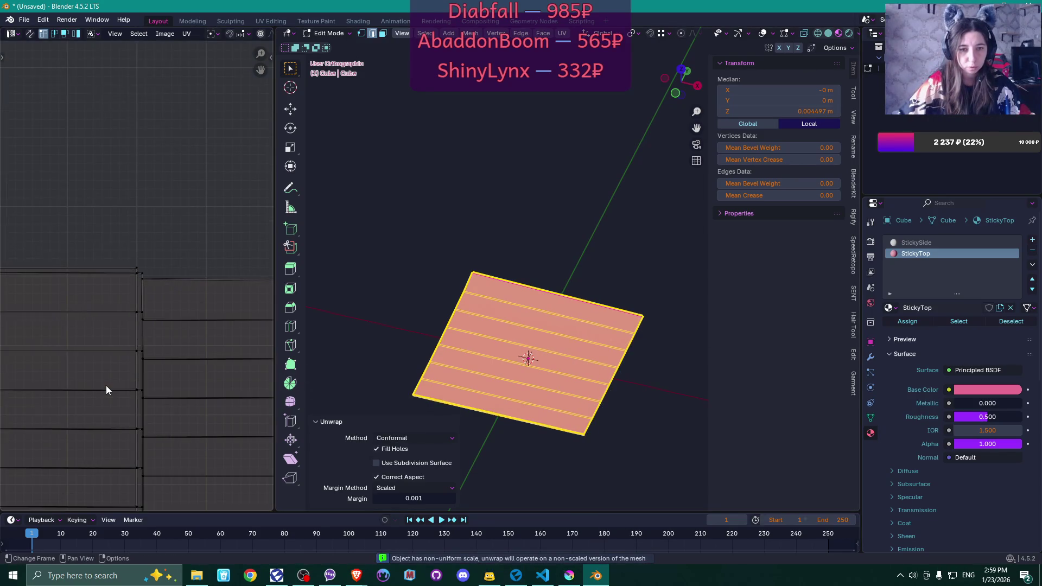
{"action": "scroll", "coordinate": [106, 385], "scroll_direction": "down", "scroll_amount": 2}
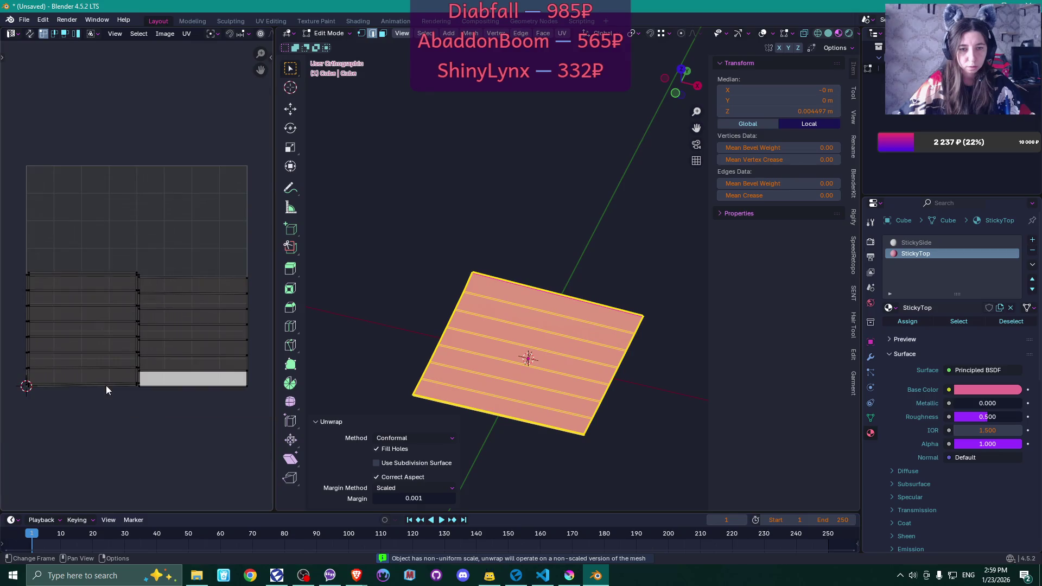
Select the right UV island, invert the selection, and select the StickyTop faces
{"action": "left_click", "coordinate": [243, 275]}
{"action": "key", "text": "l"}
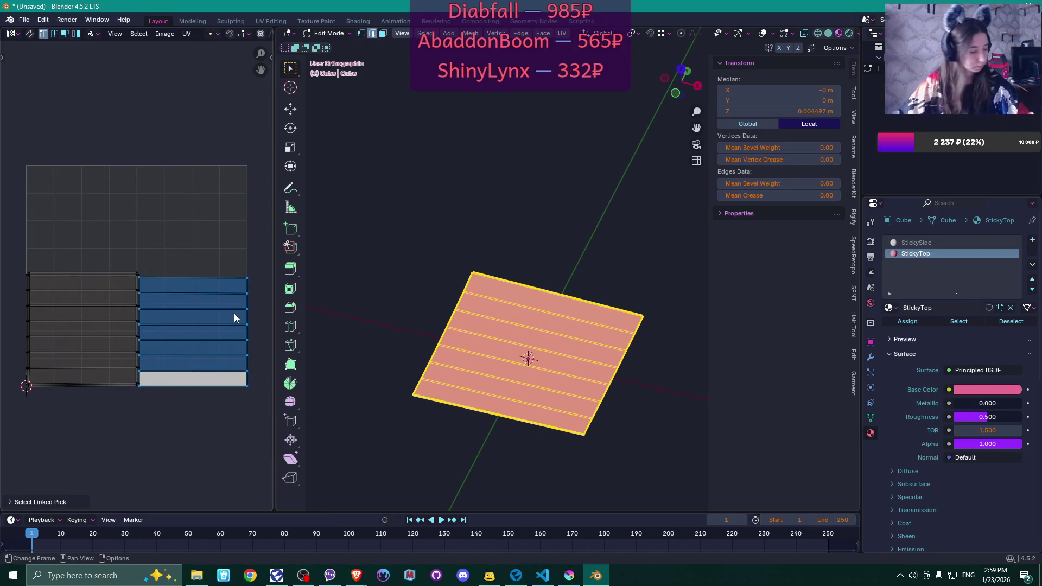
{"action": "key", "text": "ctrl+i"}
{"action": "left_click", "coordinate": [942, 322]}
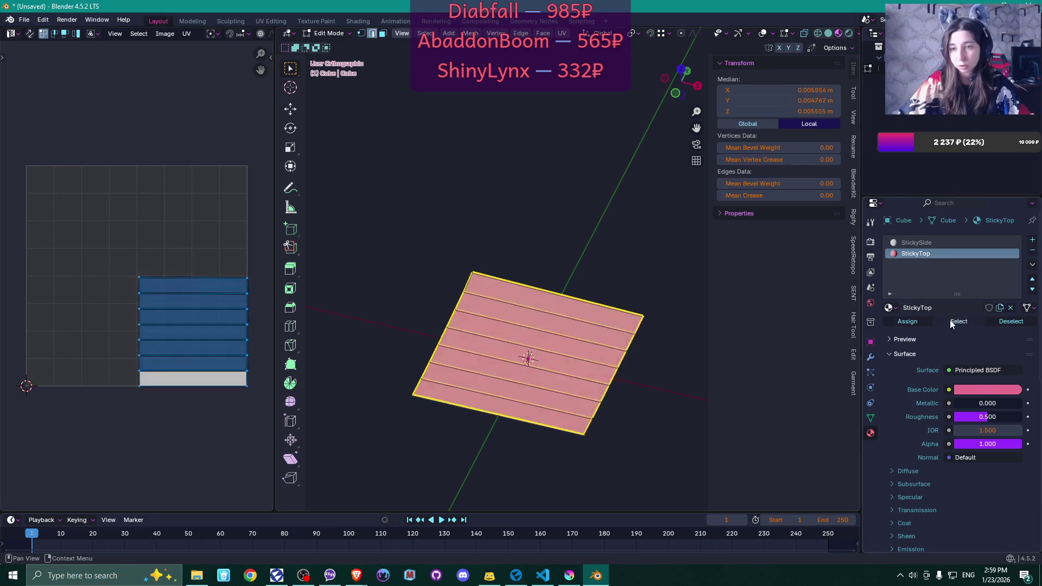
Unwrap the StickyTop faces conformally, then with Minimum Stretch at 10 iterations, and exit Edit Mode
{"action": "key", "text": "u"}
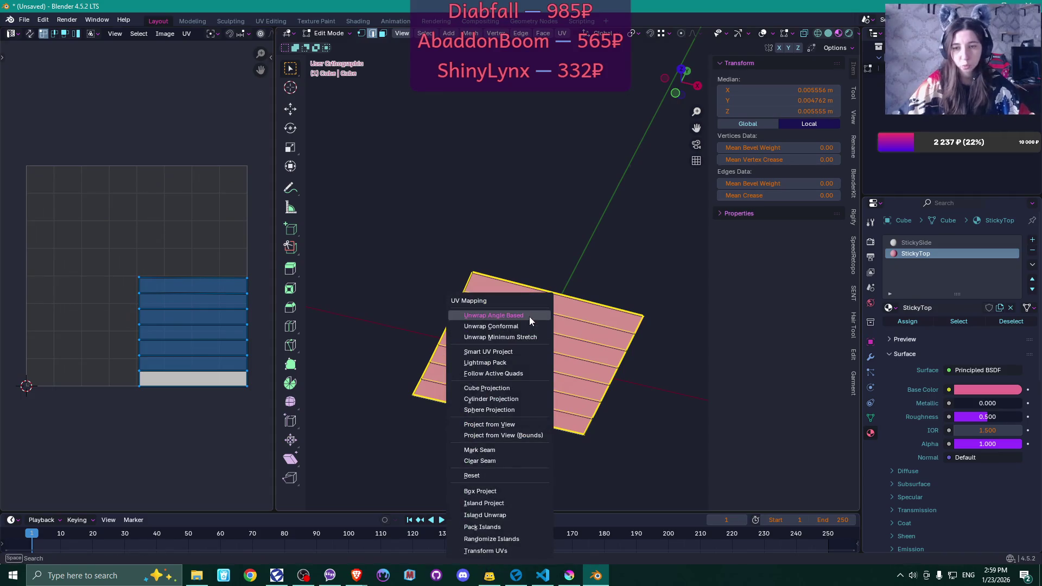
{"action": "left_click", "coordinate": [529, 325]}
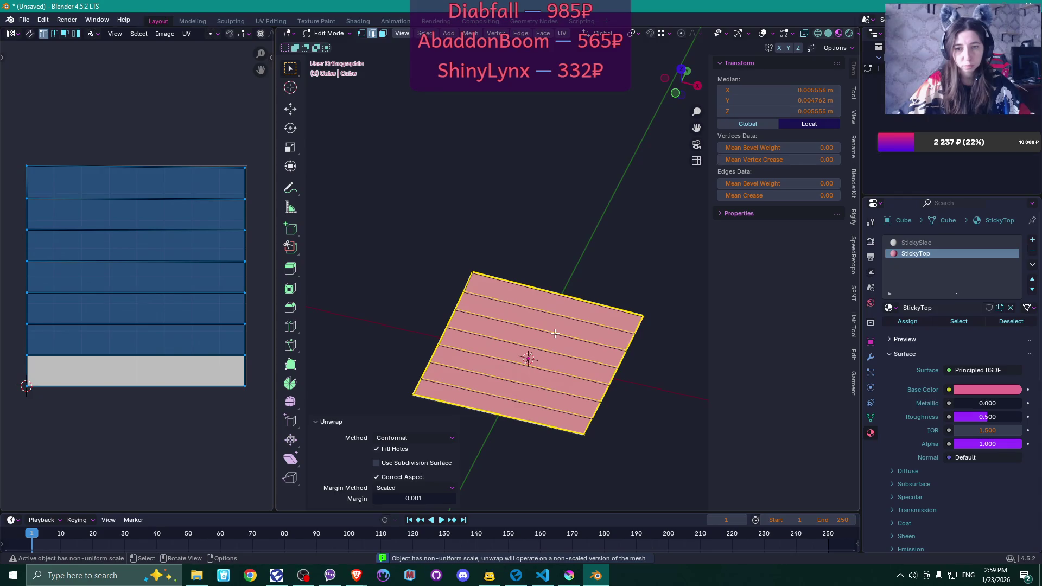
{"action": "key", "text": "u"}
{"action": "left_click", "coordinate": [555, 333]}
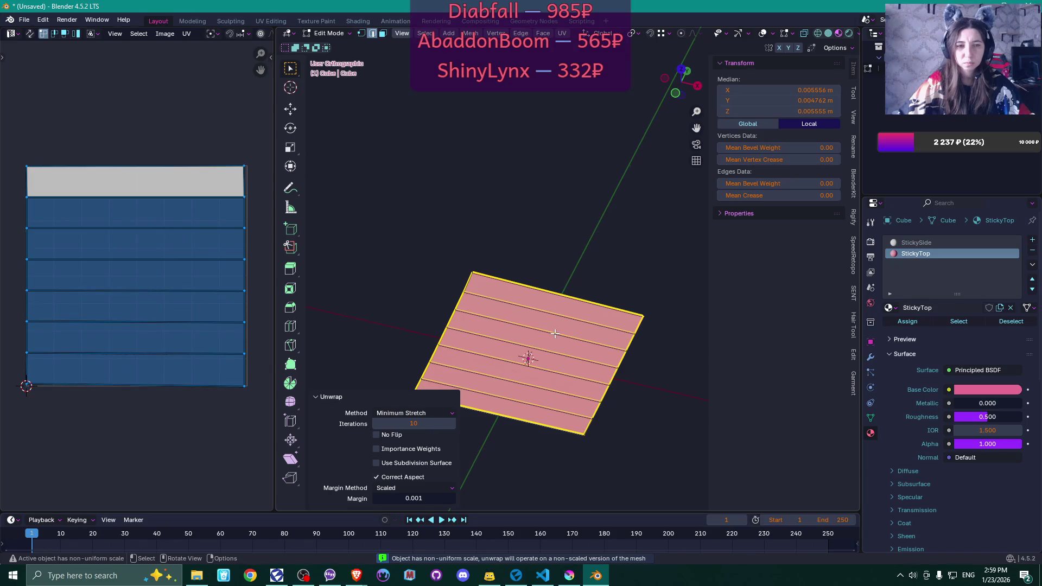
{"action": "key", "text": "u"}
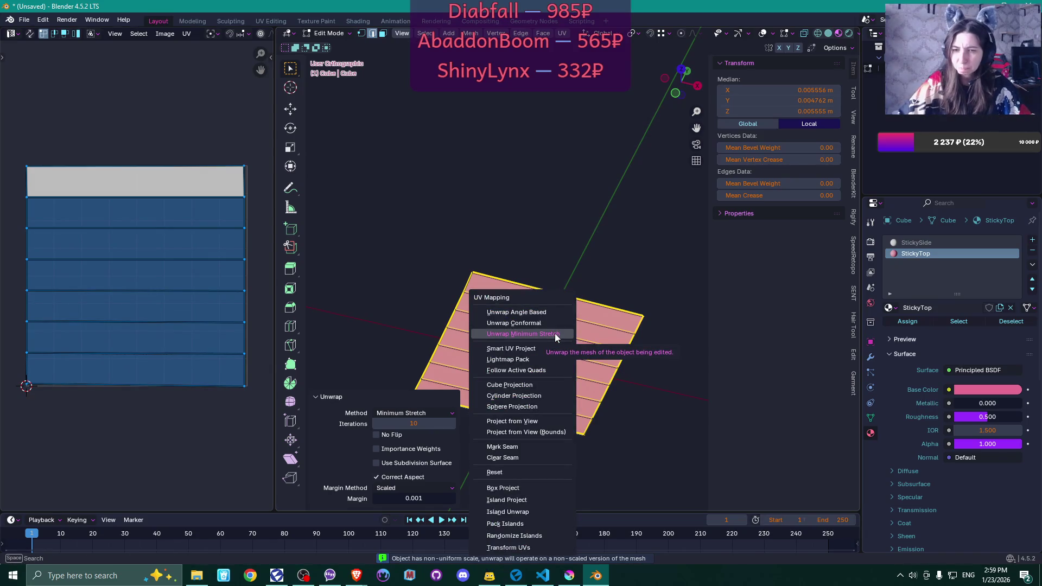
{"action": "left_click", "coordinate": [555, 333]}
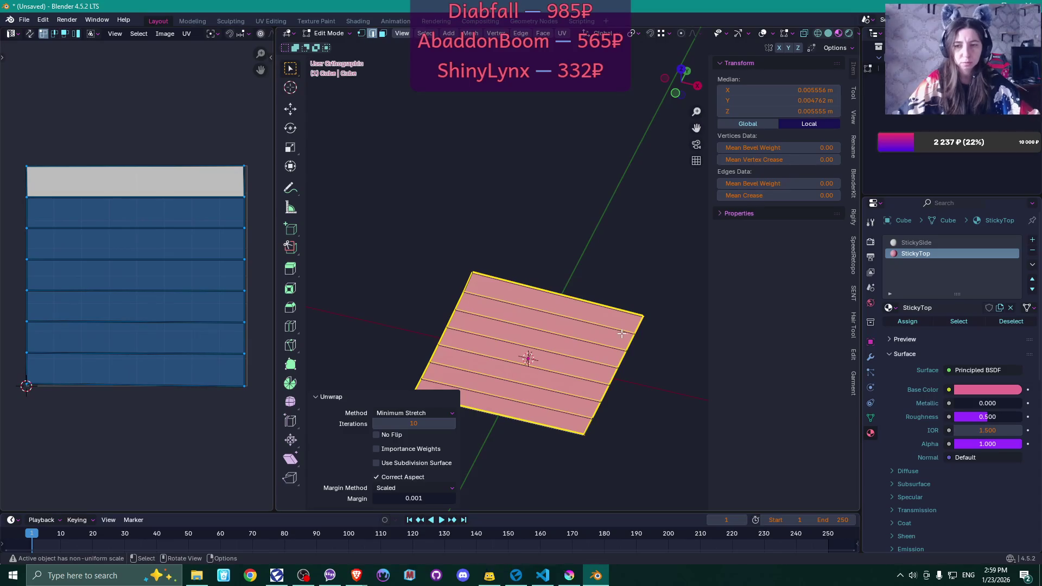
{"action": "left_click", "coordinate": [665, 336]}
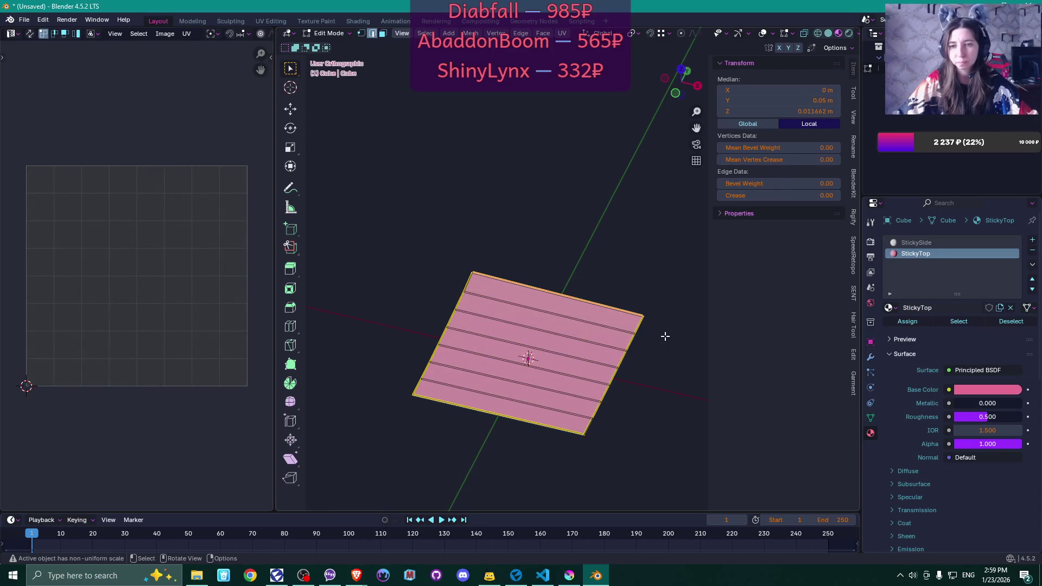
{"action": "key", "text": "Tab"}
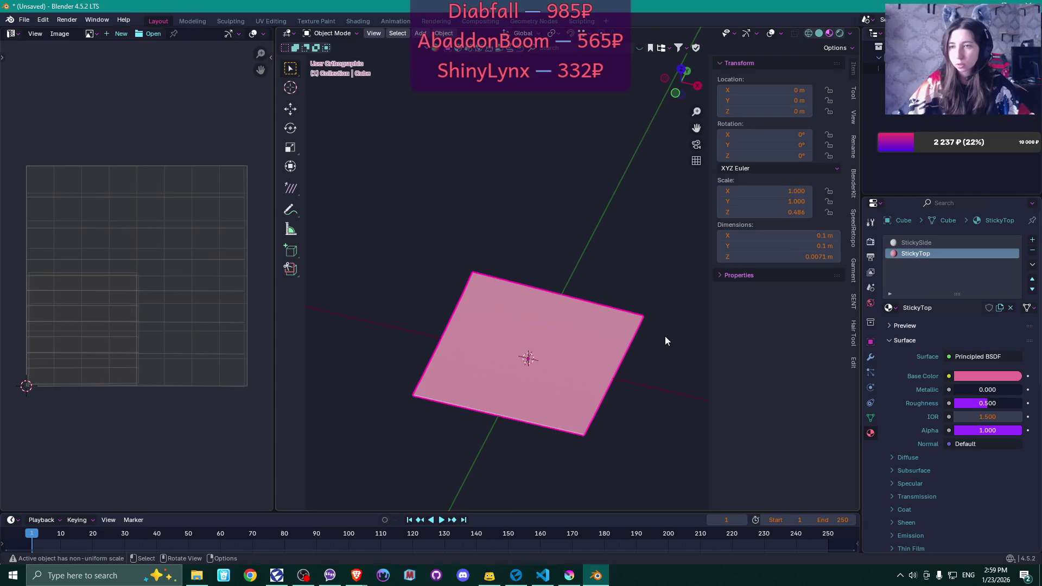
Apply the sticky note's scale and unwrap the StickyTop faces conformally
{"action": "key", "text": "ctrl+a"}
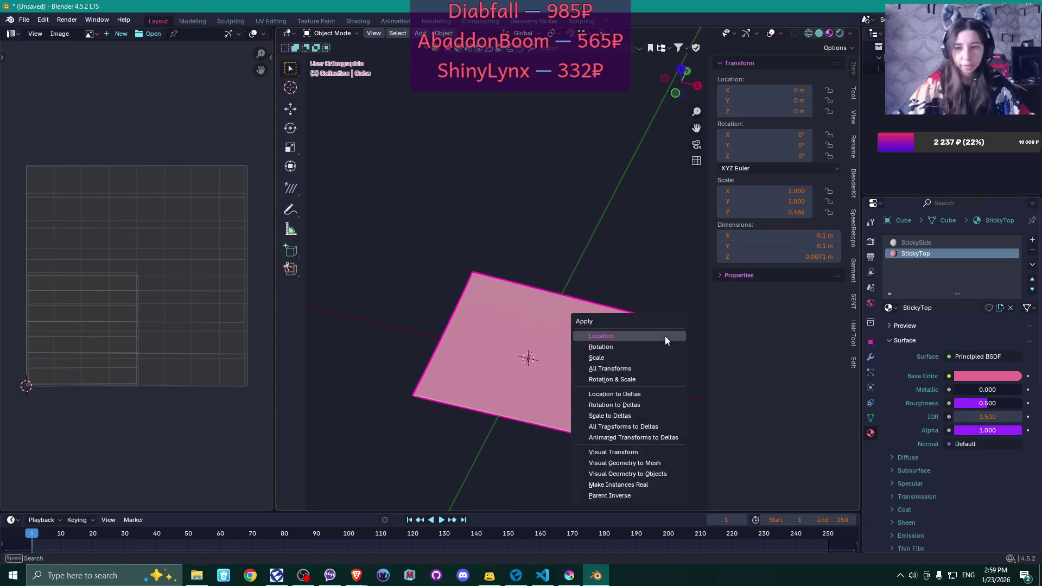
{"action": "left_click", "coordinate": [652, 357]}
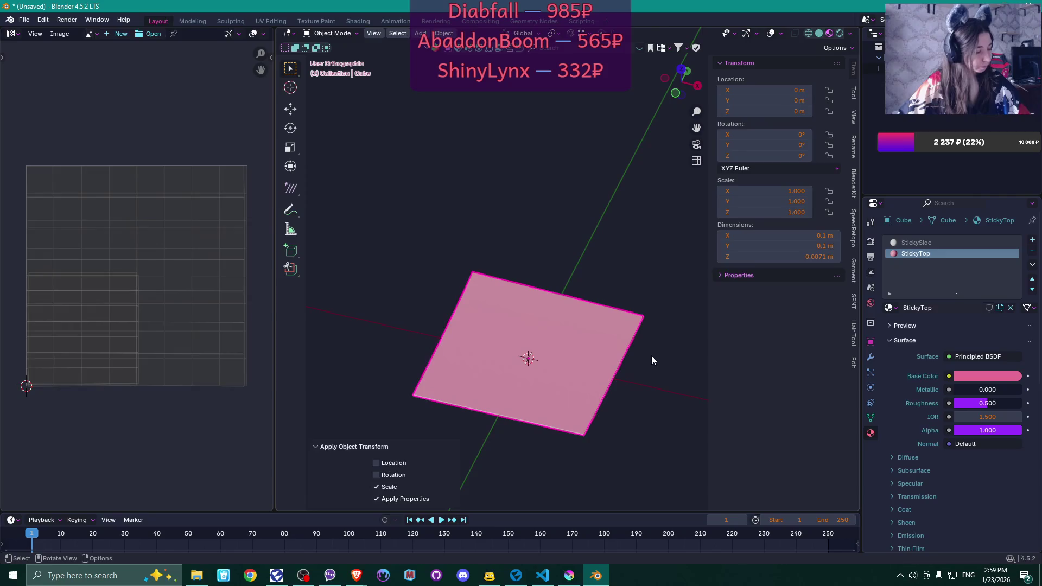
{"action": "key", "text": "Tab"}
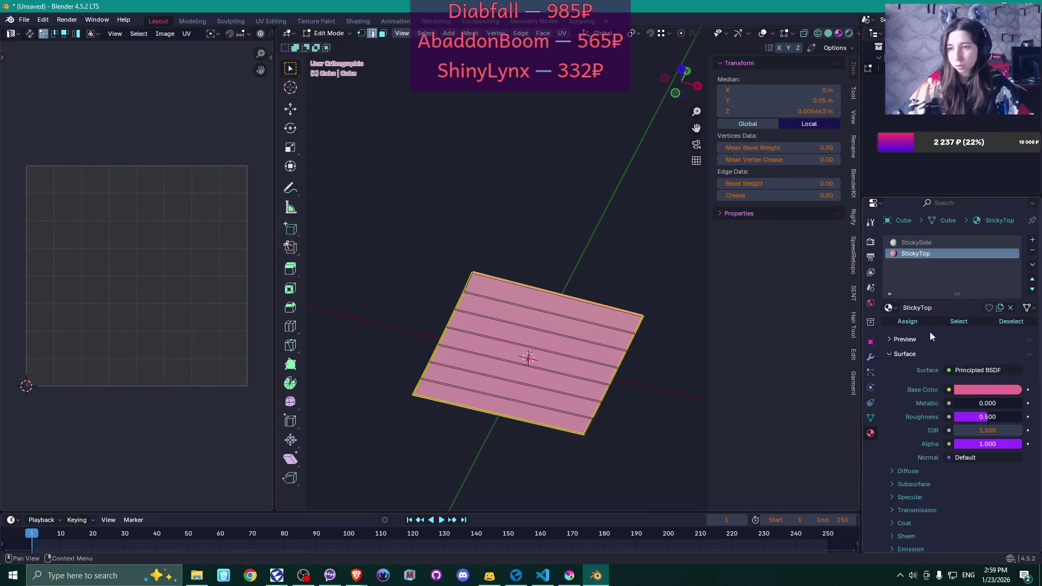
{"action": "left_click", "coordinate": [956, 322]}
{"action": "key", "text": "u"}
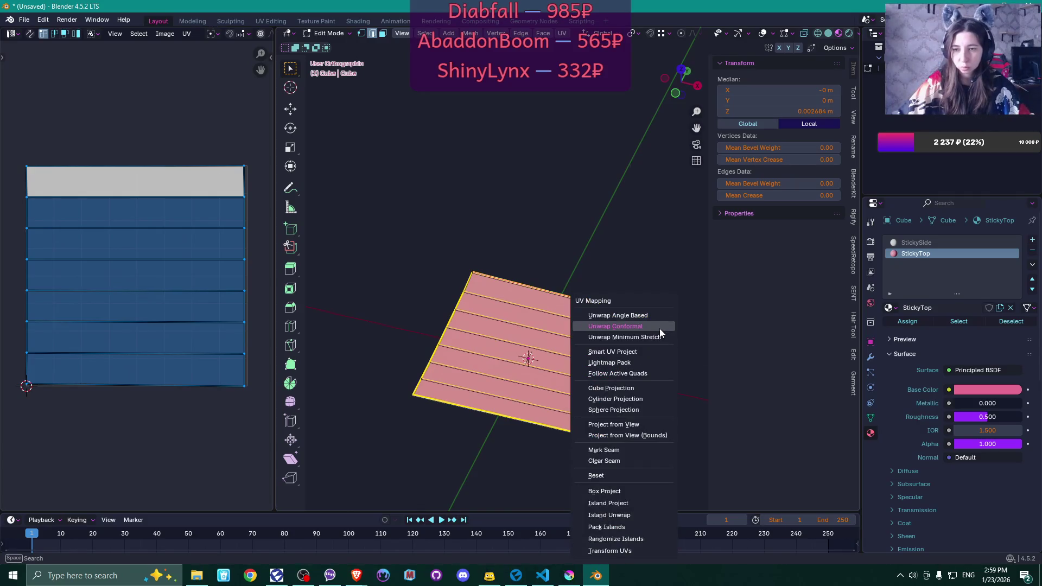
{"action": "left_click", "coordinate": [660, 328]}
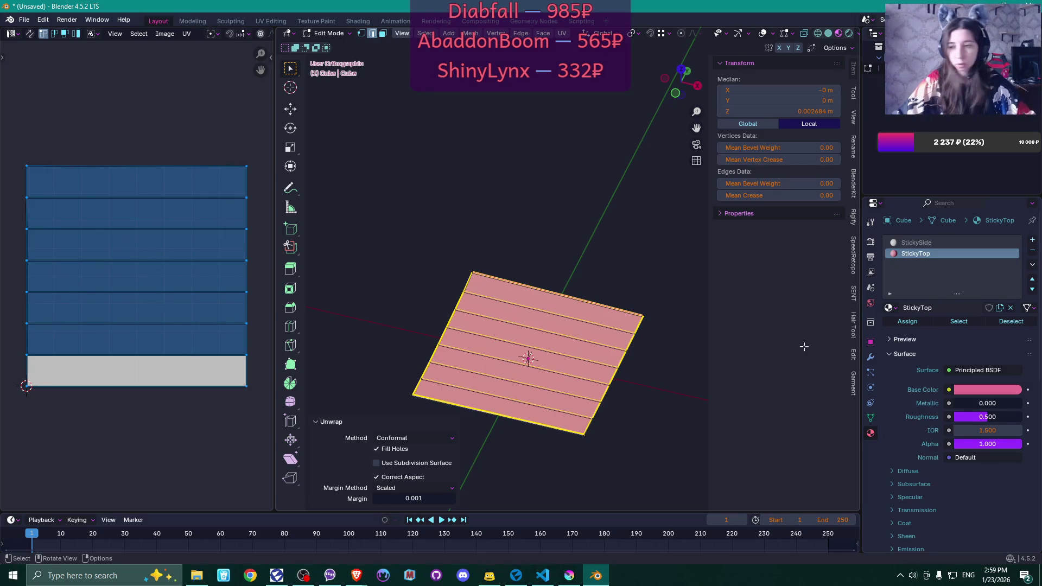
{"action": "left_click", "coordinate": [668, 319]}
Unwrap the StickySide faces conformally with a 0.001 margin and return to Object Mode
{"action": "left_click", "coordinate": [951, 243]}
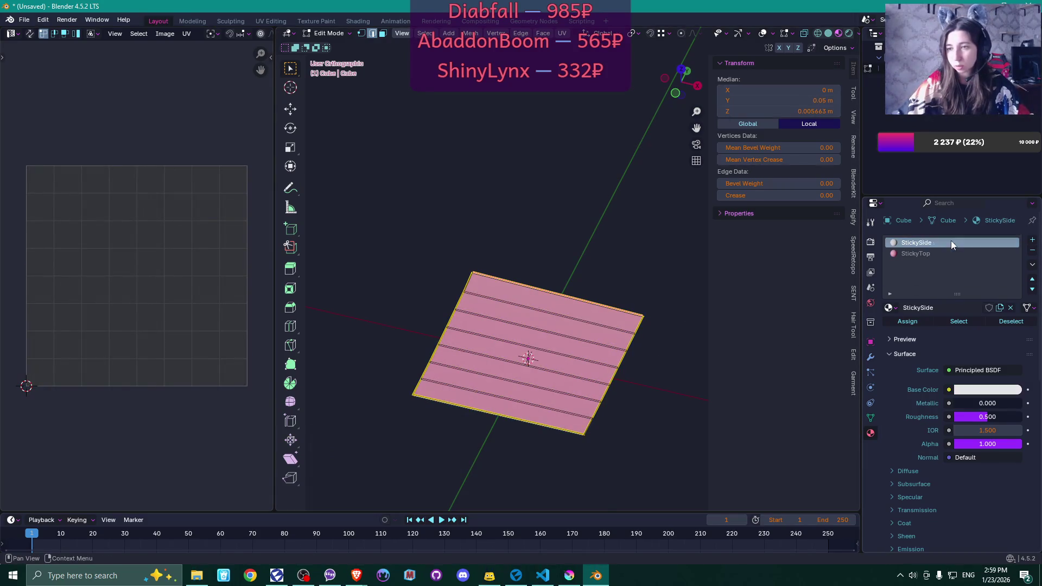
{"action": "left_click", "coordinate": [955, 320]}
{"action": "key", "text": "u"}
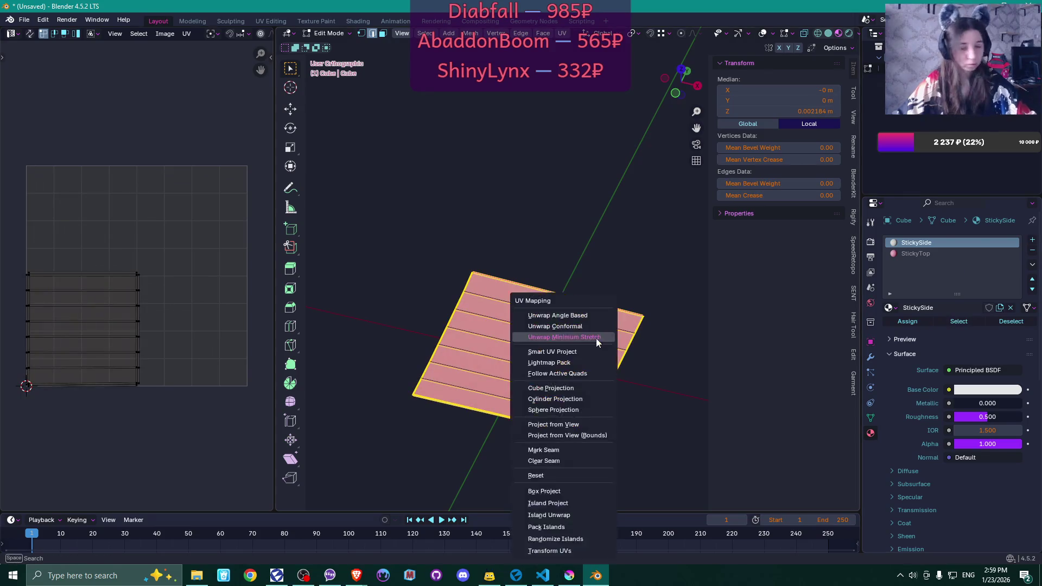
{"action": "left_click", "coordinate": [594, 329]}
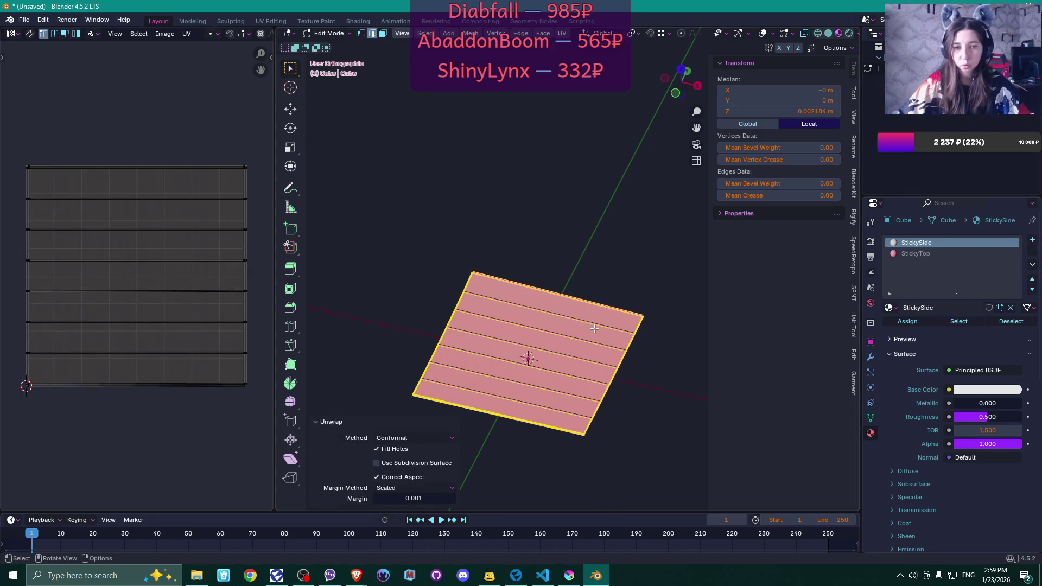
{"action": "left_click", "coordinate": [646, 357]}
{"action": "key", "text": "Tab"}
{"action": "mouse_move", "coordinate": [646, 357]}
{"action": "left_mouse_down"}
{"action": "mouse_move", "coordinate": [663, 364]}
{"action": "mouse_move", "coordinate": [601, 310]}
{"action": "mouse_move", "coordinate": [633, 344]}
{"action": "mouse_move", "coordinate": [528, 298]}
{"action": "mouse_move", "coordinate": [600, 332]}
{"action": "left_mouse_up"}
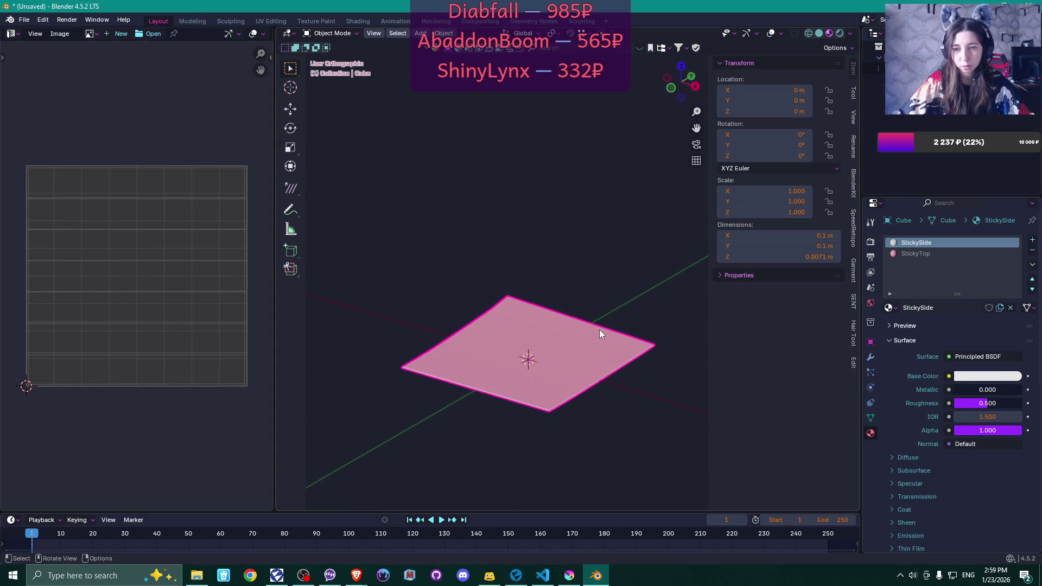
Set up an FBX export into the small things folder using the Flax preset
{"action": "left_click", "coordinate": [24, 19]}
{"action": "mouse_move", "coordinate": [78, 188]}
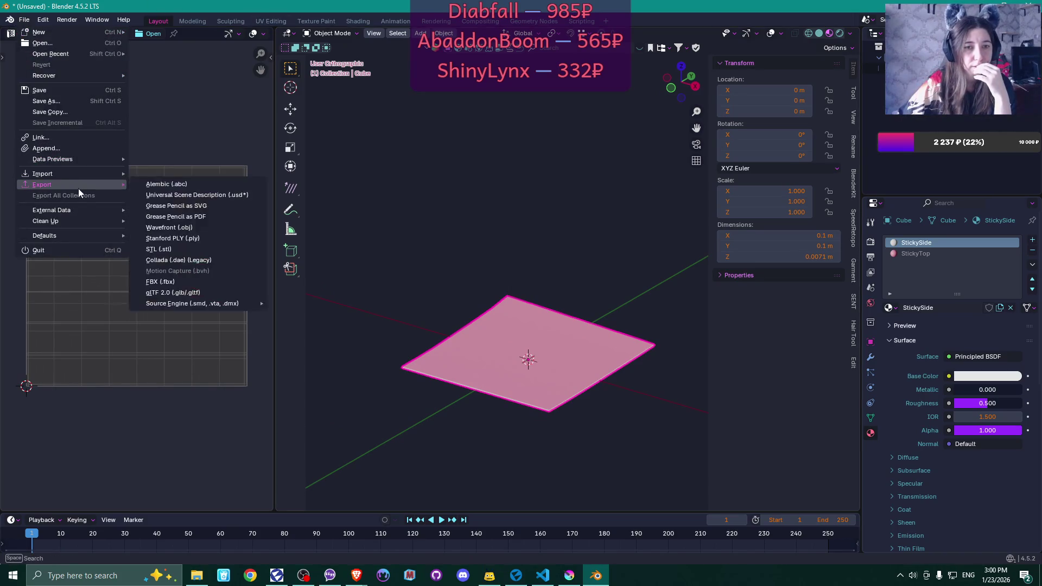
{"action": "left_click", "coordinate": [203, 283]}
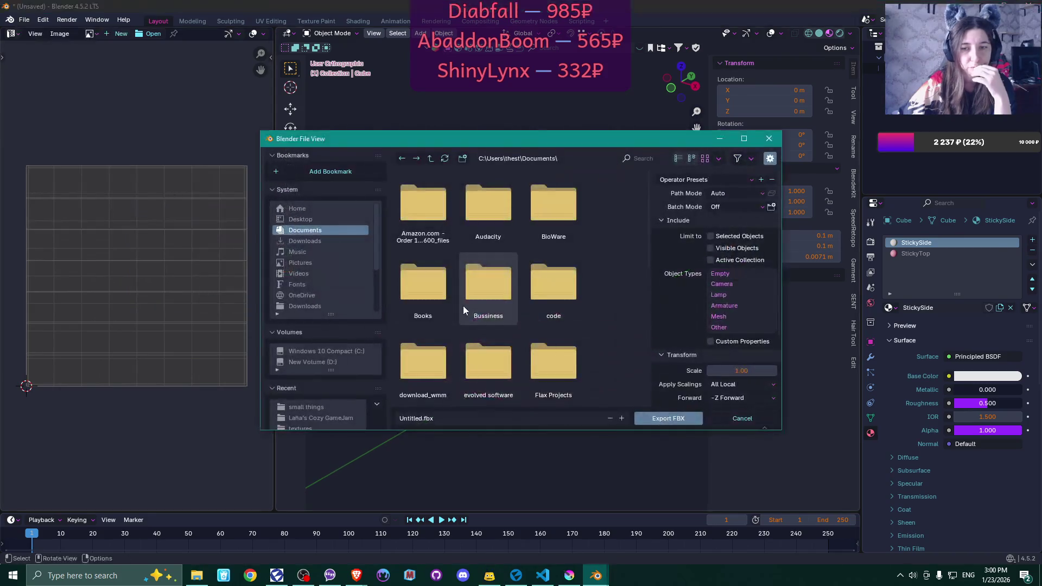
{"action": "scroll", "coordinate": [336, 261], "scroll_direction": "down", "scroll_amount": 2}
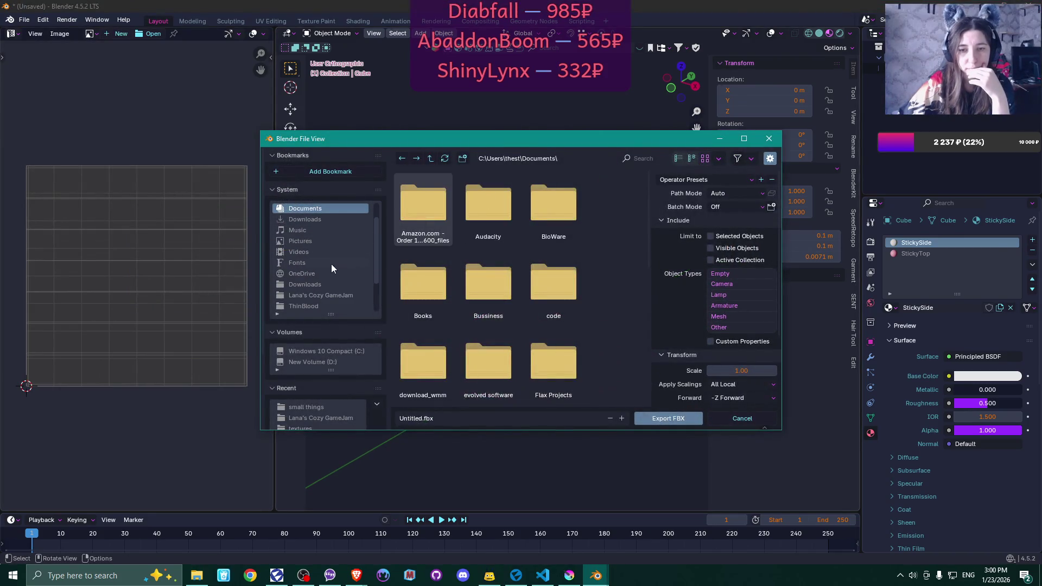
{"action": "left_click", "coordinate": [333, 295]}
{"action": "scroll", "coordinate": [533, 290], "scroll_direction": "down", "scroll_amount": 3}
{"action": "scroll", "coordinate": [533, 290], "scroll_direction": "down", "scroll_amount": 3}
{"action": "double_click", "coordinate": [533, 290]}
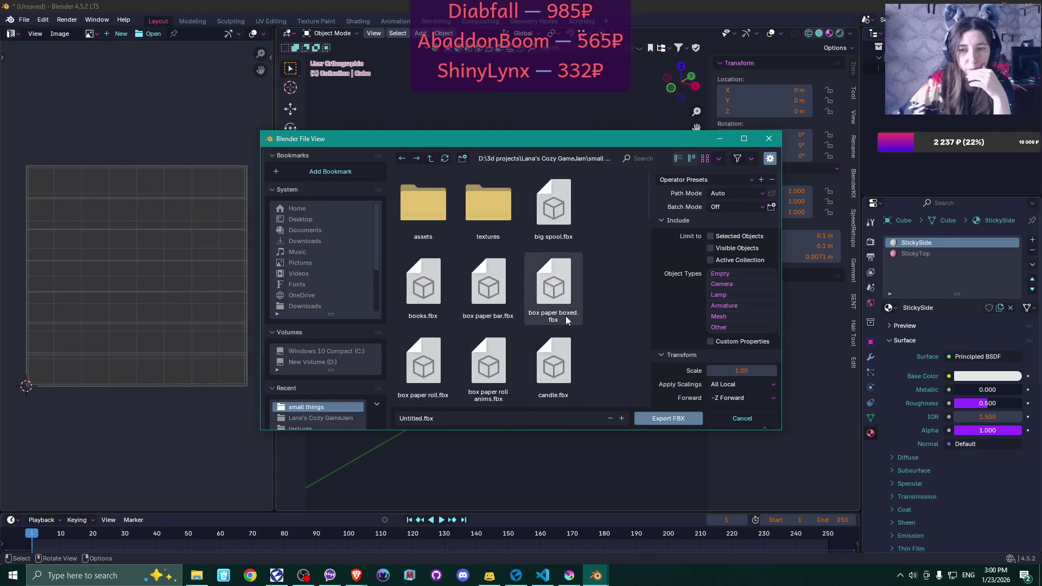
{"action": "scroll", "coordinate": [562, 309], "scroll_direction": "down", "scroll_amount": 4}
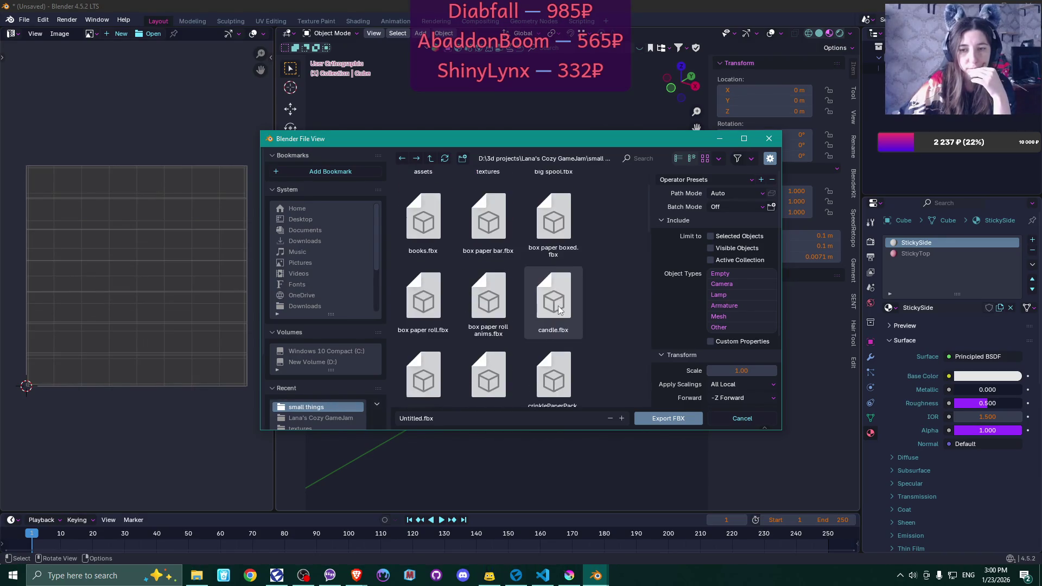
{"action": "left_click", "coordinate": [752, 180]}
{"action": "left_click", "coordinate": [732, 208]}
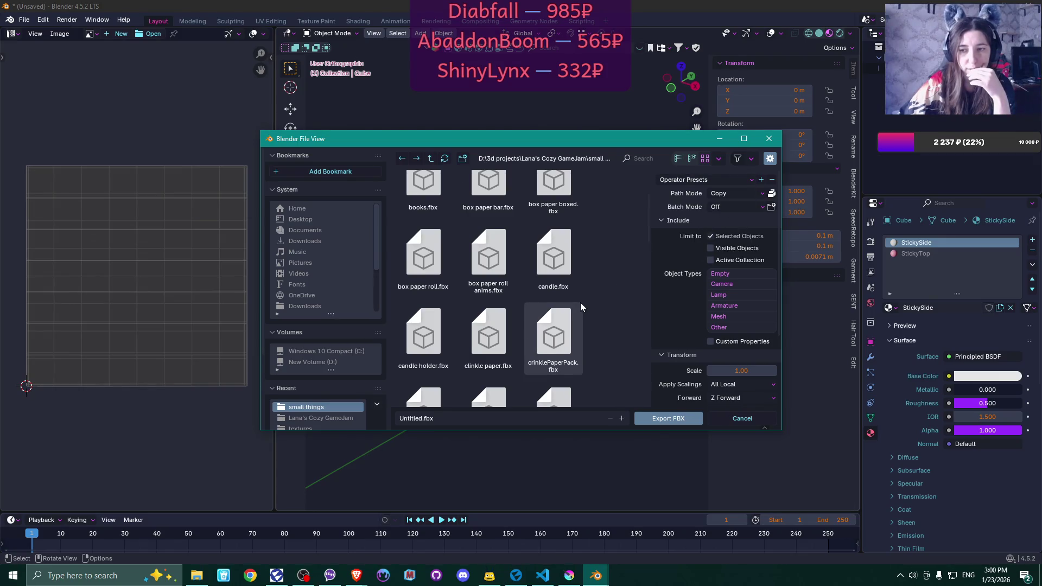
Name the export file sticky.fbx and export the sticky note
{"action": "scroll", "coordinate": [576, 304], "scroll_direction": "down", "scroll_amount": 4}
{"action": "scroll", "coordinate": [575, 302], "scroll_direction": "down", "scroll_amount": 5}
{"action": "left_click", "coordinate": [416, 418]}
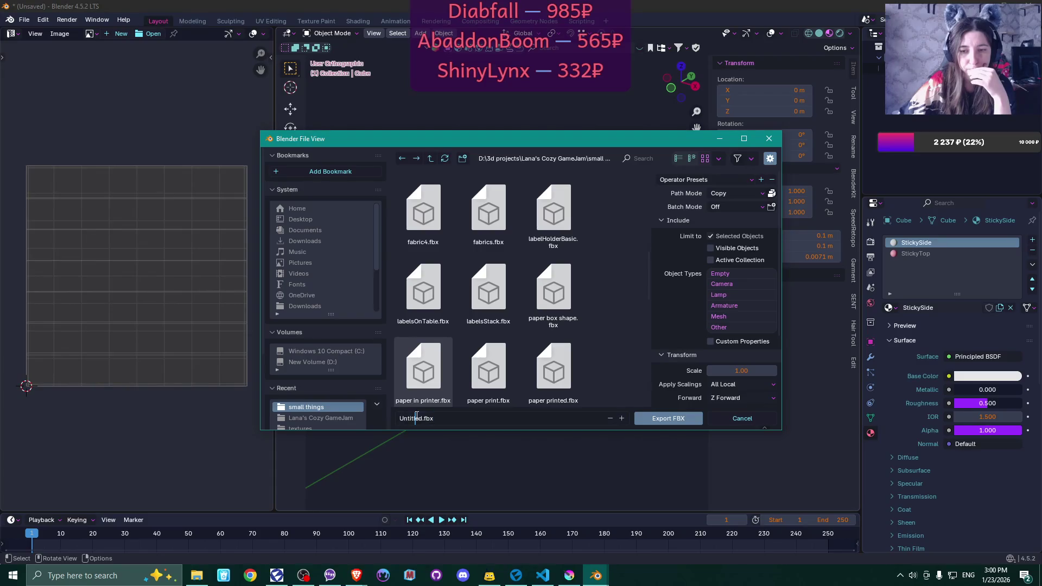
{"action": "key", "text": "Home"}
{"action": "key", "text": "Delete"}
{"action": "key", "text": "Delete"}
{"action": "key", "text": "Delete"}
{"action": "type", "text": "sticky"}
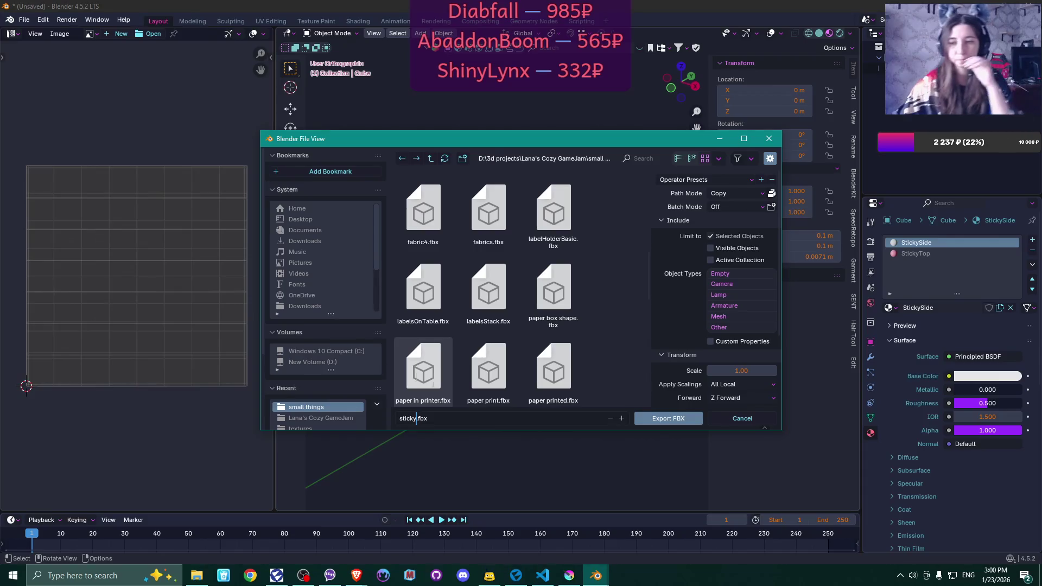
{"action": "left_click", "coordinate": [677, 418]}
Save the Blender project as sticky.blend in the small things folder
{"action": "left_click", "coordinate": [24, 21]}
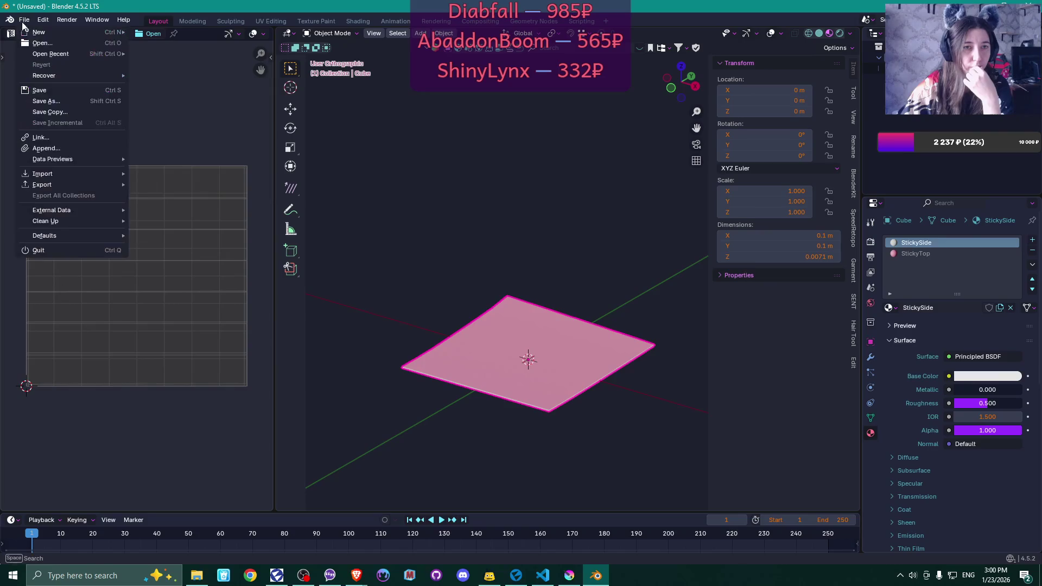
{"action": "left_click", "coordinate": [76, 90]}
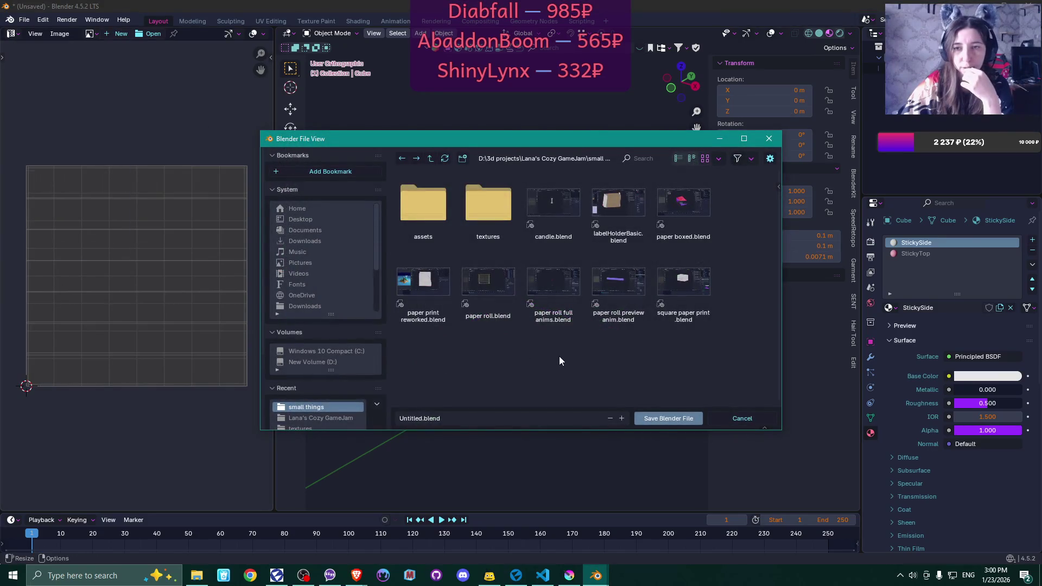
{"action": "left_click", "coordinate": [460, 416]}
{"action": "key", "text": "Home"}
{"action": "key", "text": "ctrl+Delete"}
{"action": "type", "text": "sticky"}
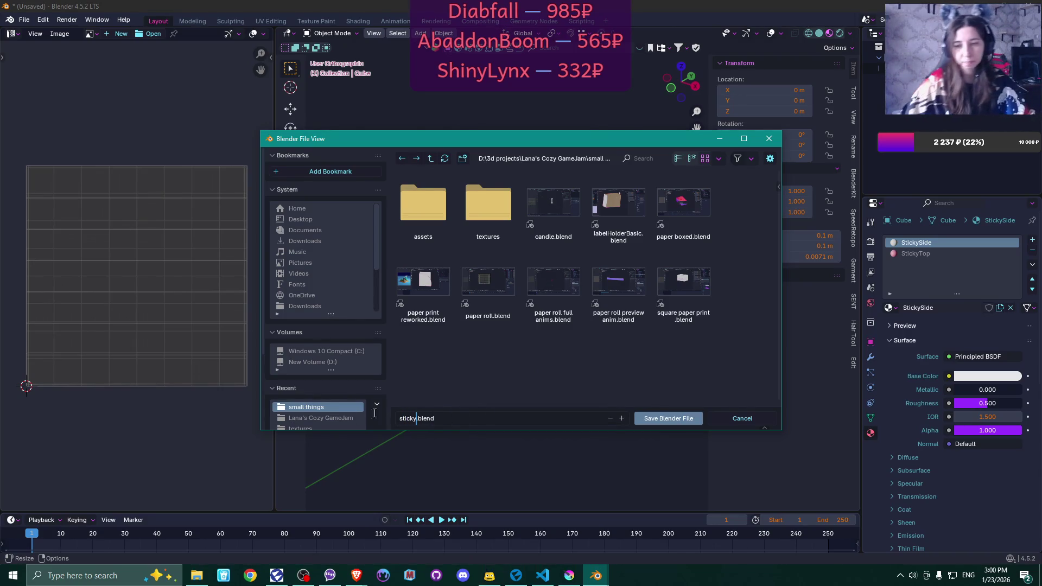
{"action": "left_click", "coordinate": [687, 419]}
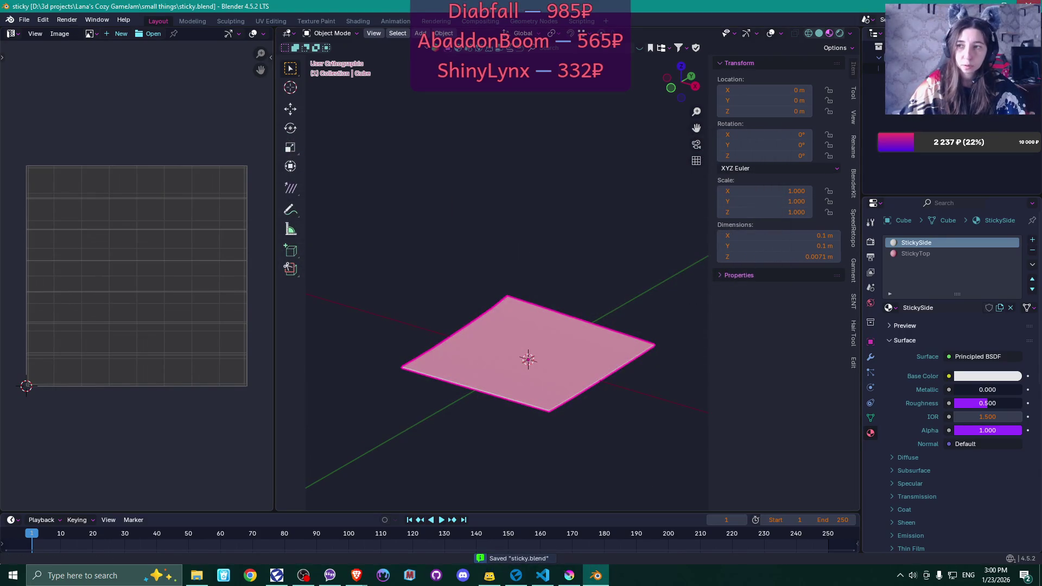
{"action": "key", "text": "alt+Tab"}
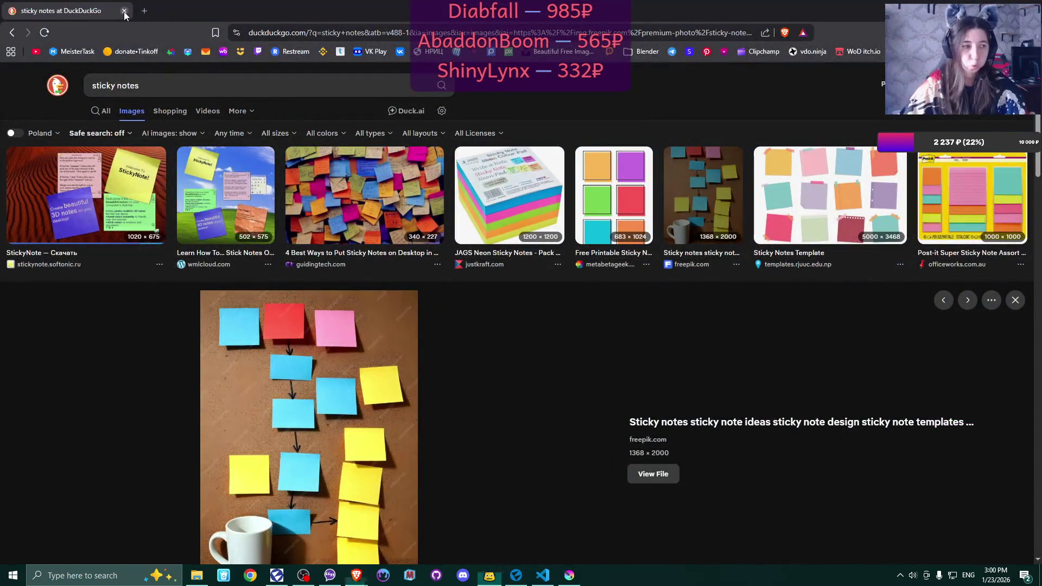
Close the image search, open Room > small things in the Content panel, and select the roll holder asset
{"action": "left_click", "coordinate": [125, 10]}
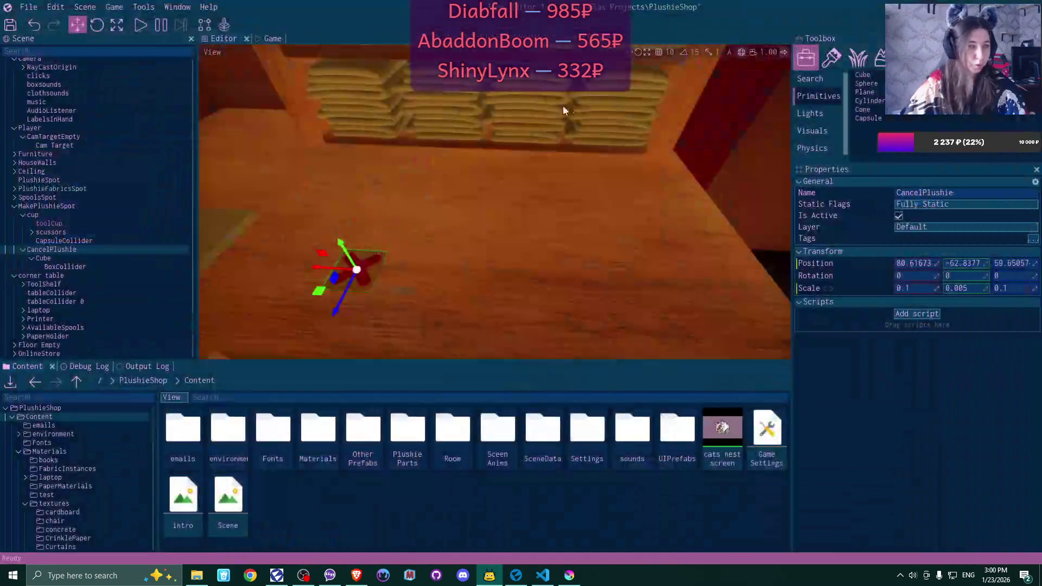
{"action": "double_click", "coordinate": [449, 442]}
{"action": "double_click", "coordinate": [489, 459]}
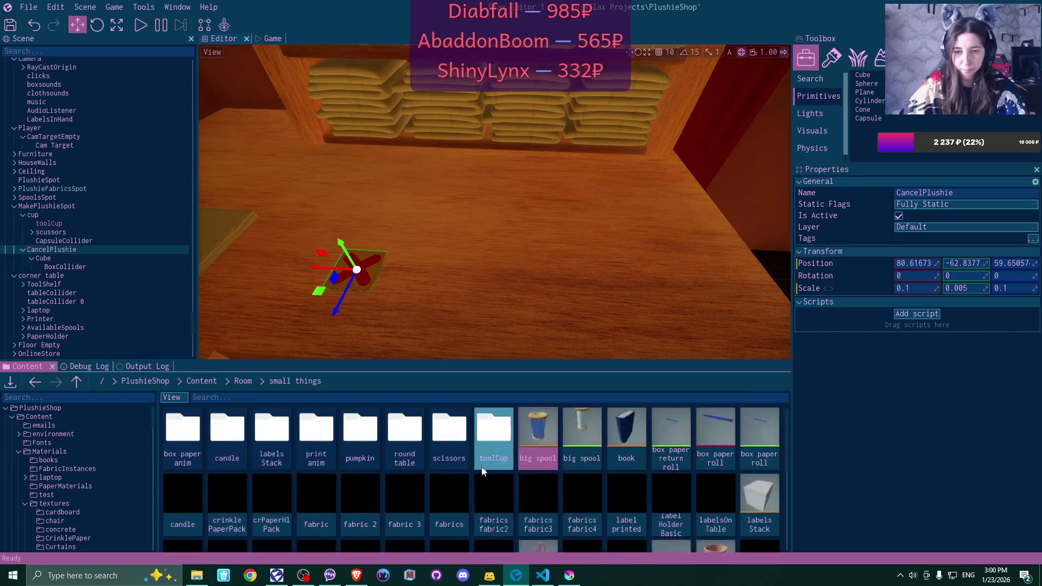
{"action": "scroll", "coordinate": [471, 475], "scroll_direction": "down", "scroll_amount": 2}
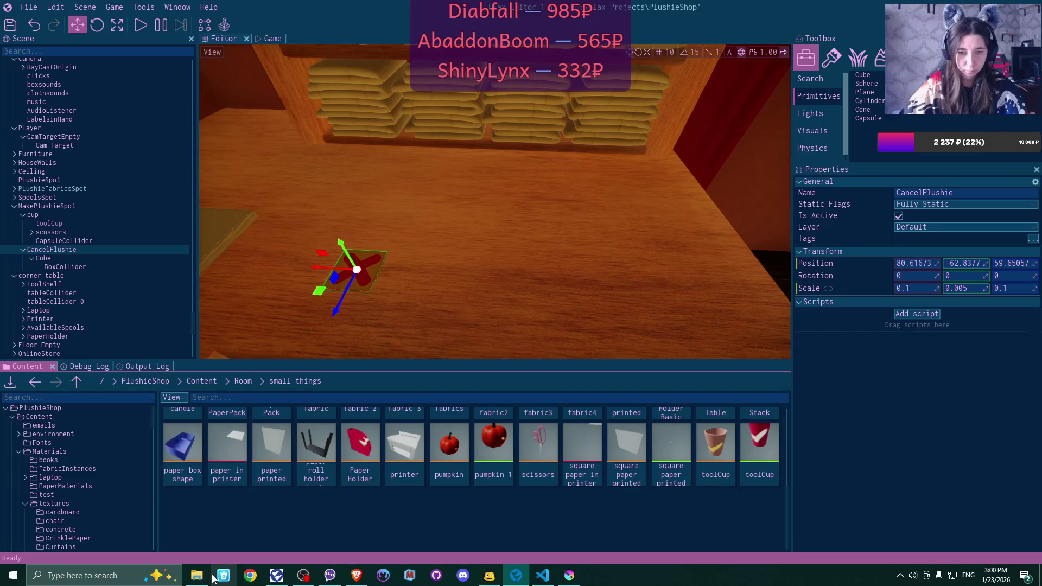
{"action": "left_click", "coordinate": [319, 450]}
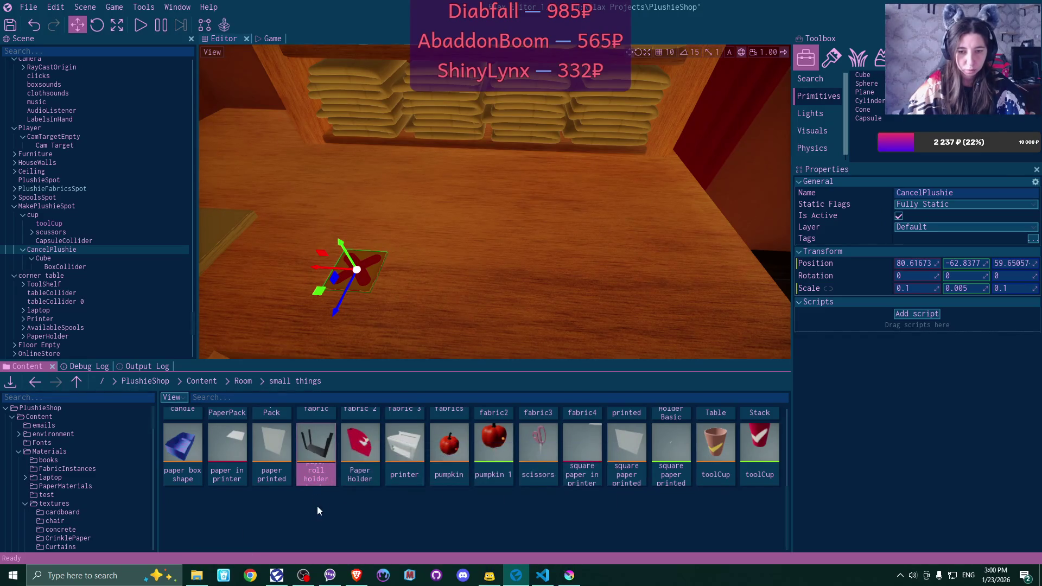
Permanently delete the roll holder asset and open the paper box shape model
{"action": "key", "text": "Delete"}
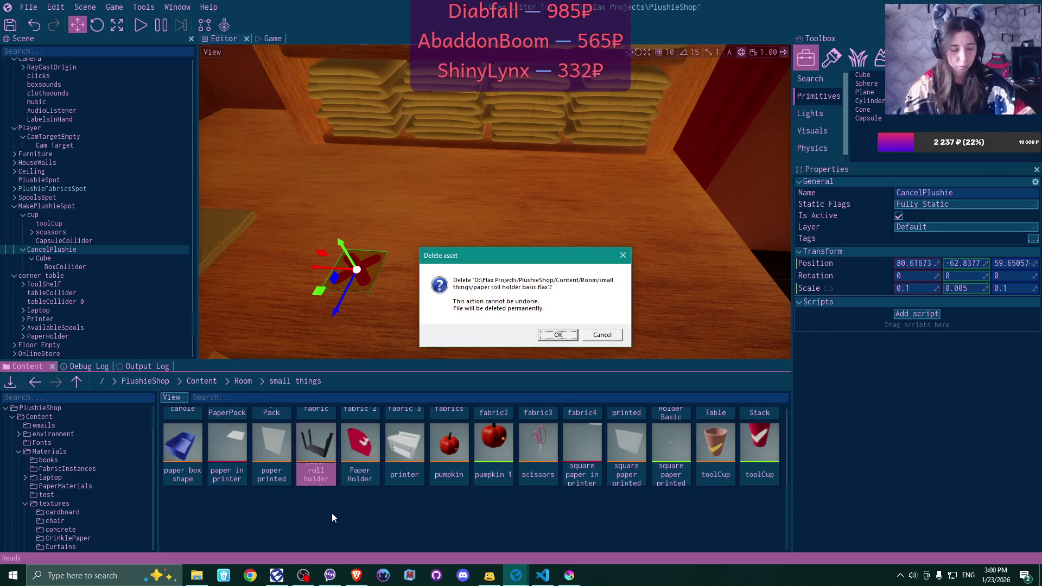
{"action": "key", "text": "Return"}
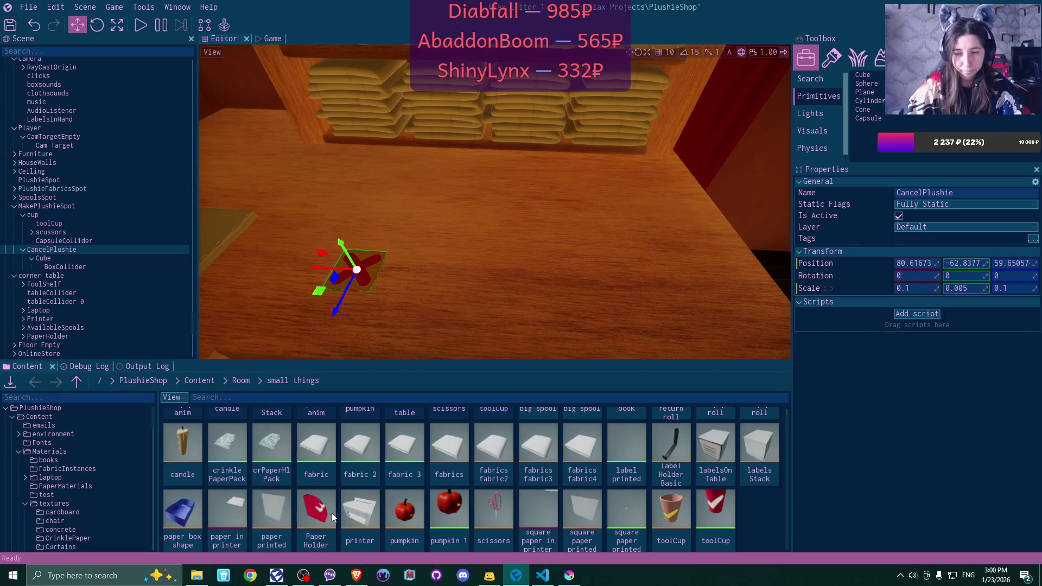
{"action": "double_click", "coordinate": [179, 520]}
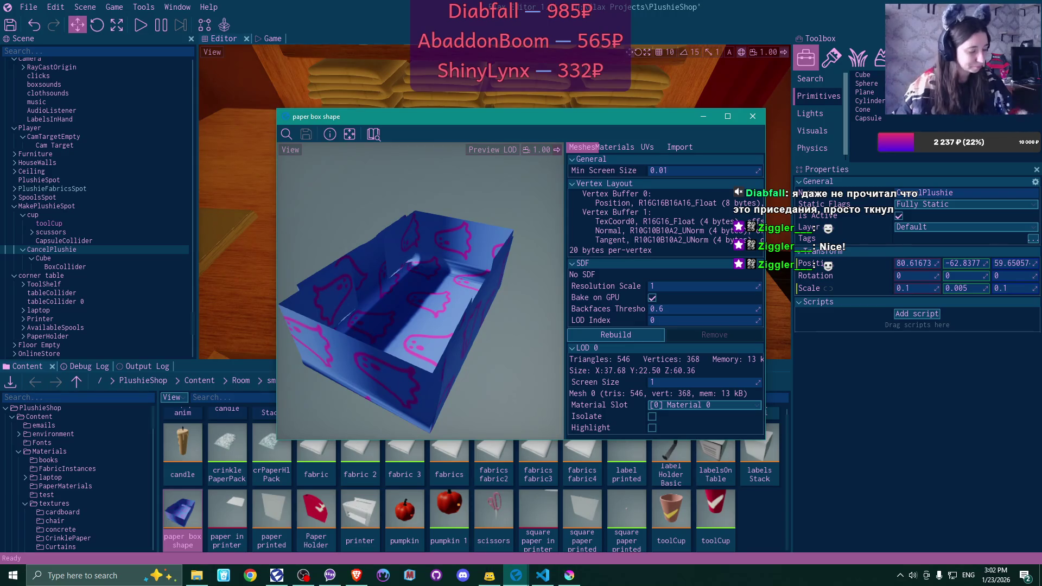
Orbit the paper box shape preview, then close its model window
{"action": "mouse_move", "coordinate": [421, 291]}
{"action": "left_mouse_down"}
{"action": "mouse_move", "coordinate": [404, 295]}
{"action": "mouse_move", "coordinate": [391, 277]}
{"action": "mouse_move", "coordinate": [412, 287]}
{"action": "mouse_move", "coordinate": [481, 262]}
{"action": "mouse_move", "coordinate": [389, 272]}
{"action": "left_mouse_up"}
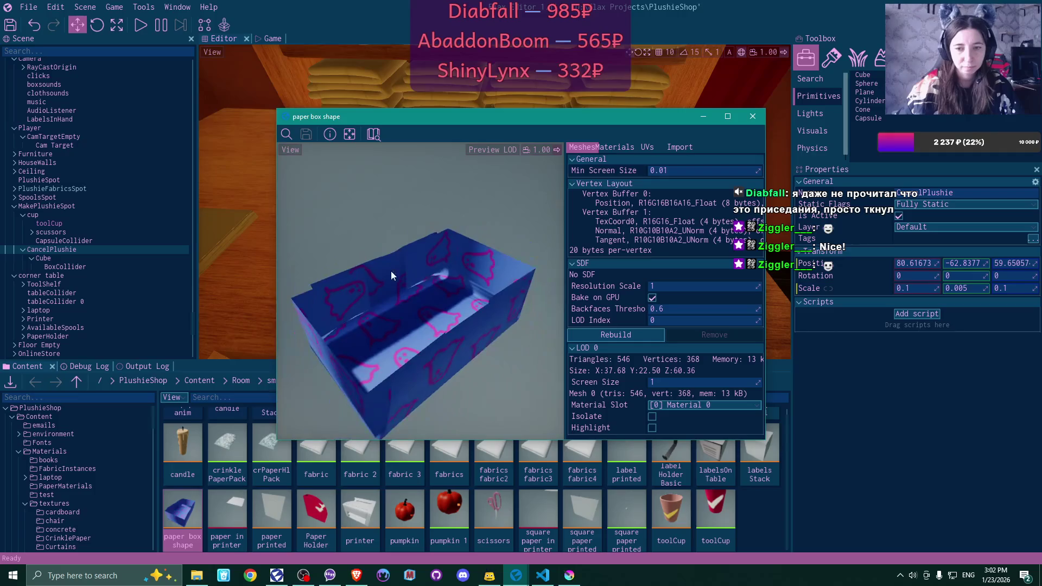
{"action": "left_click", "coordinate": [754, 117]}
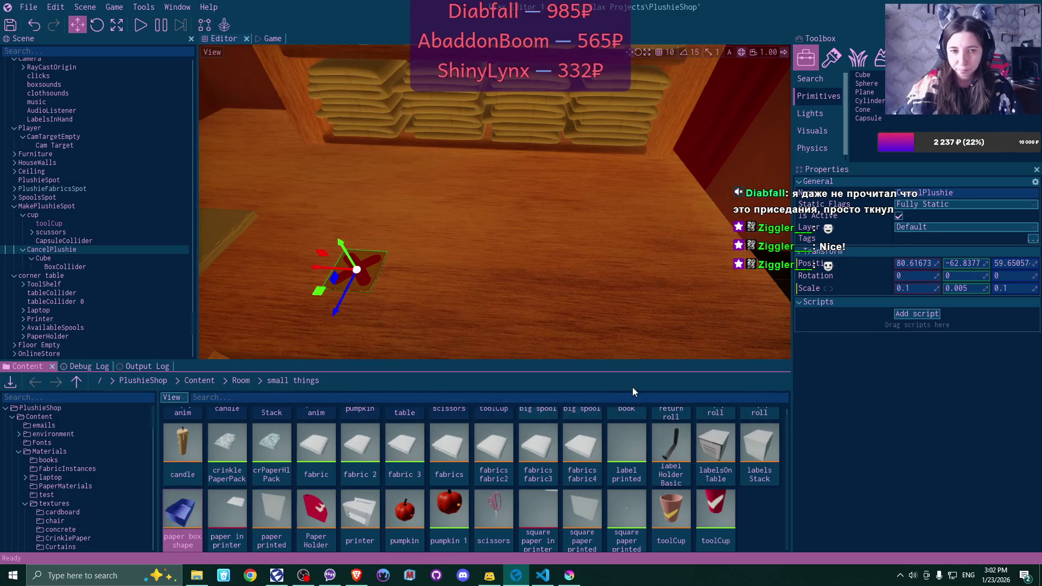
Delete the Cube under CancelPlushie and open the small things folder in File Explorer
{"action": "left_click", "coordinate": [64, 258]}
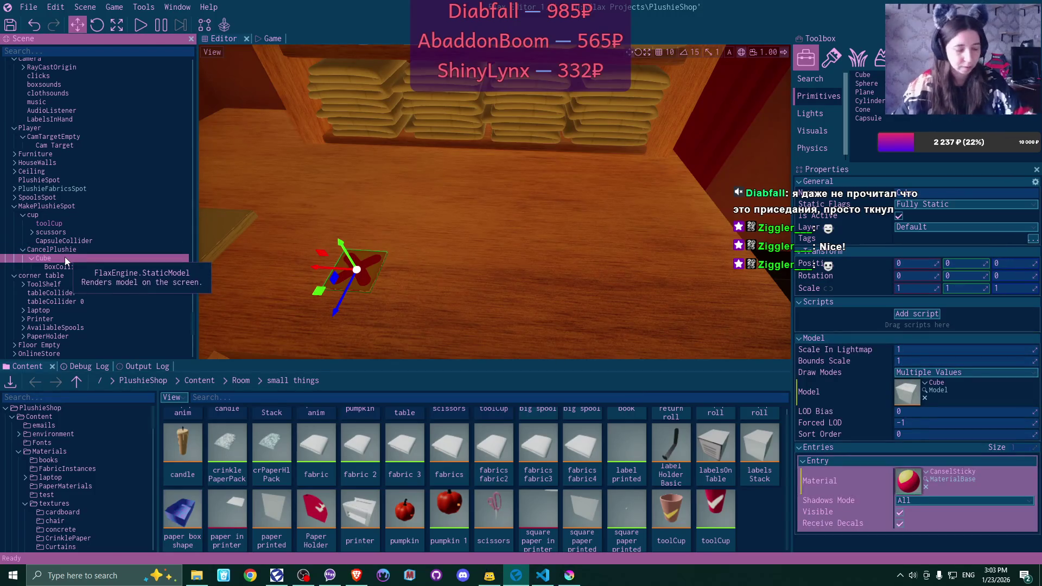
{"action": "key", "text": "Delete"}
{"action": "left_click", "coordinate": [196, 576]}
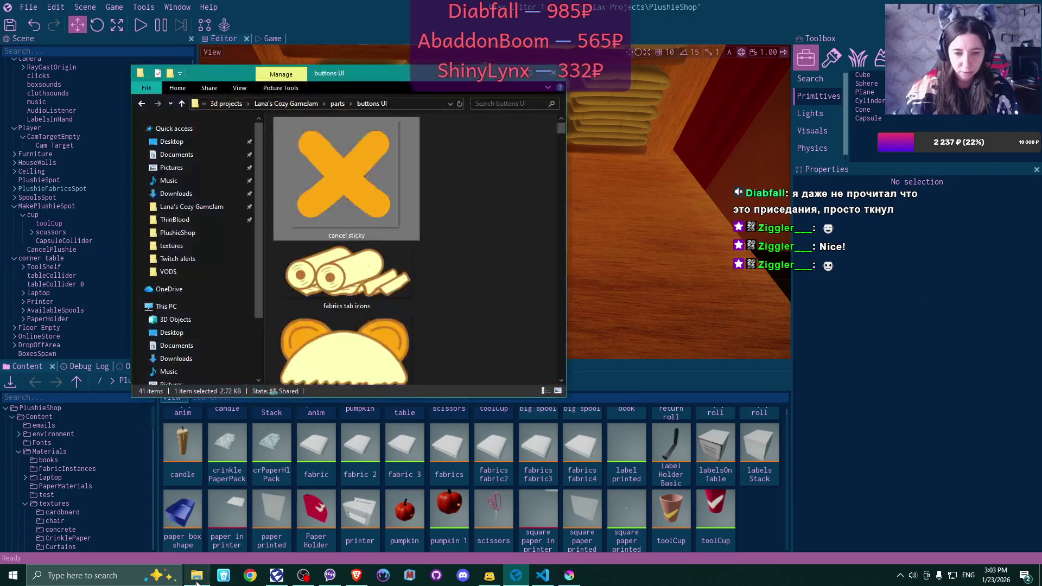
{"action": "left_click", "coordinate": [305, 103]}
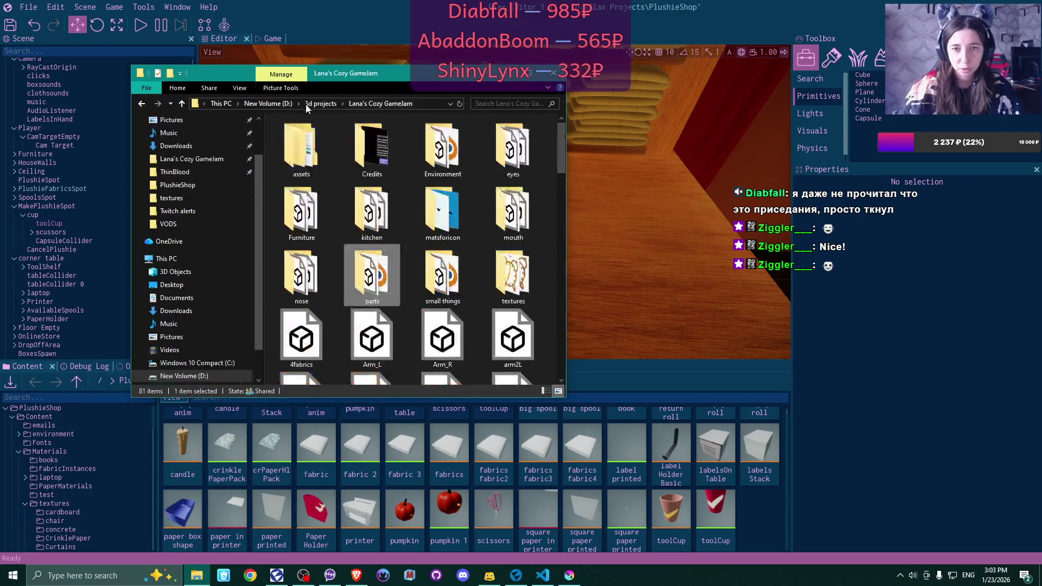
{"action": "double_click", "coordinate": [451, 280]}
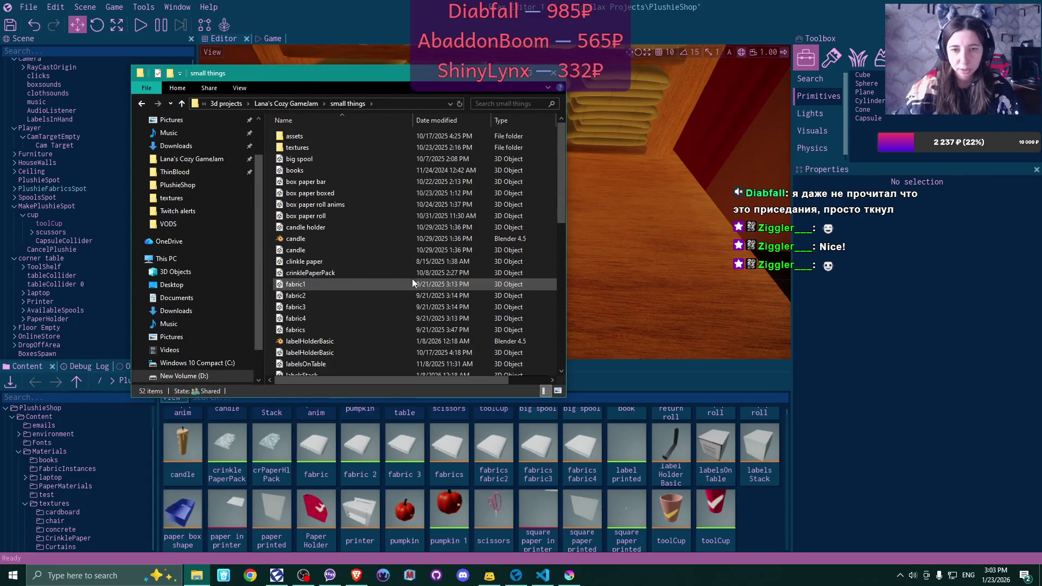
Drag sticky.fbx into the Content panel to bring up its Model import settings
{"action": "scroll", "coordinate": [395, 279], "scroll_direction": "down", "scroll_amount": 1}
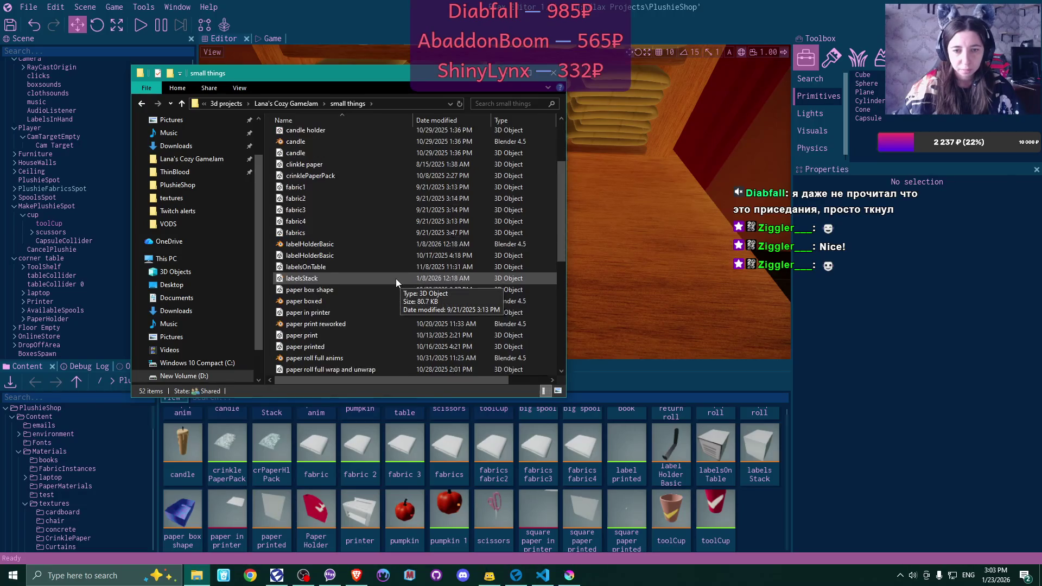
{"action": "scroll", "coordinate": [396, 278], "scroll_direction": "down", "scroll_amount": 5}
{"action": "scroll", "coordinate": [396, 279], "scroll_direction": "down", "scroll_amount": 2}
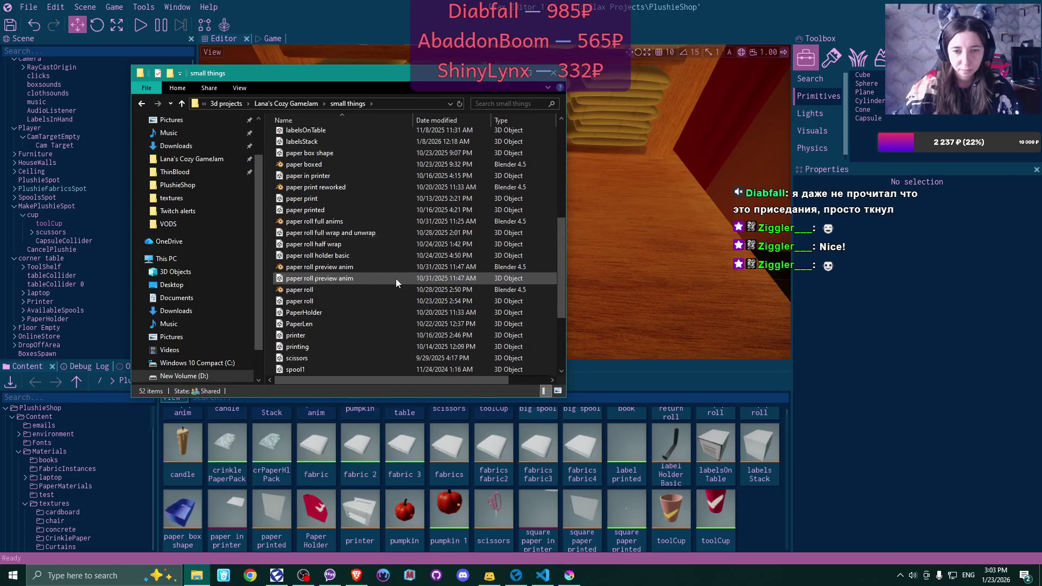
{"action": "scroll", "coordinate": [395, 279], "scroll_direction": "down", "scroll_amount": 2}
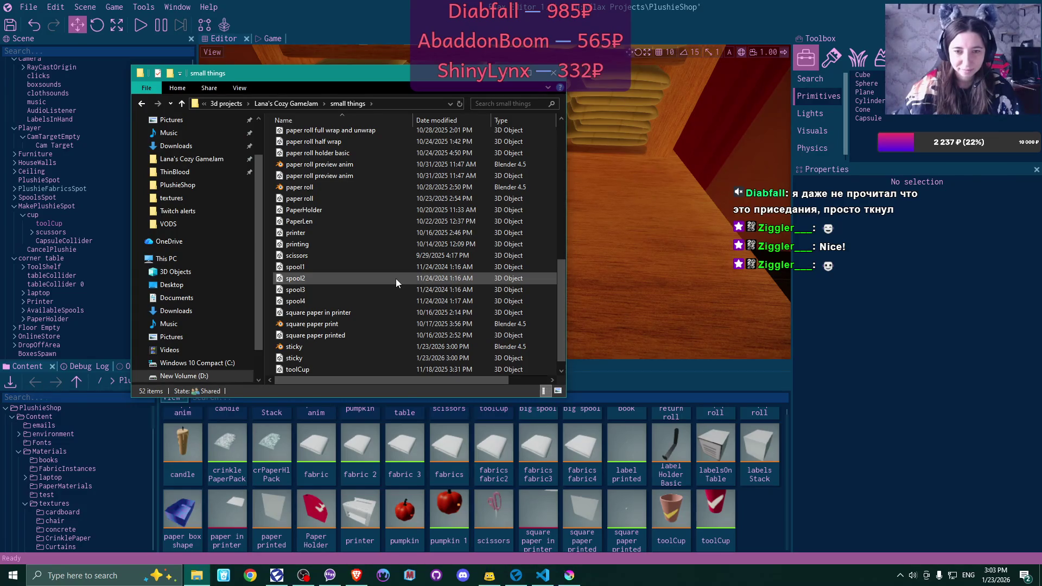
{"action": "mouse_move", "coordinate": [326, 358]}
{"action": "left_mouse_down"}
{"action": "mouse_move", "coordinate": [380, 402]}
{"action": "mouse_move", "coordinate": [748, 526]}
{"action": "left_mouse_up"}
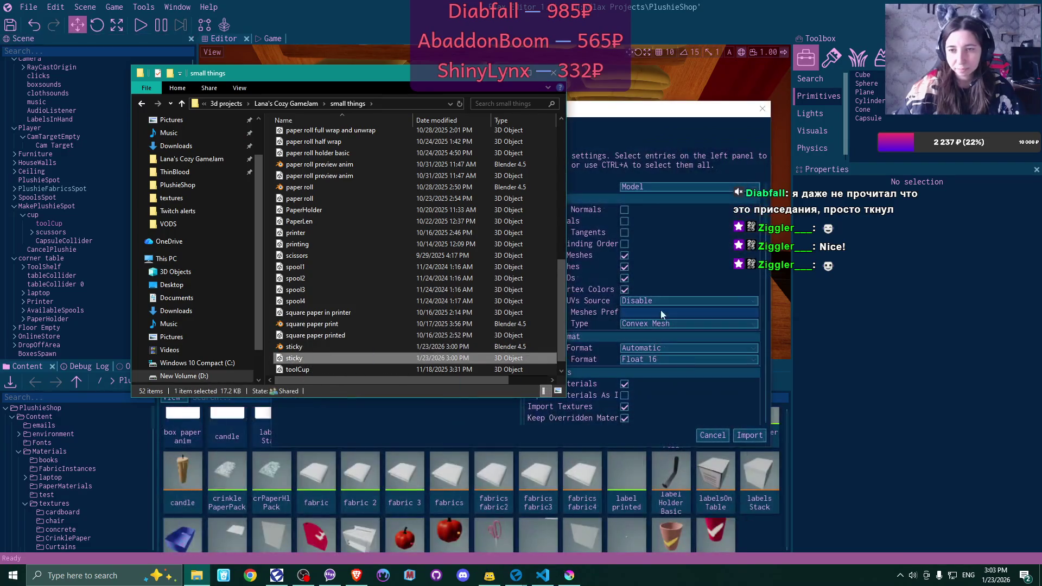
{"action": "left_click", "coordinate": [643, 112]}
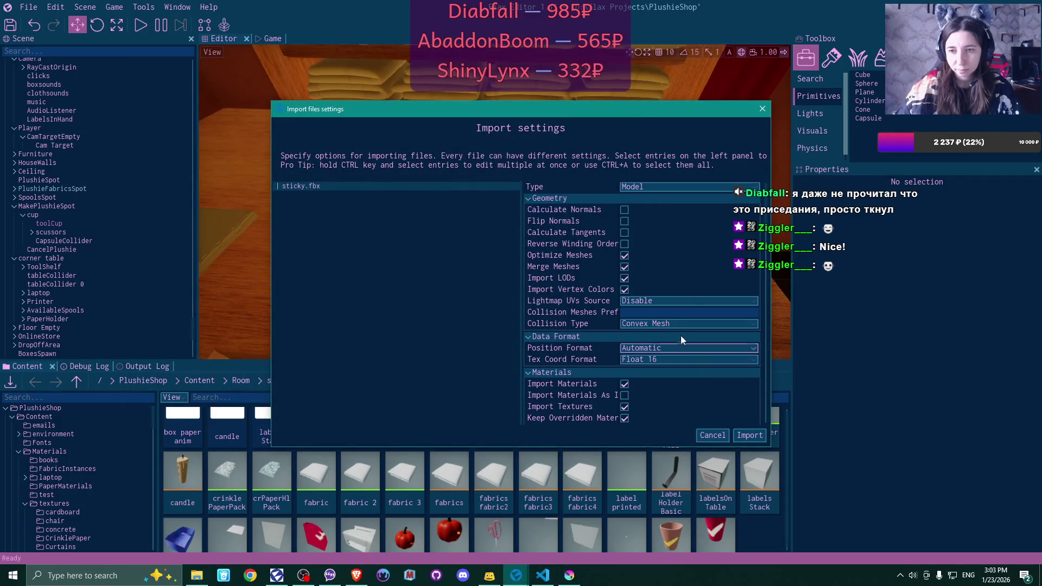
Import sticky.fbx as a model with Import Textures turned off
{"action": "scroll", "coordinate": [679, 324], "scroll_direction": "down", "scroll_amount": 5}
{"action": "scroll", "coordinate": [706, 405], "scroll_direction": "down", "scroll_amount": 2}
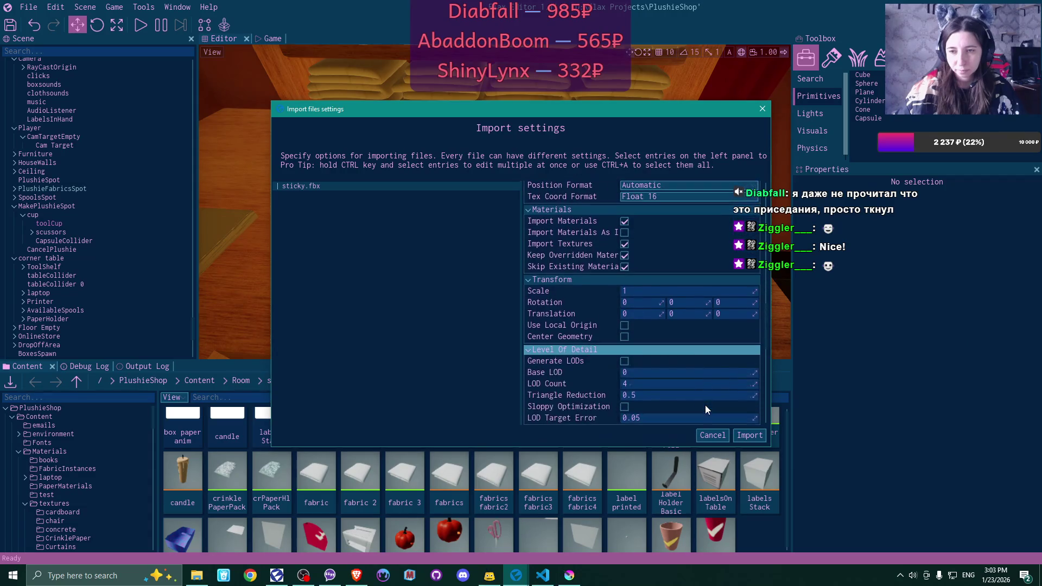
{"action": "left_click", "coordinate": [625, 244]}
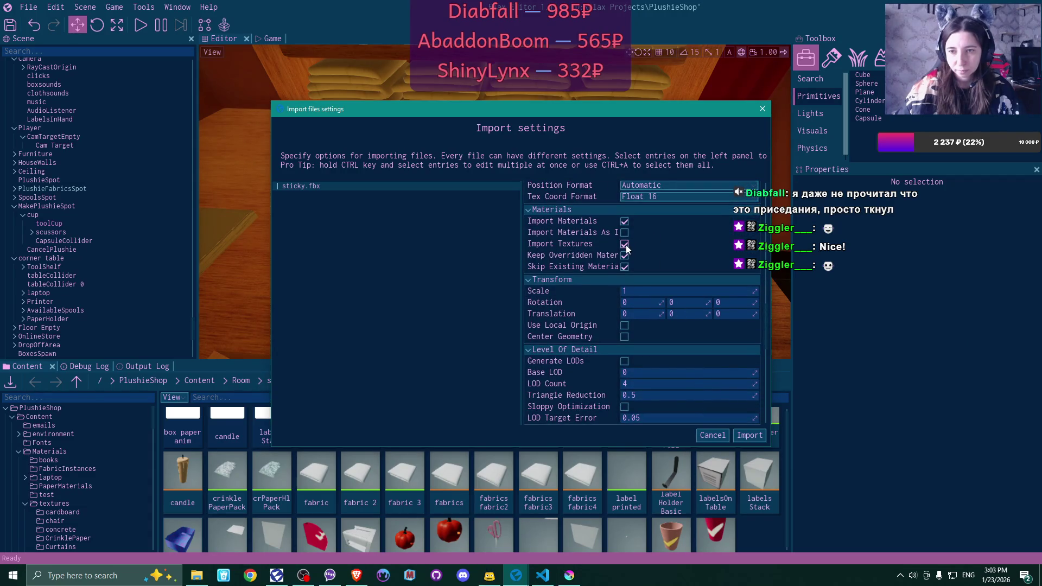
{"action": "left_click", "coordinate": [749, 436]}
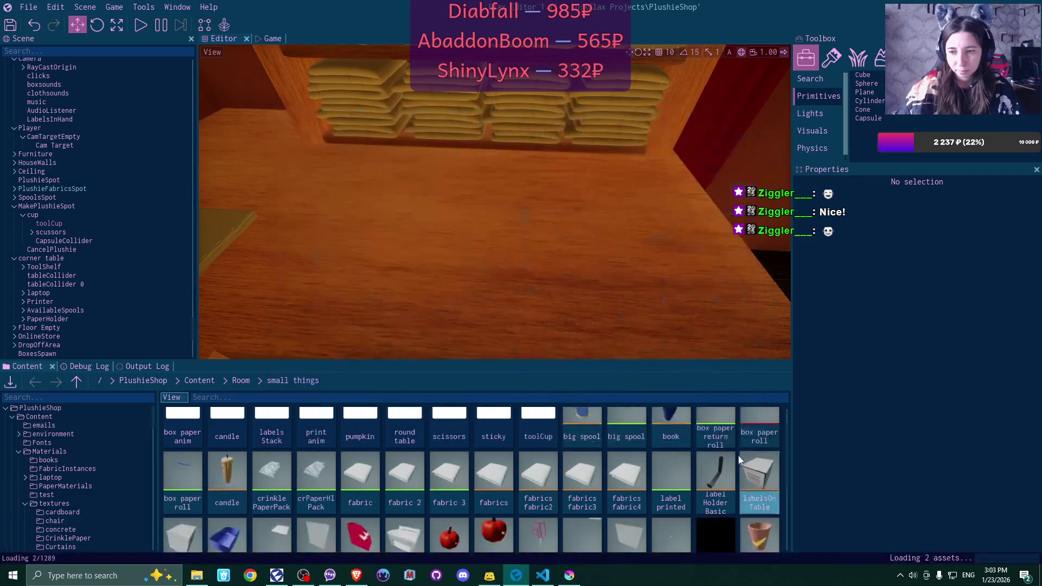
Select the newly imported sticky model asset in small things
{"action": "scroll", "coordinate": [724, 460], "scroll_direction": "down", "scroll_amount": 2}
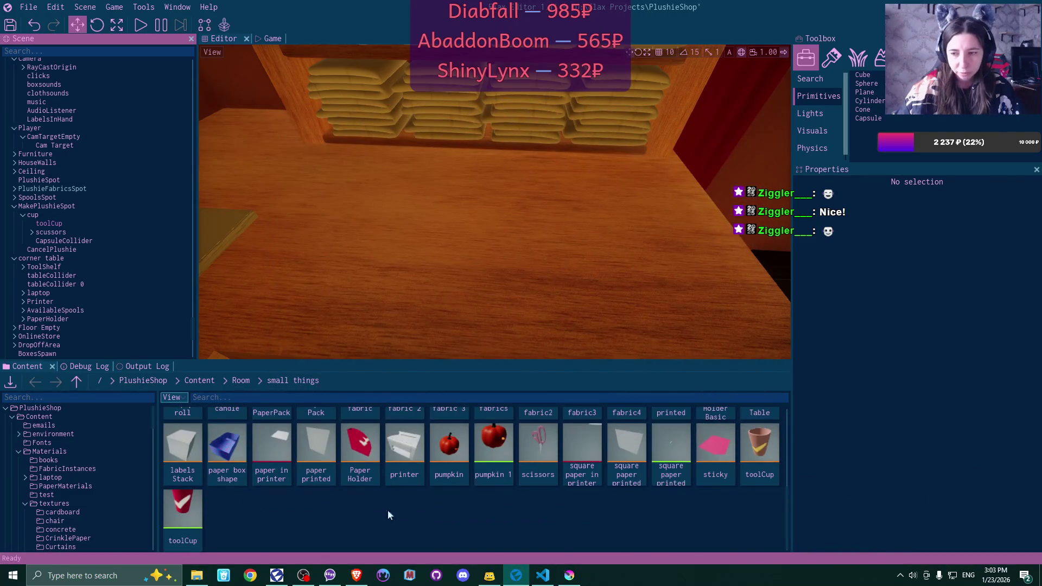
{"action": "mouse_move", "coordinate": [729, 445]}
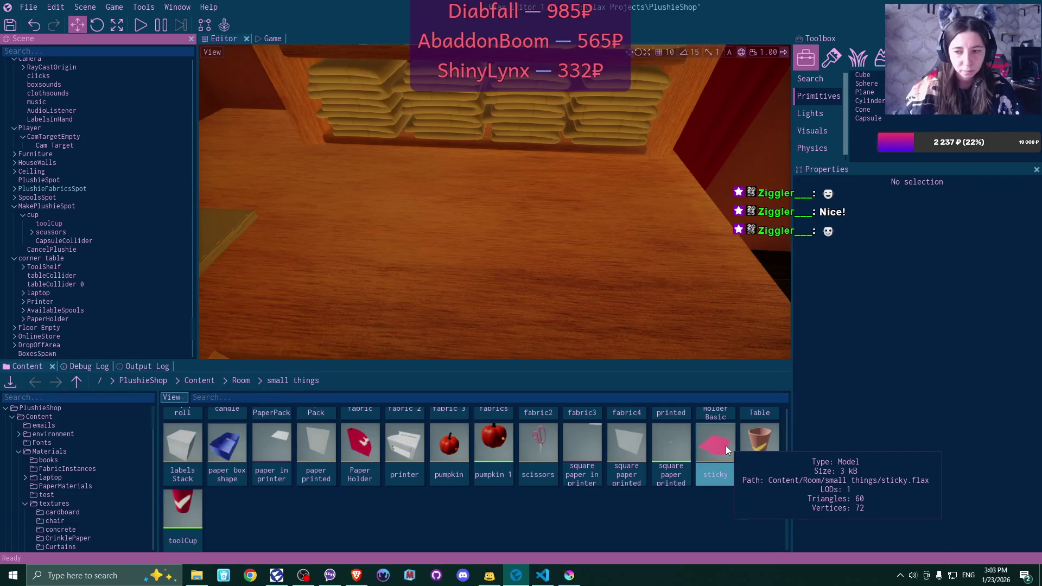
{"action": "left_click", "coordinate": [726, 446]}
{"action": "scroll", "coordinate": [539, 473], "scroll_direction": "up", "scroll_amount": 1}
{"action": "scroll", "coordinate": [540, 474], "scroll_direction": "up", "scroll_amount": 1}
{"action": "scroll", "coordinate": [540, 474], "scroll_direction": "down", "scroll_amount": 2}
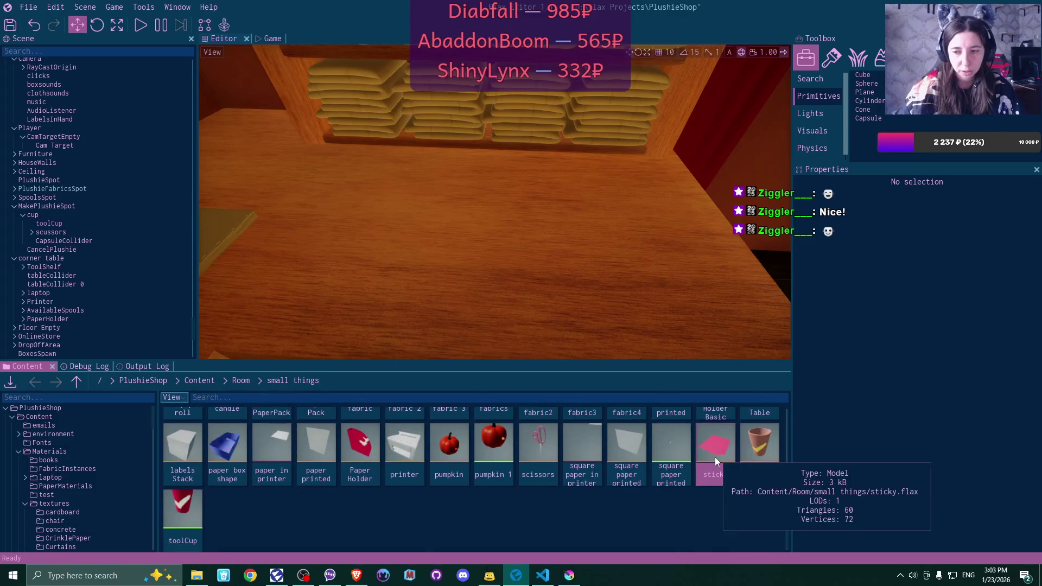
{"action": "double_click", "coordinate": [715, 457]}
{"action": "left_click", "coordinate": [624, 148]}
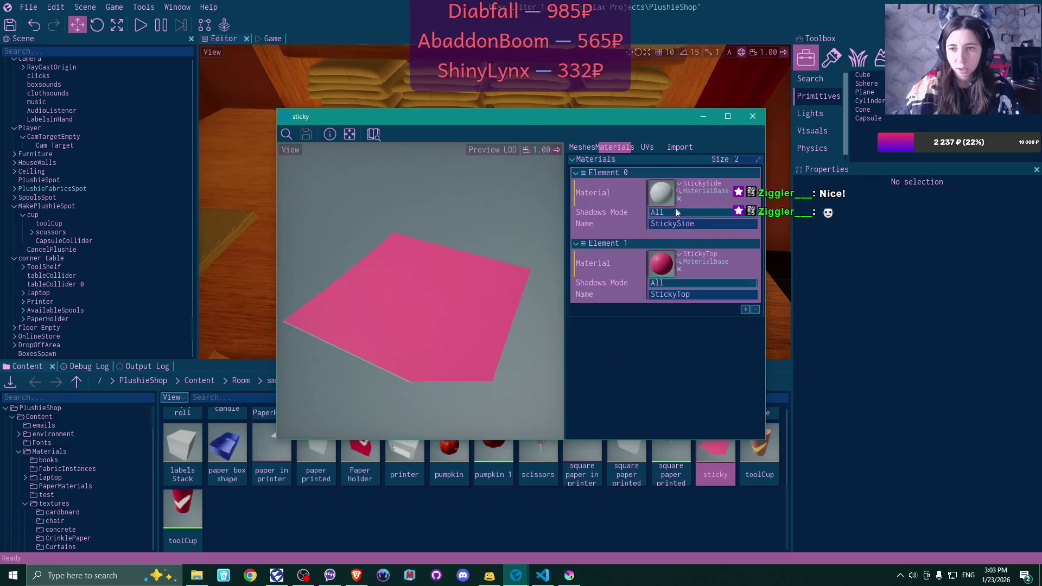
{"action": "left_click", "coordinate": [679, 253]}
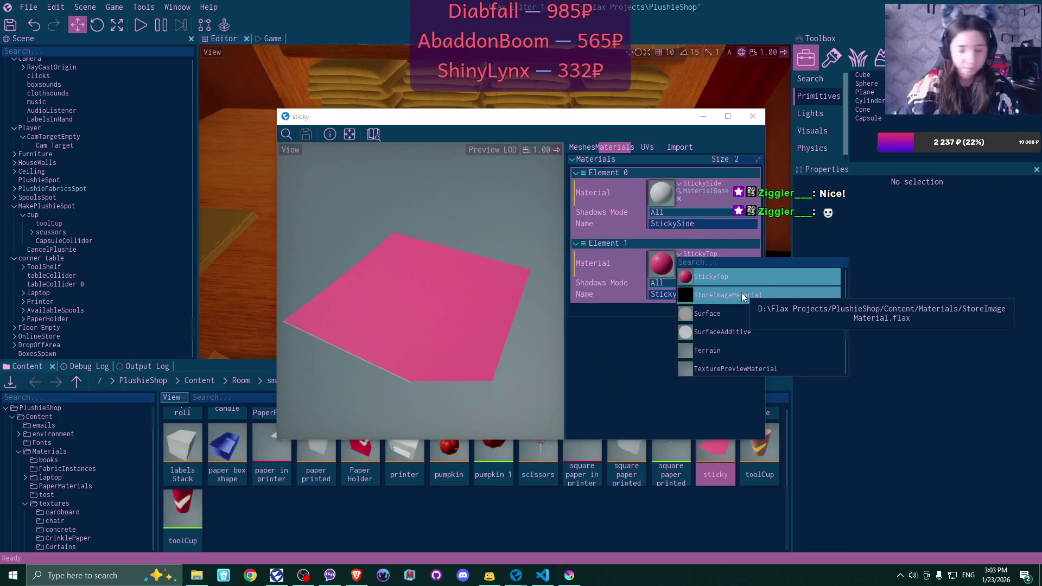
{"action": "type", "text": "stick"}
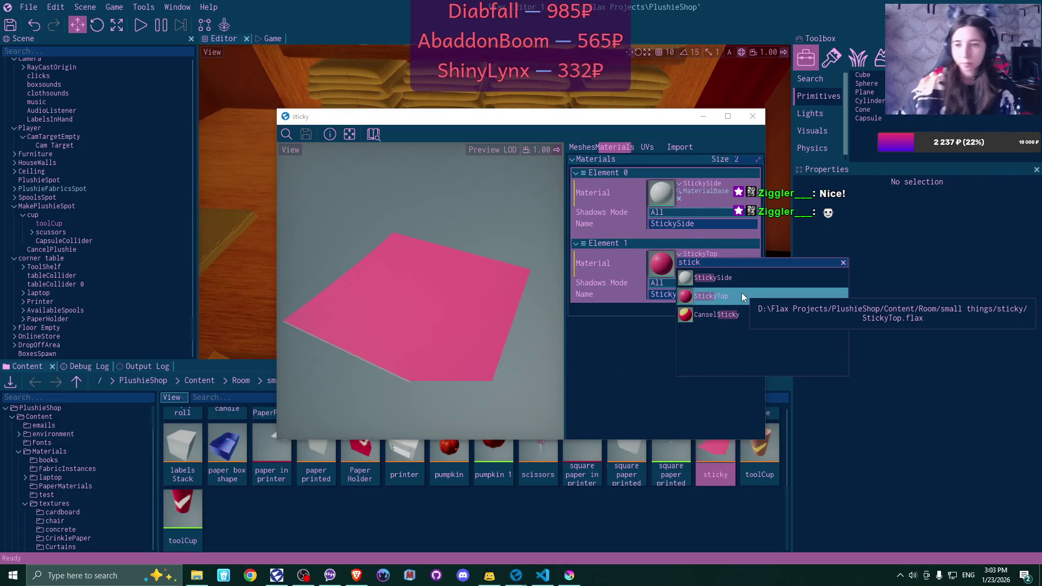
{"action": "left_click", "coordinate": [738, 314]}
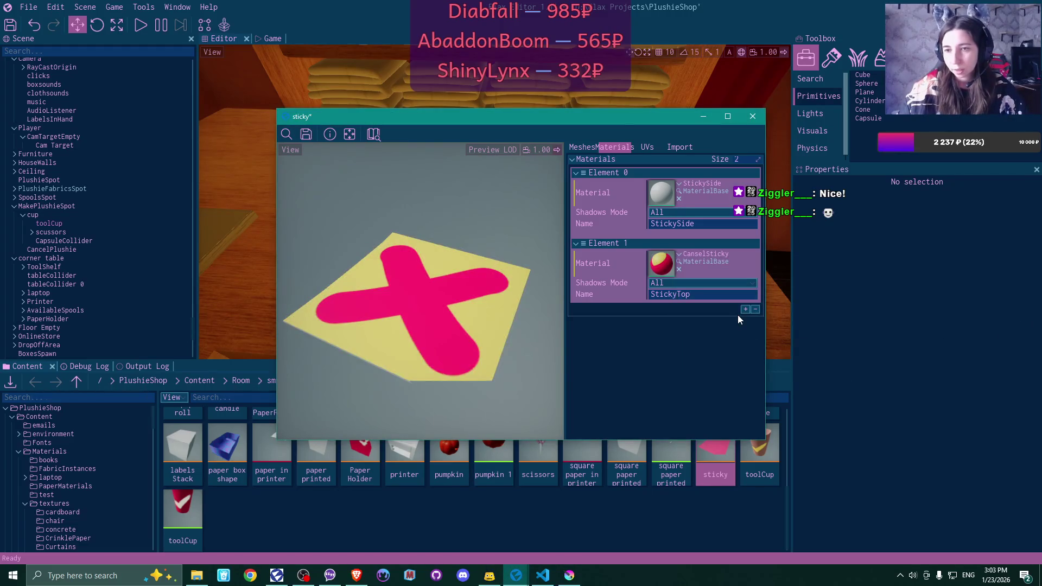
{"action": "left_click", "coordinate": [679, 199]}
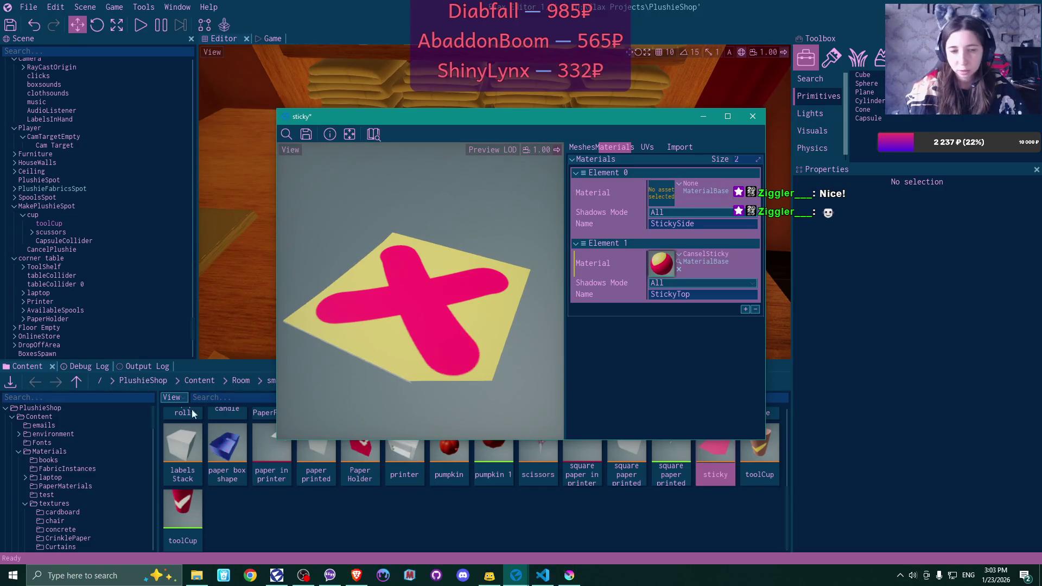
{"action": "left_click", "coordinate": [307, 135]}
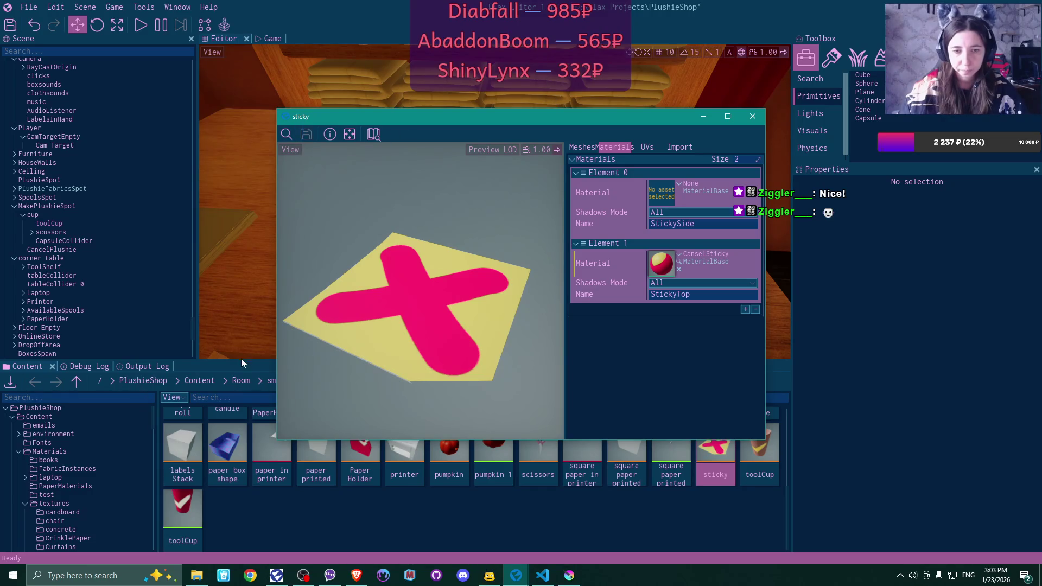
{"action": "left_click", "coordinate": [195, 383]}
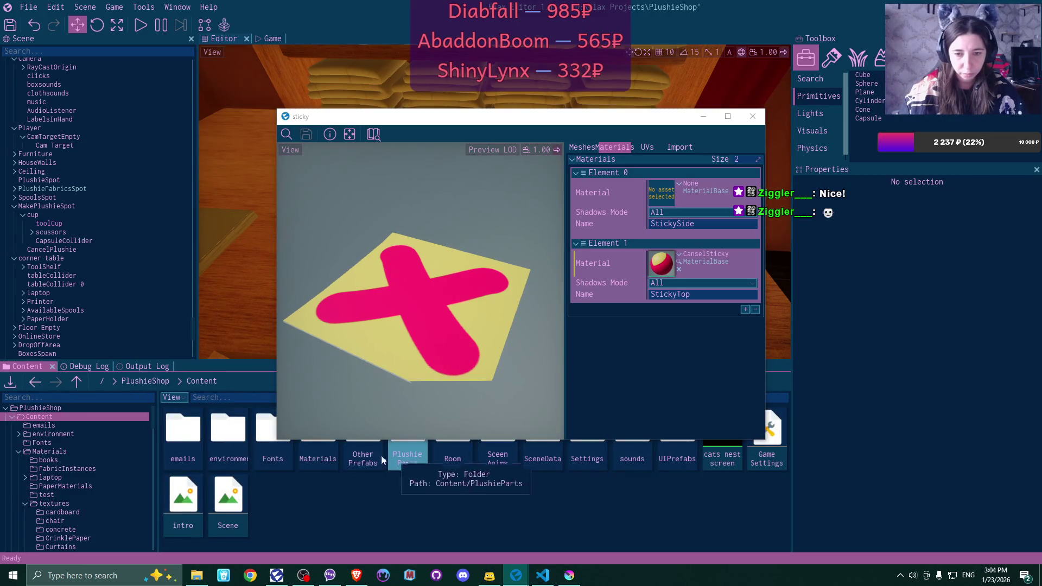
{"action": "double_click", "coordinate": [404, 456]}
{"action": "scroll", "coordinate": [644, 487], "scroll_direction": "down", "scroll_amount": 5}
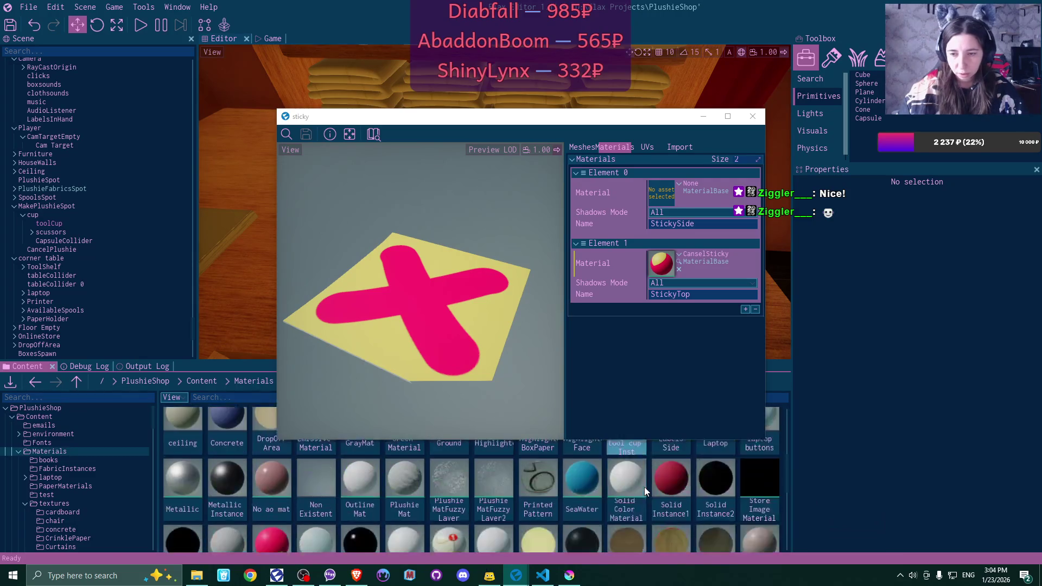
{"action": "scroll", "coordinate": [646, 487], "scroll_direction": "up", "scroll_amount": 5}
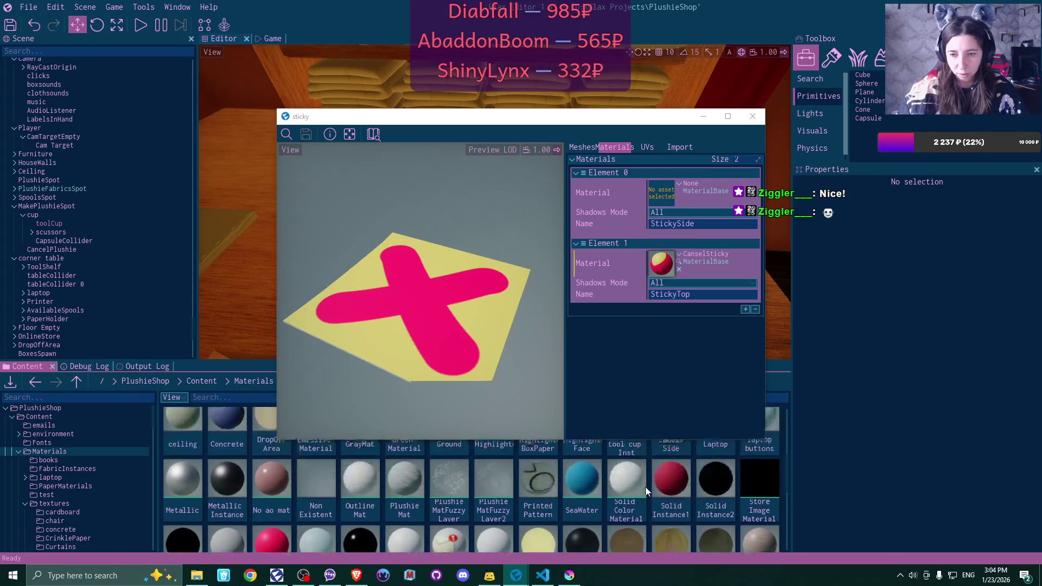
Move the sticky window aside and duplicate Cansel Sticky as 'Cansel Sticky Side'
{"action": "left_click", "coordinate": [660, 129]}
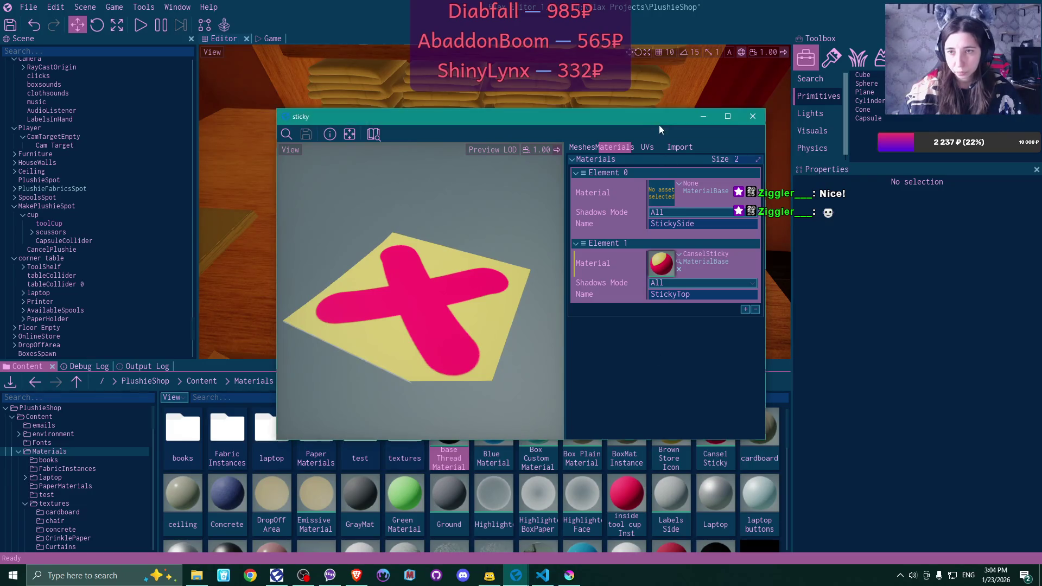
{"action": "left_click_drag", "start_coordinate": [635, 116], "coordinate": [576, 21]}
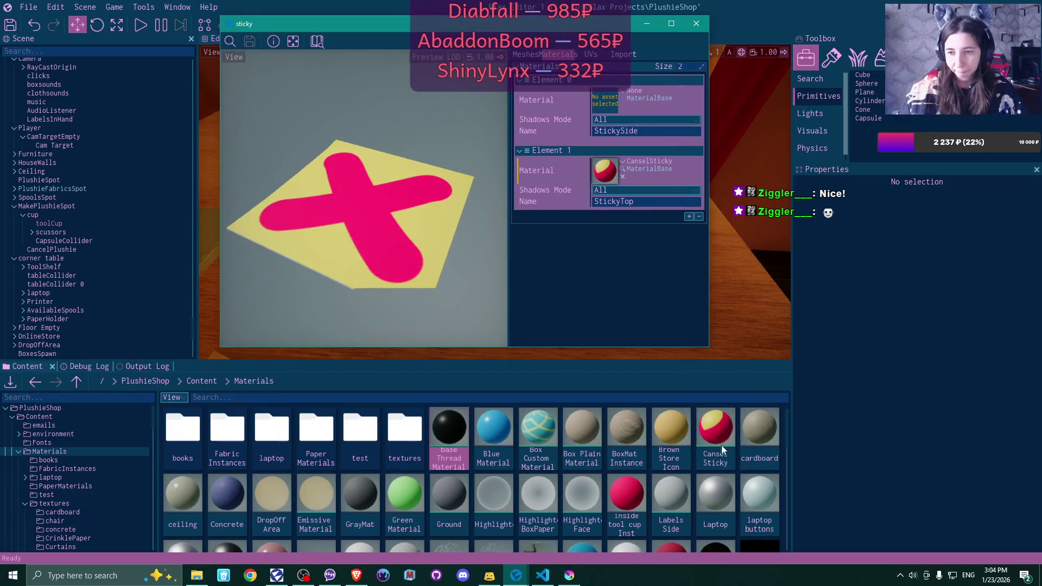
{"action": "left_click", "coordinate": [725, 431]}
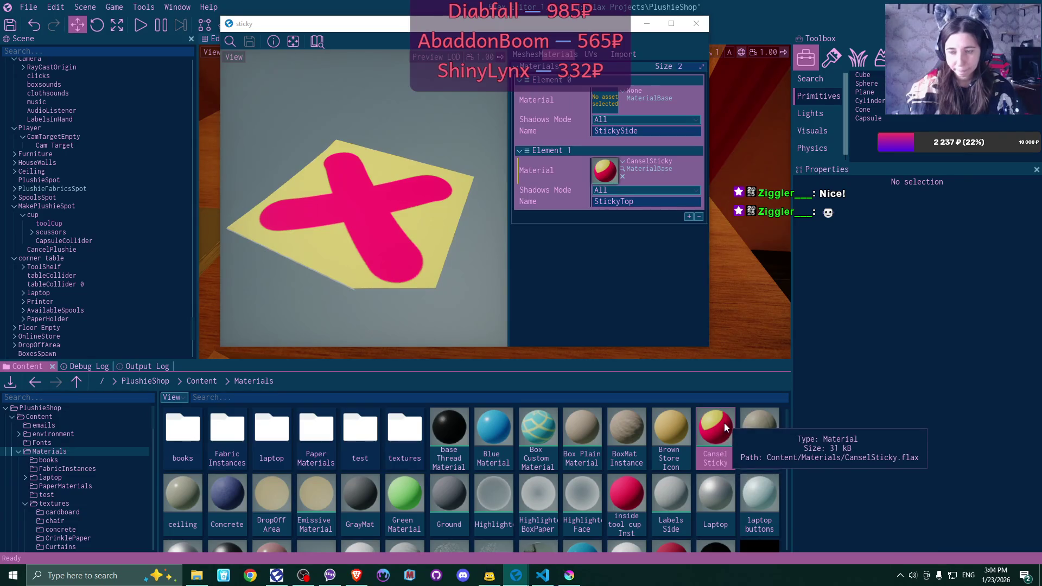
{"action": "key", "text": "ctrl+d"}
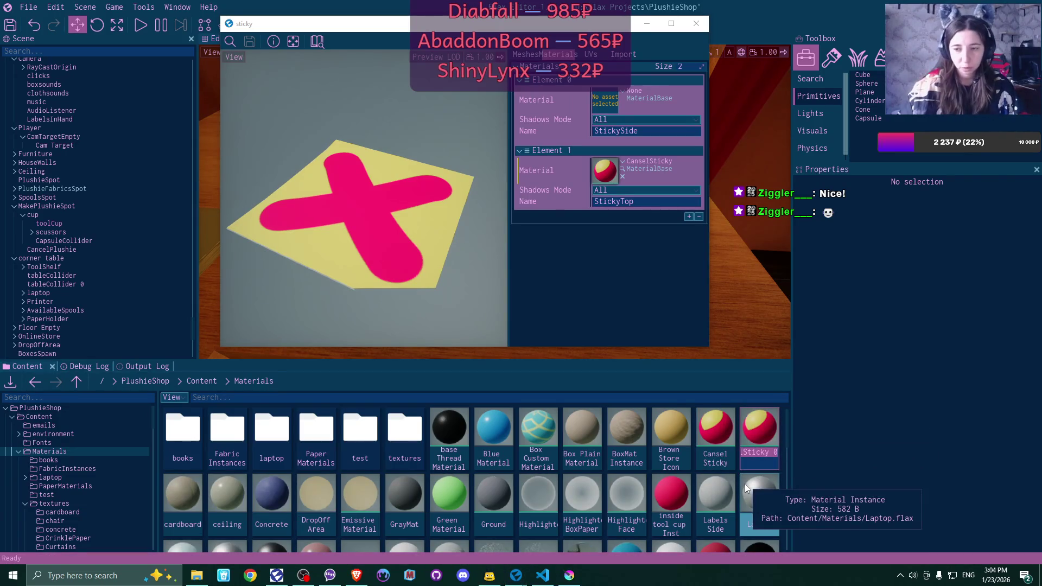
{"action": "type", "text": "Cansel Sticky Si"}
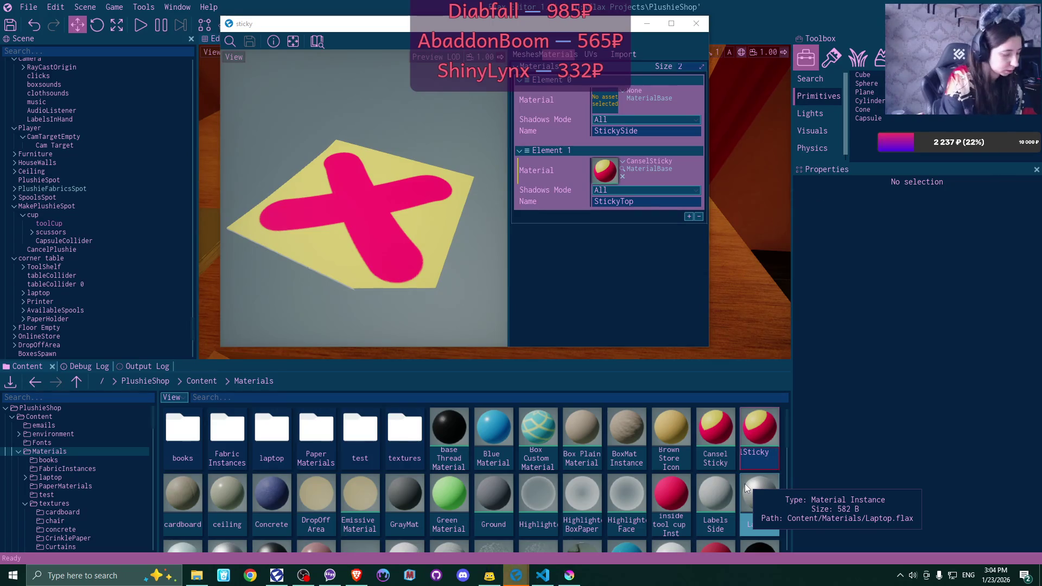
{"action": "type", "text": "de"}
{"action": "key", "text": "Return"}
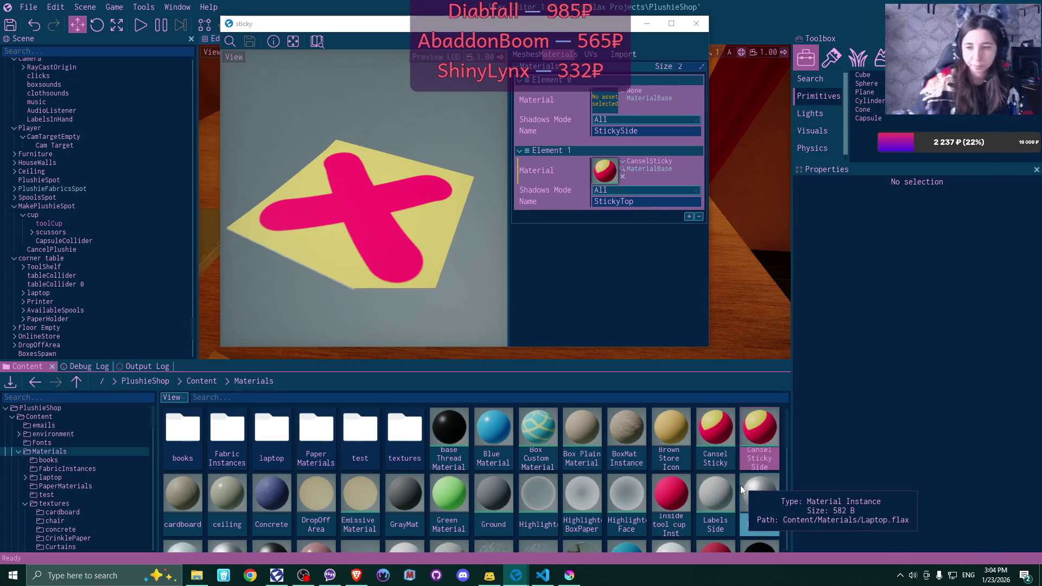
Open the Cansel Sticky Side material graph maximised
{"action": "double_click", "coordinate": [755, 432]}
{"action": "left_click", "coordinate": [673, 23]}
{"action": "scroll", "coordinate": [510, 384], "scroll_direction": "up", "scroll_amount": 5}
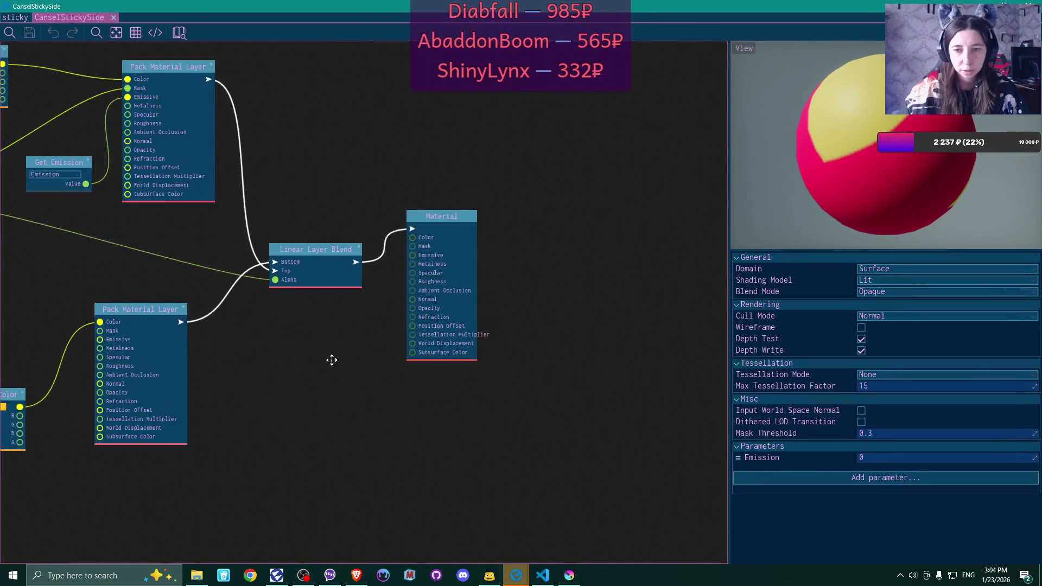
Delete the blend, Pack Material Layer, emission, texture and red Color nodes, keeping the yellow Color node
{"action": "key", "text": "f"}
{"action": "mouse_move", "coordinate": [194, 431]}
{"action": "left_mouse_down"}
{"action": "mouse_move", "coordinate": [230, 430]}
{"action": "mouse_move", "coordinate": [591, 278]}
{"action": "mouse_move", "coordinate": [588, 261]}
{"action": "left_mouse_up"}
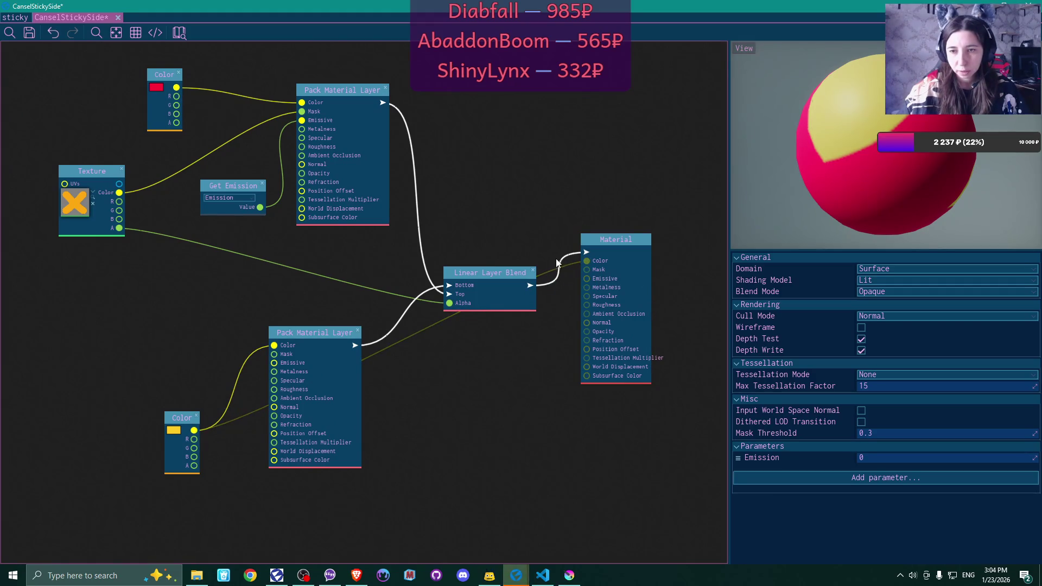
{"action": "left_click", "coordinate": [533, 270]}
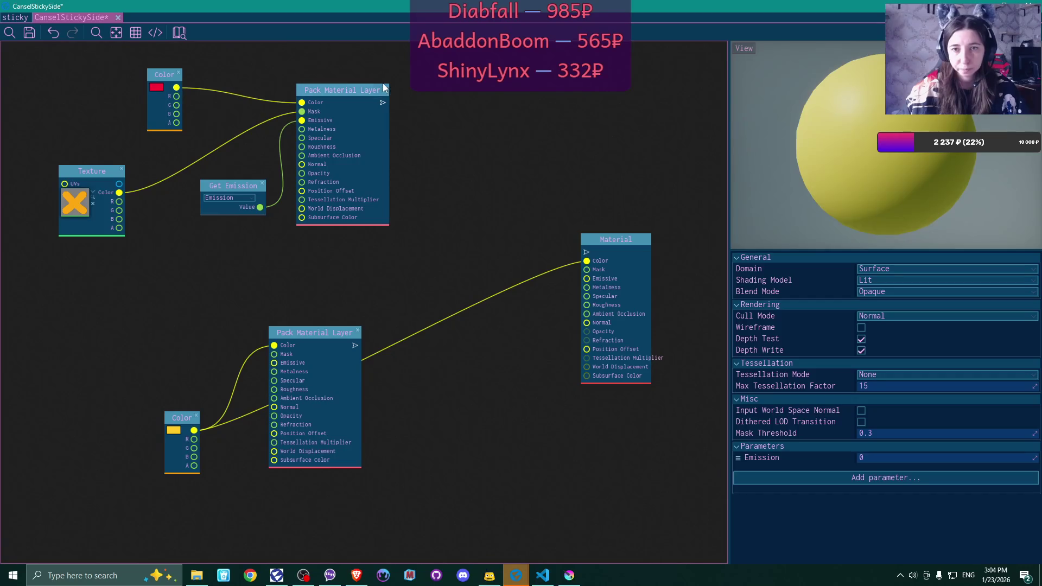
{"action": "left_click", "coordinate": [384, 87]}
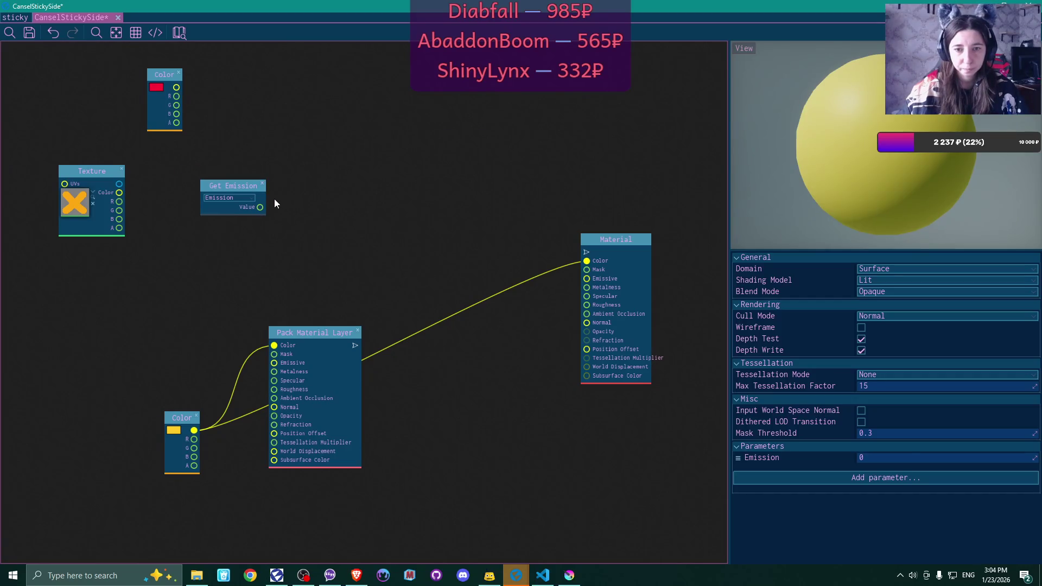
{"action": "left_click", "coordinate": [358, 330]}
{"action": "left_click_drag", "start_coordinate": [182, 418], "coordinate": [489, 246]}
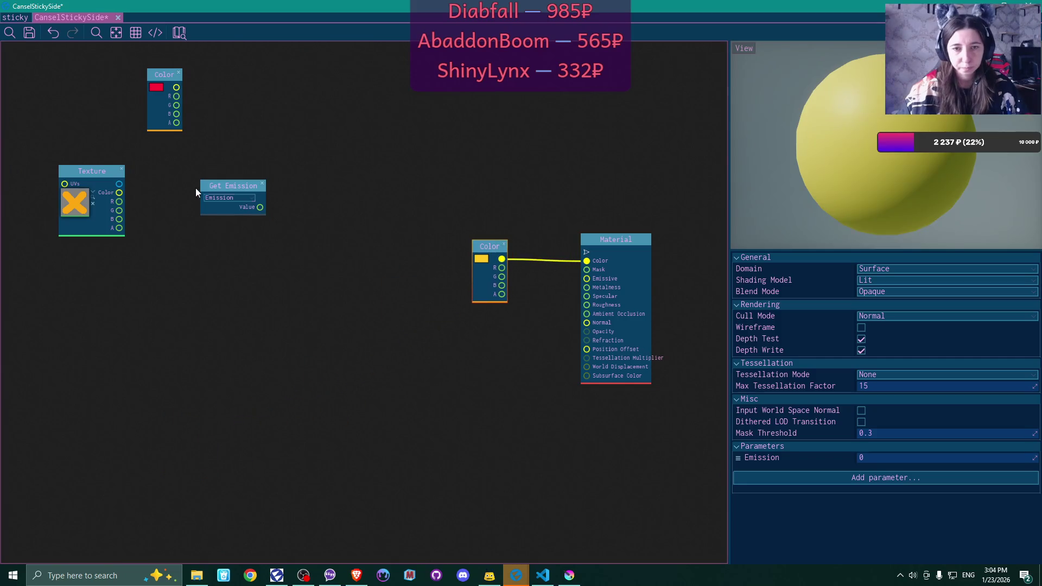
{"action": "left_click", "coordinate": [262, 183]}
{"action": "left_click", "coordinate": [122, 168]}
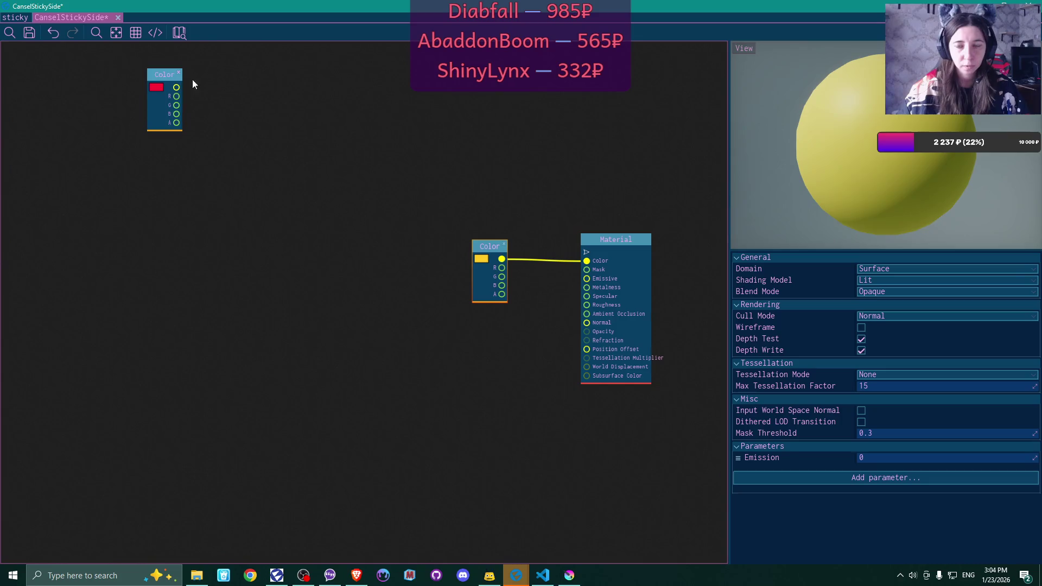
{"action": "left_click", "coordinate": [179, 73]}
{"action": "left_click_drag", "start_coordinate": [498, 105], "coordinate": [373, 109]}
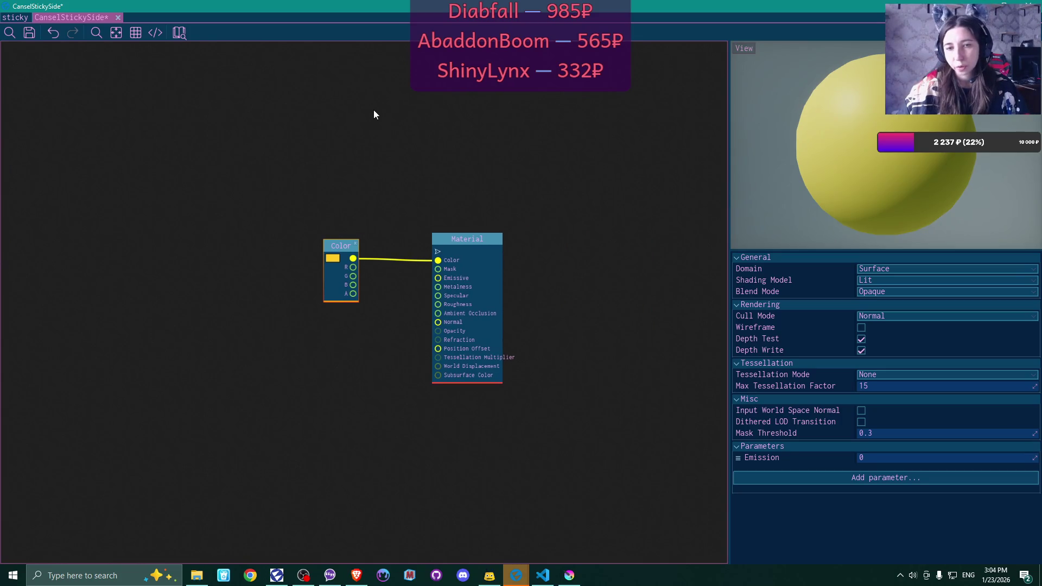
Keep the yellow FFCA24FF colour, save the material and return to the sticky mesh window
{"action": "left_click", "coordinate": [332, 258]}
{"action": "left_click", "coordinate": [519, 302]}
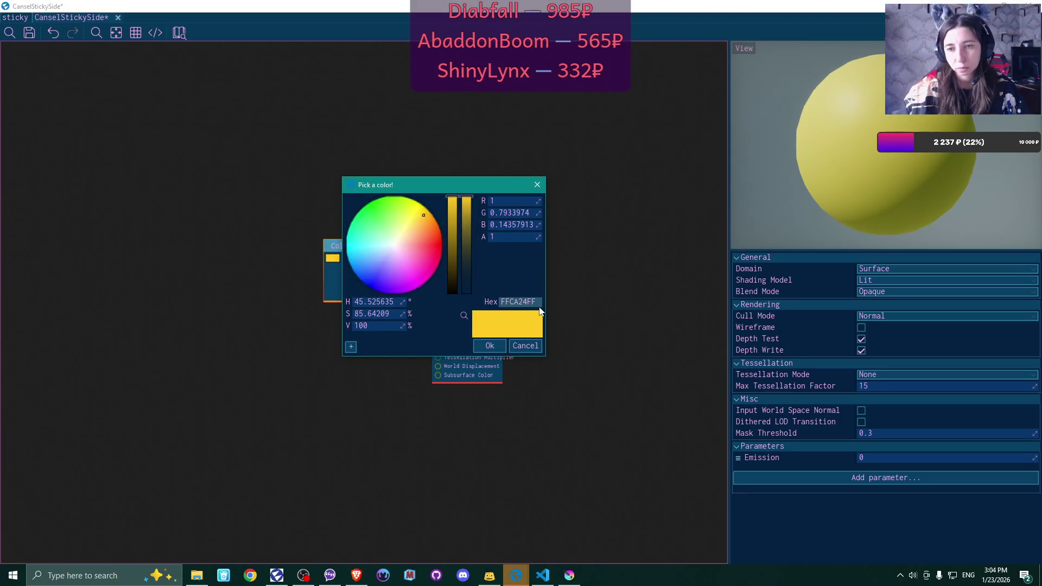
{"action": "left_click", "coordinate": [513, 345]}
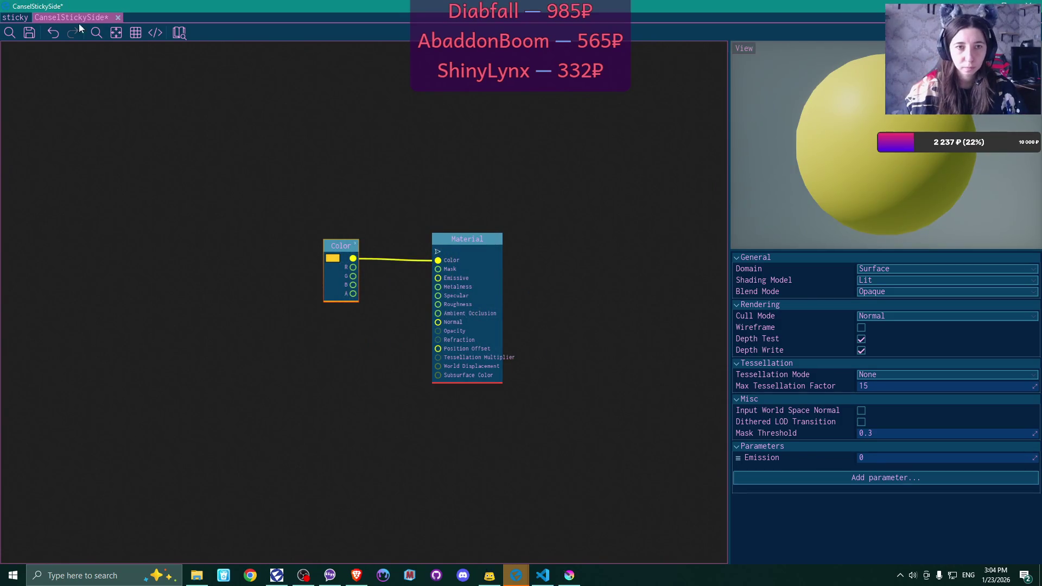
{"action": "left_click", "coordinate": [29, 33]}
{"action": "left_click", "coordinate": [114, 18]}
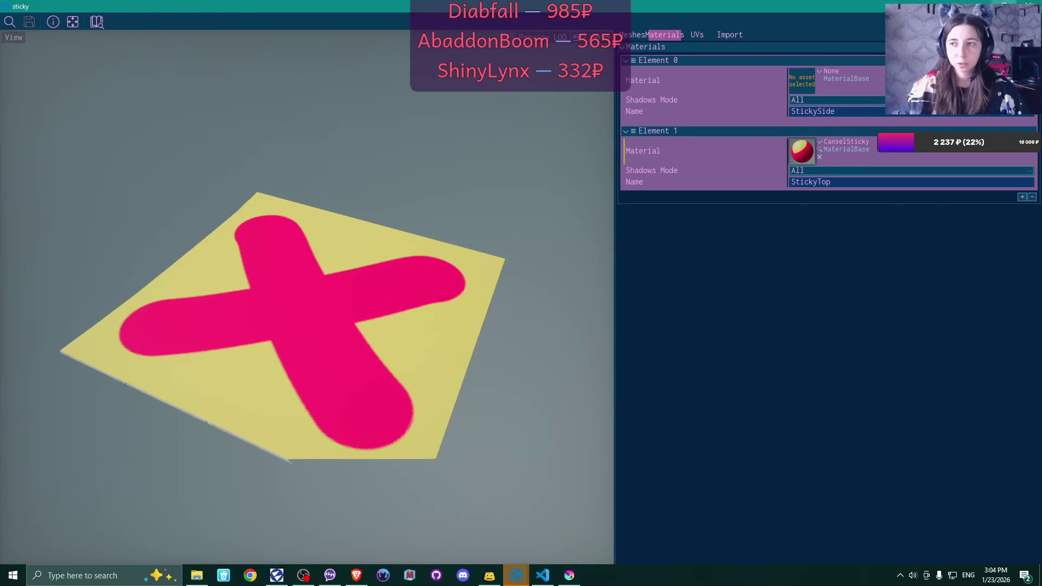
{"action": "left_click", "coordinate": [1004, 6]}
{"action": "scroll", "coordinate": [533, 486], "scroll_direction": "down", "scroll_amount": 1}
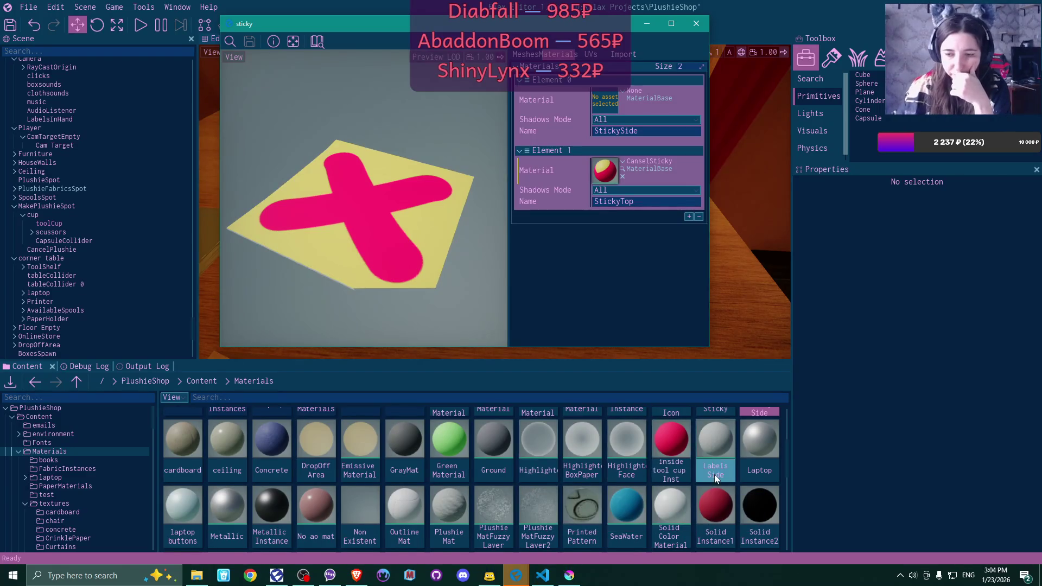
Inspect the SeaWater and Solid Color Material graphs without changing them
{"action": "scroll", "coordinate": [715, 474], "scroll_direction": "down", "scroll_amount": 3}
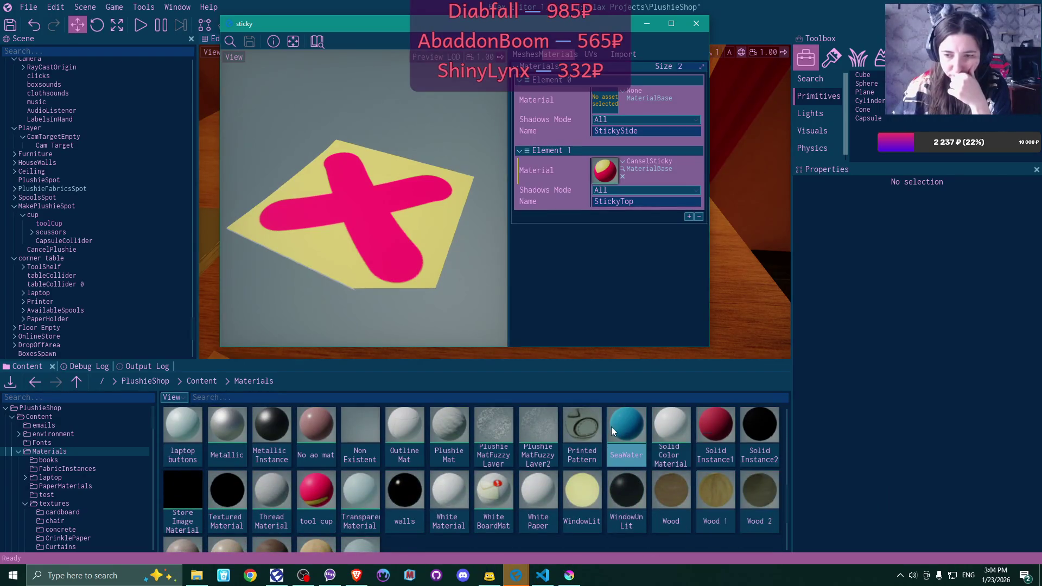
{"action": "double_click", "coordinate": [612, 427]}
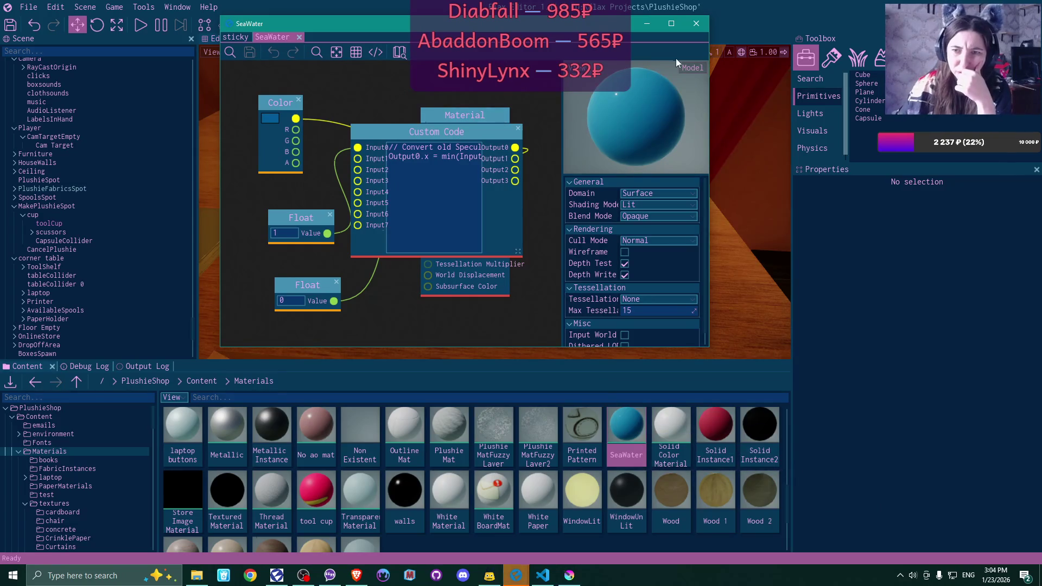
{"action": "left_click", "coordinate": [697, 23]}
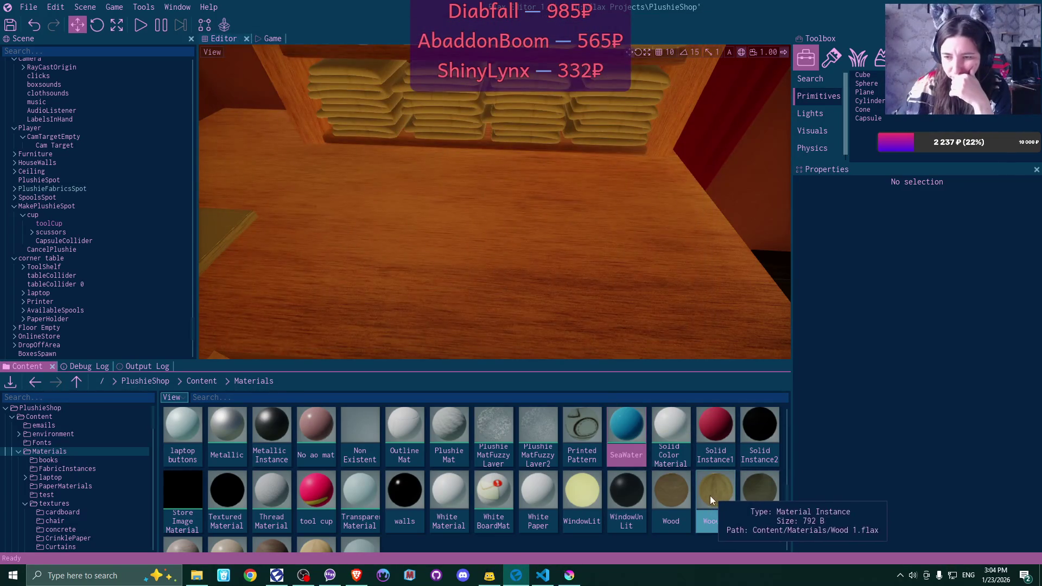
{"action": "double_click", "coordinate": [677, 427]}
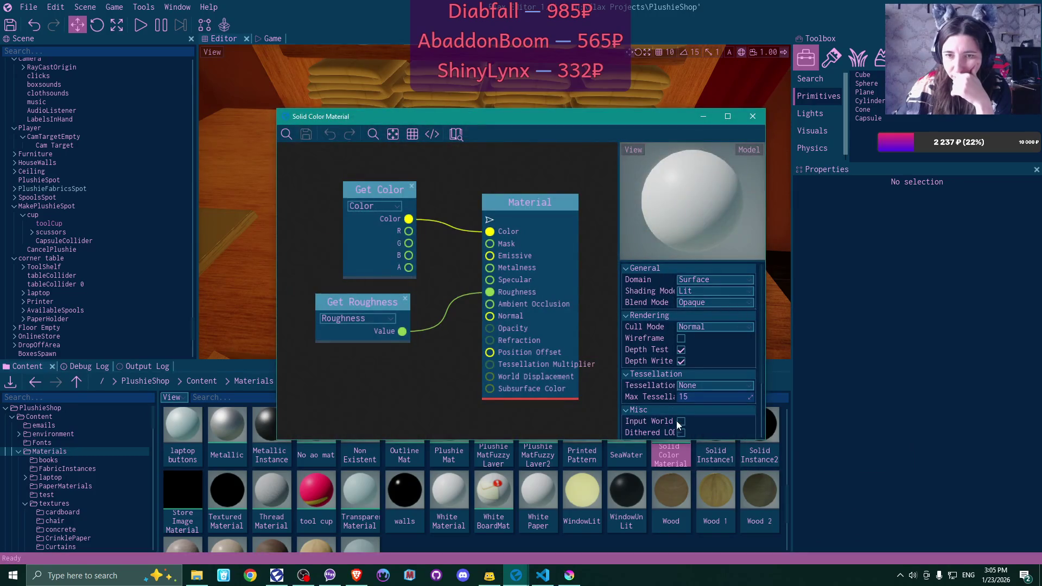
{"action": "left_click", "coordinate": [753, 116]}
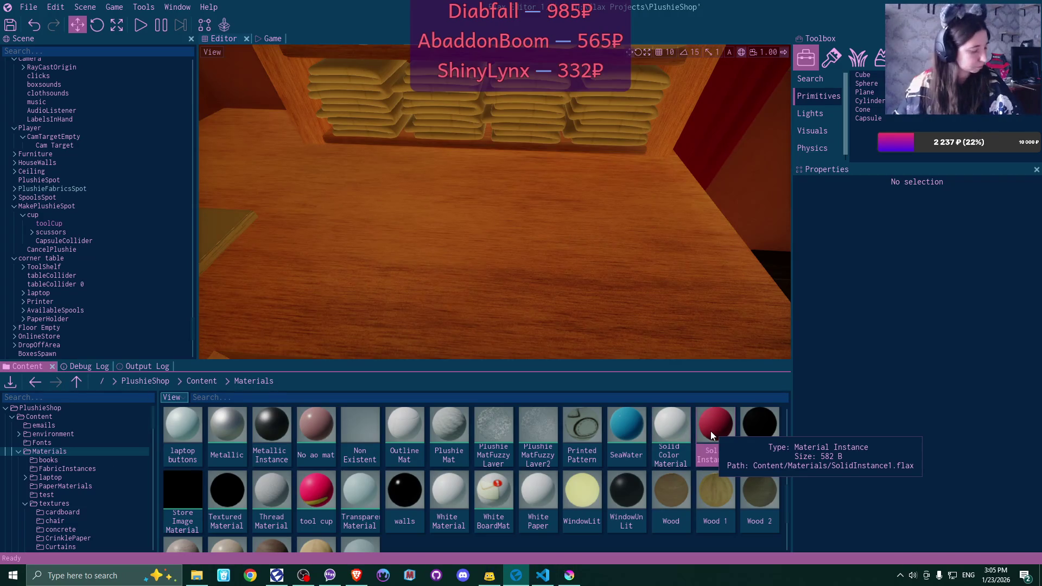
Duplicate Solid Instance1 as Solid Instance3, set its Color to FFCA24FF and save
{"action": "key", "text": "ctrl+d"}
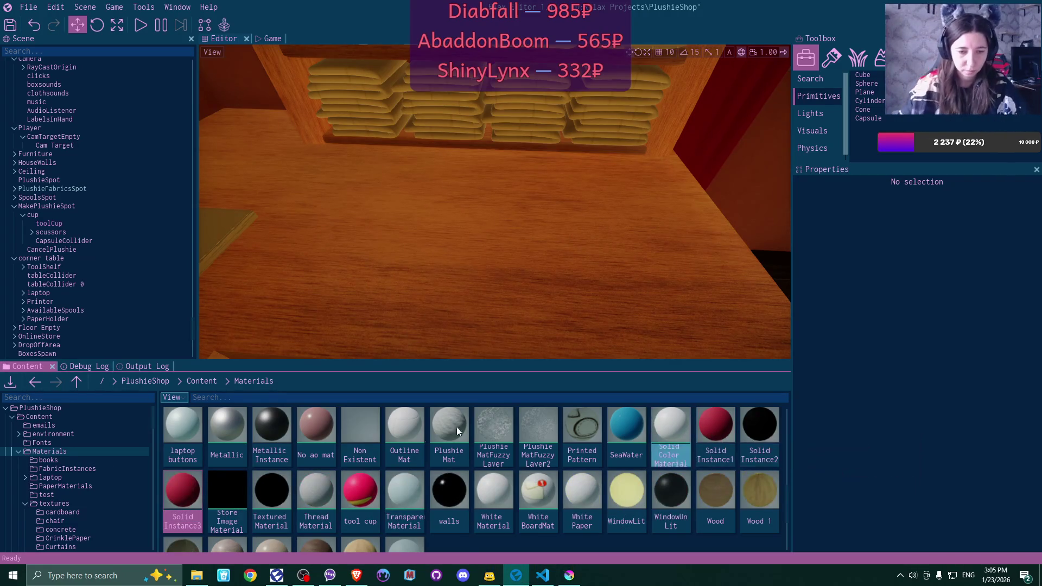
{"action": "double_click", "coordinate": [182, 492]}
{"action": "left_click", "coordinate": [659, 198]}
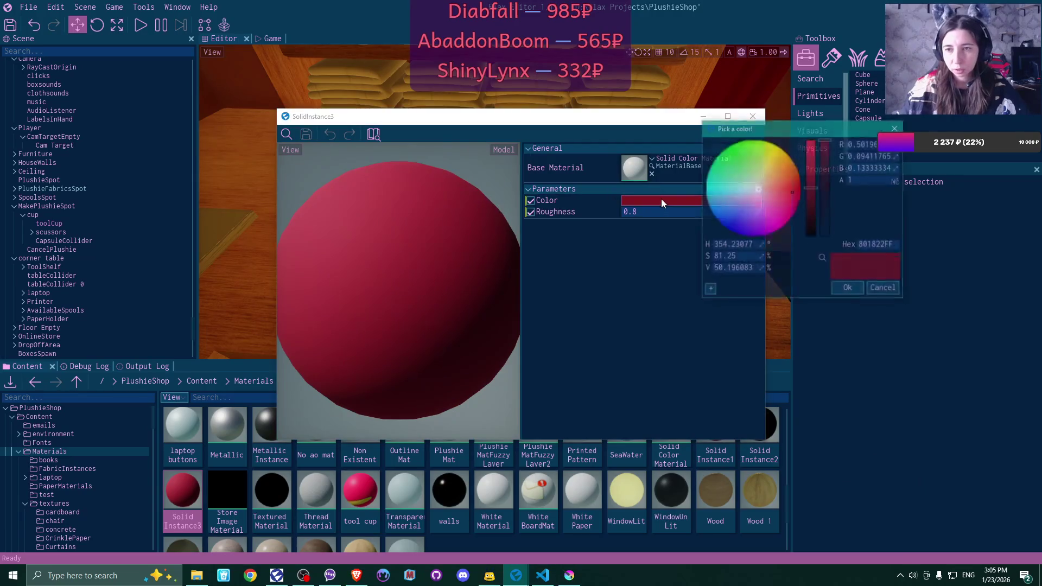
{"action": "double_click", "coordinate": [877, 245]}
{"action": "type", "text": "FFCA24FF"}
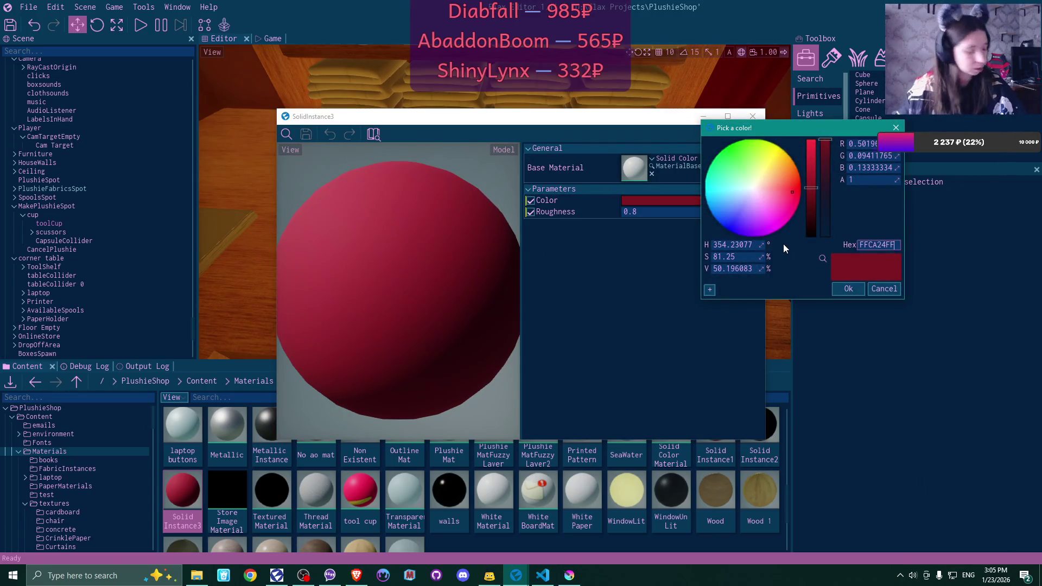
{"action": "key", "text": "Return"}
{"action": "left_click", "coordinate": [848, 289]}
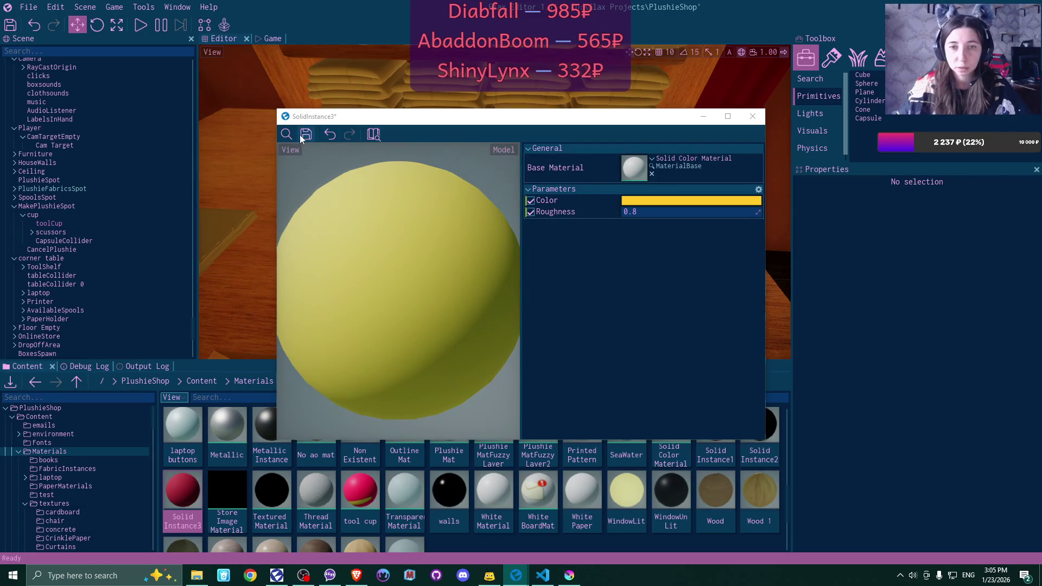
{"action": "left_click", "coordinate": [307, 135]}
{"action": "left_click", "coordinate": [753, 116]}
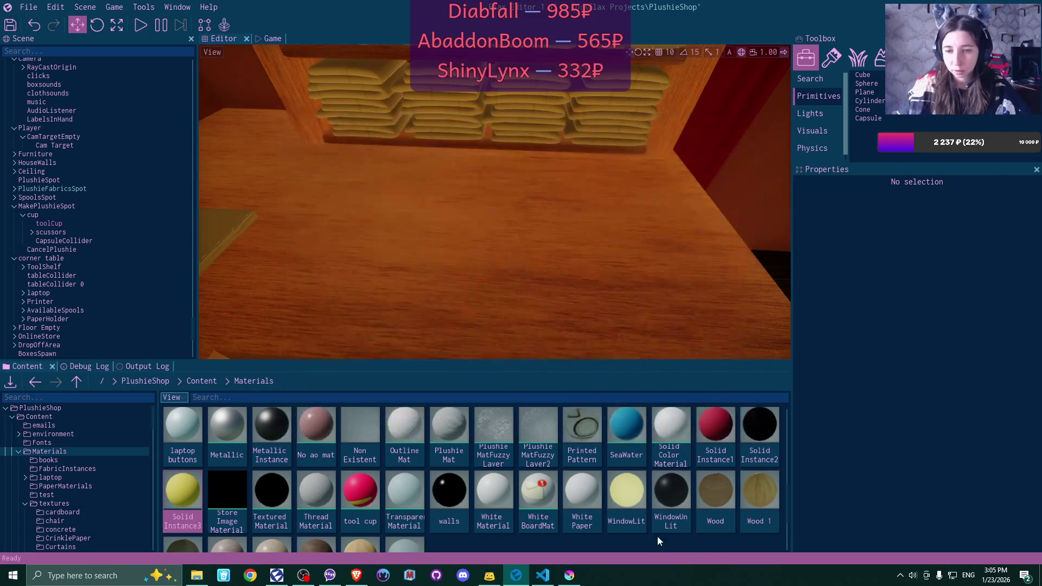
Select the Cansel Sticky Side material in the Materials folder
{"action": "scroll", "coordinate": [651, 496], "scroll_direction": "up", "scroll_amount": 1}
{"action": "scroll", "coordinate": [650, 496], "scroll_direction": "up", "scroll_amount": 1}
{"action": "left_click", "coordinate": [768, 424]}
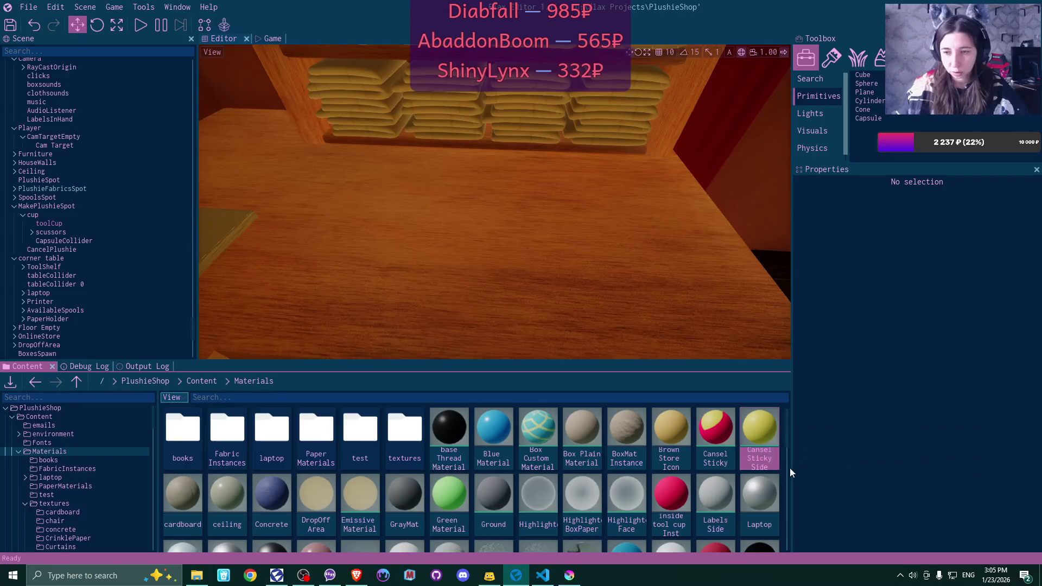
Delete the unused Cansel Sticky Side material
{"action": "key", "text": "Delete"}
{"action": "key", "text": "Return"}
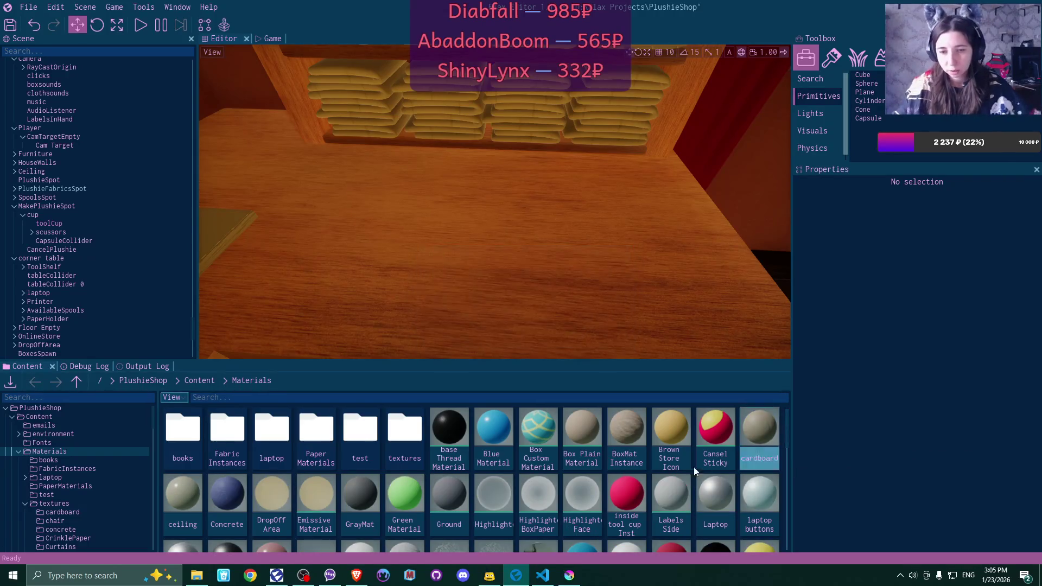
{"action": "left_click", "coordinate": [517, 577]}
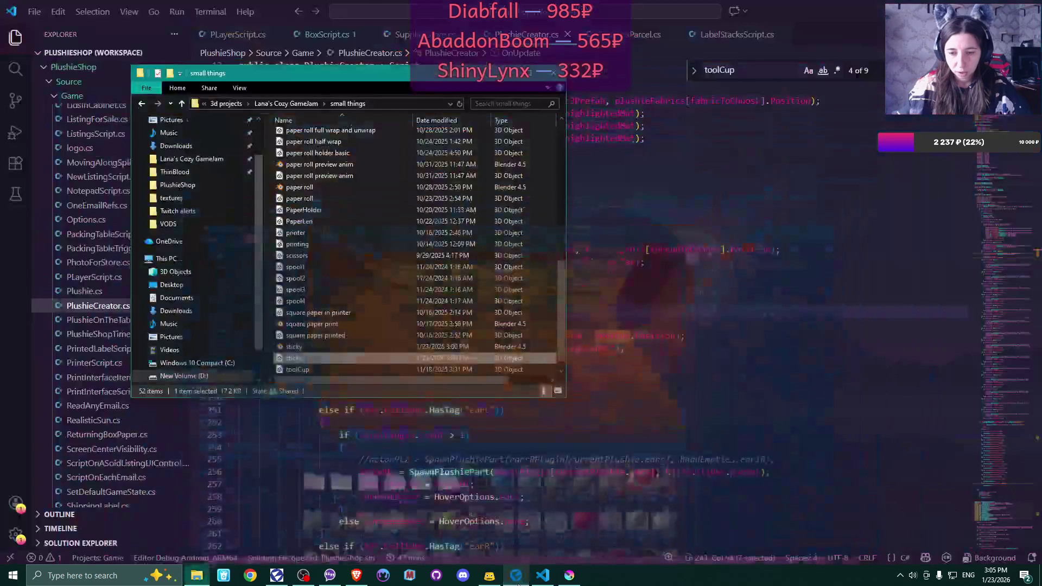
{"action": "left_click", "coordinate": [517, 576]}
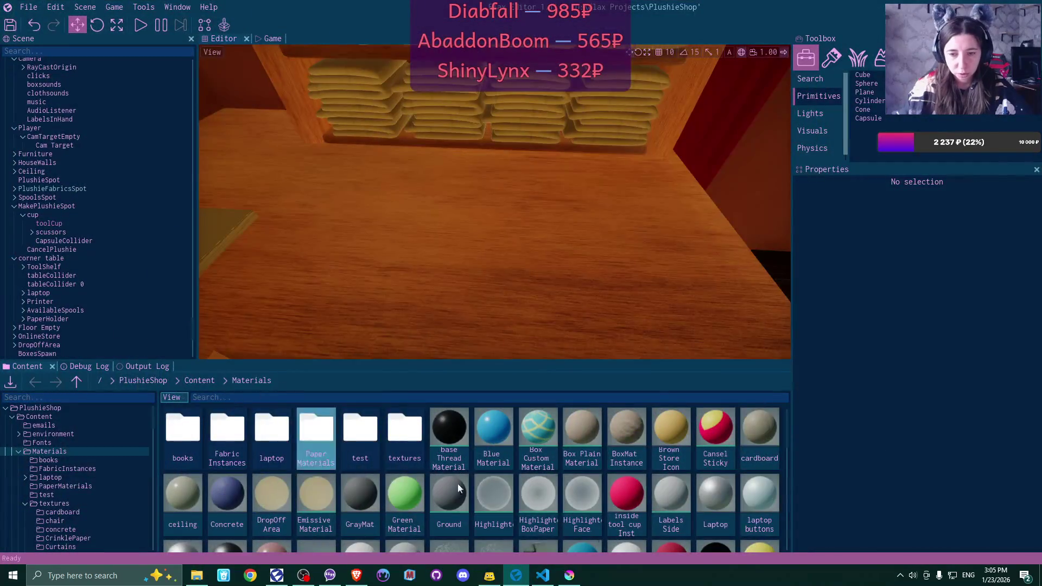
Open the sticky model asset from Content > Room > small things
{"action": "left_click", "coordinate": [198, 381]}
{"action": "double_click", "coordinate": [453, 434]}
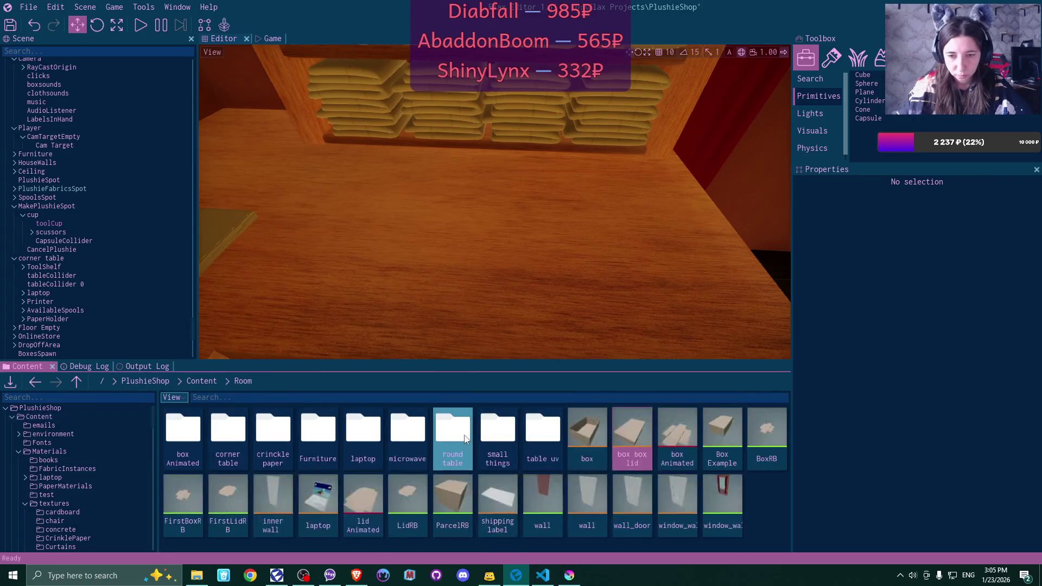
{"action": "double_click", "coordinate": [503, 441]}
{"action": "scroll", "coordinate": [609, 495], "scroll_direction": "down", "scroll_amount": 1}
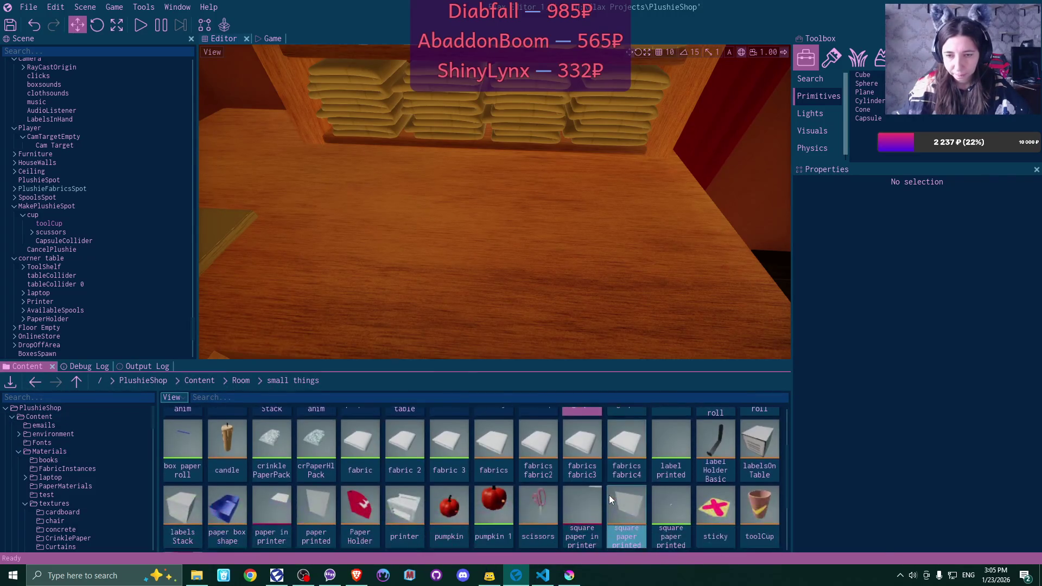
{"action": "scroll", "coordinate": [609, 495], "scroll_direction": "down", "scroll_amount": 2}
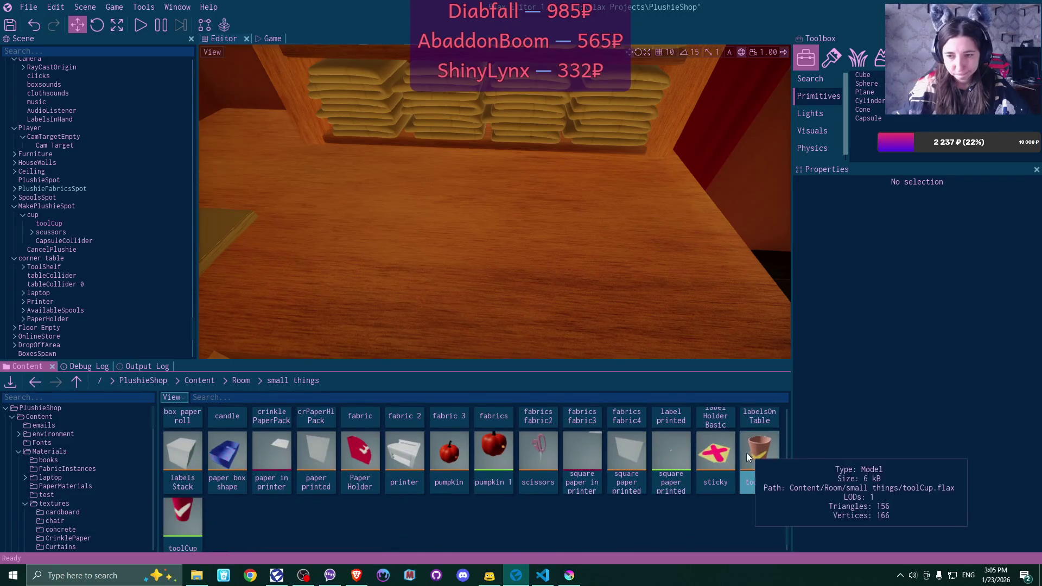
{"action": "double_click", "coordinate": [723, 455]}
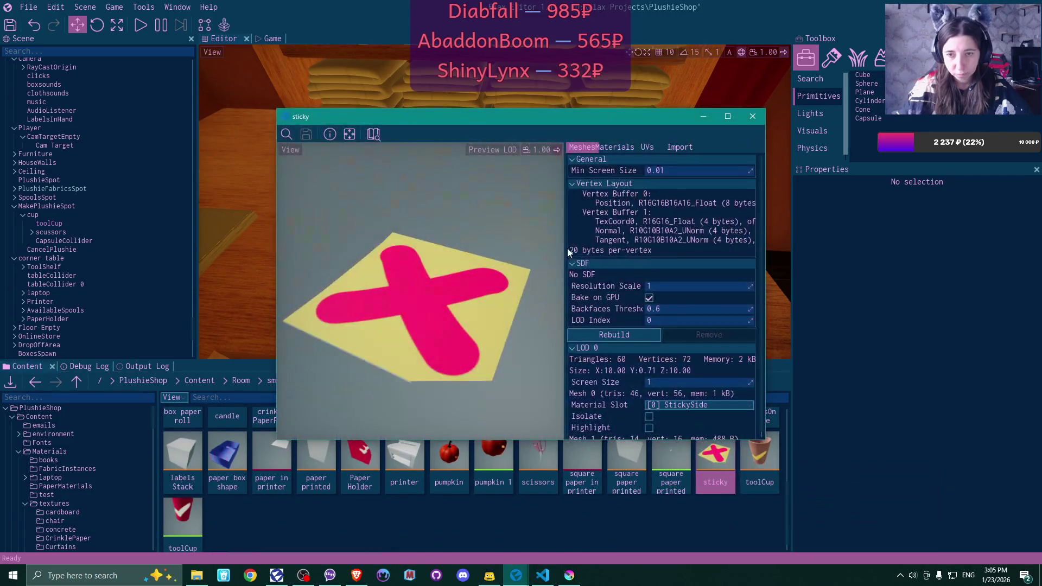
Assign SolidInstance3 to the sticky model's Element 0 material slot and save it
{"action": "left_click", "coordinate": [615, 148]}
{"action": "left_click", "coordinate": [679, 183]}
{"action": "type", "text": "solid"}
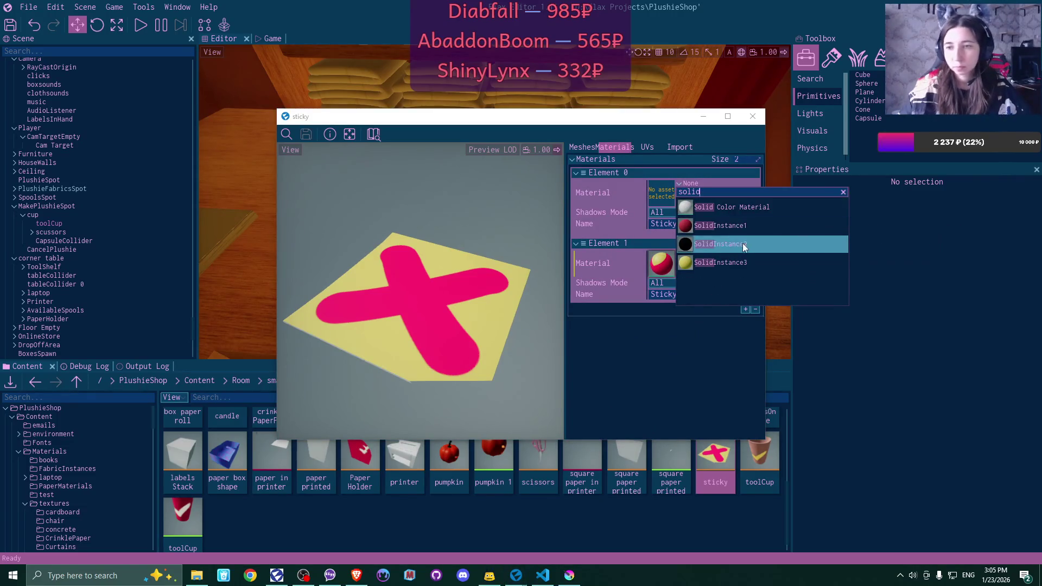
{"action": "left_click", "coordinate": [711, 244]}
{"action": "key", "text": "ctrl+s"}
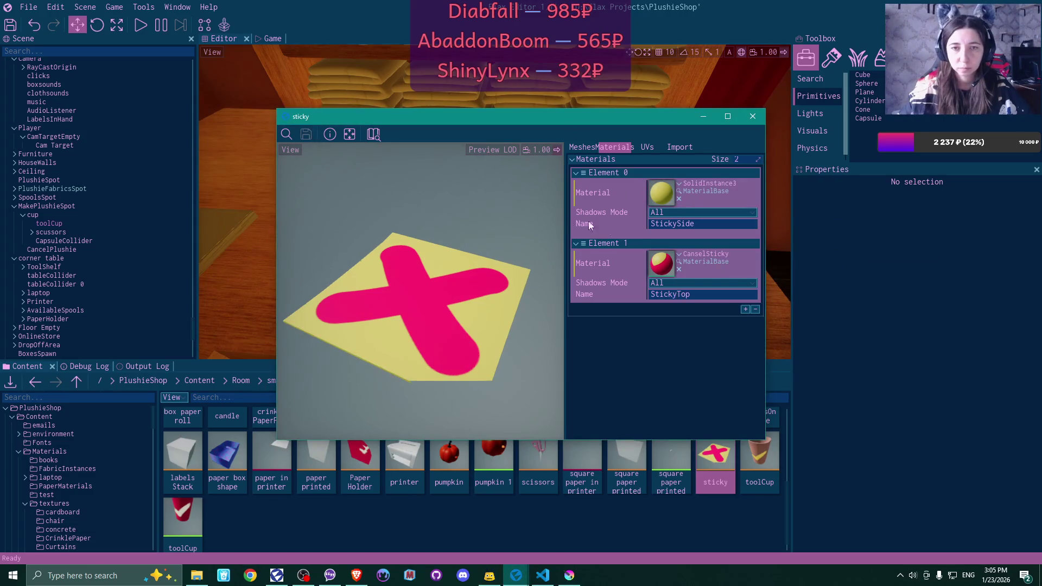
{"action": "mouse_move", "coordinate": [496, 291]}
{"action": "left_mouse_down"}
{"action": "mouse_move", "coordinate": [413, 218]}
{"action": "mouse_move", "coordinate": [434, 255]}
{"action": "mouse_move", "coordinate": [412, 293]}
{"action": "mouse_move", "coordinate": [496, 294]}
{"action": "left_mouse_up"}
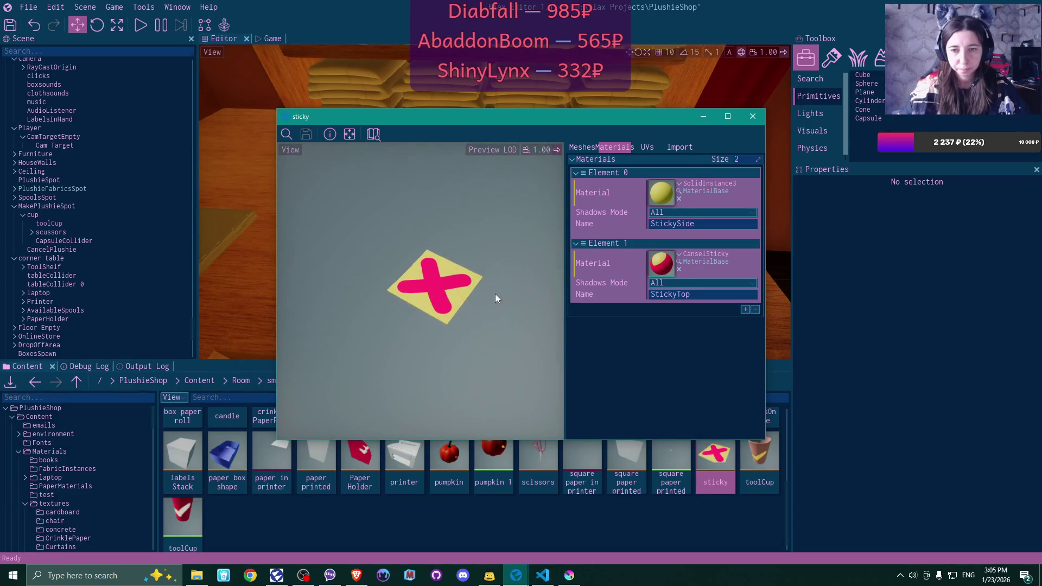
{"action": "left_click", "coordinate": [753, 116]}
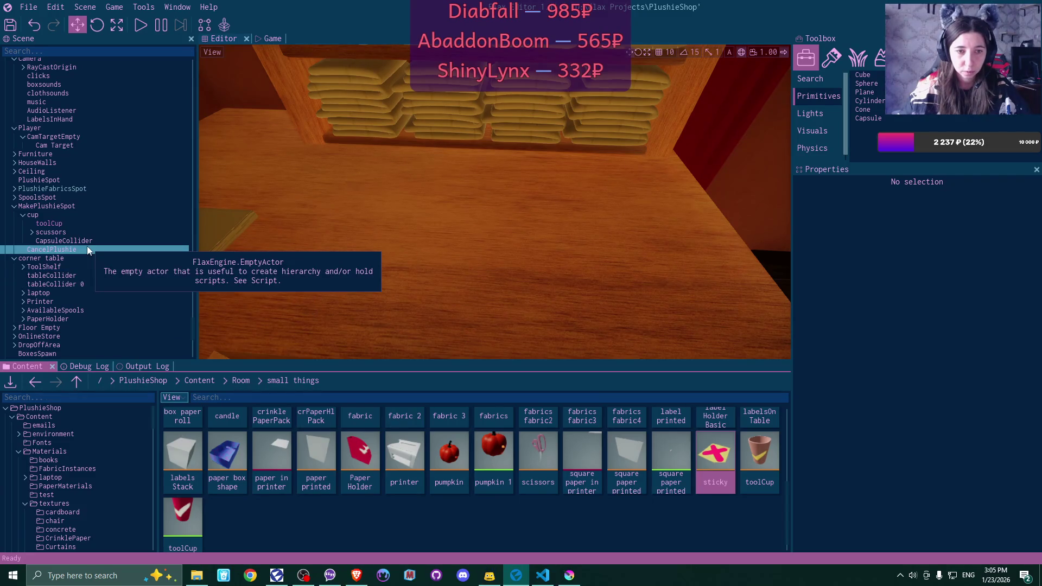
Drag sticky under CancelPlushie at 0, 0, 0, undo a test move, and open File Explorer
{"action": "mouse_move", "coordinate": [722, 451]}
{"action": "left_mouse_down"}
{"action": "mouse_move", "coordinate": [363, 386]}
{"action": "mouse_move", "coordinate": [71, 253]}
{"action": "left_mouse_up"}
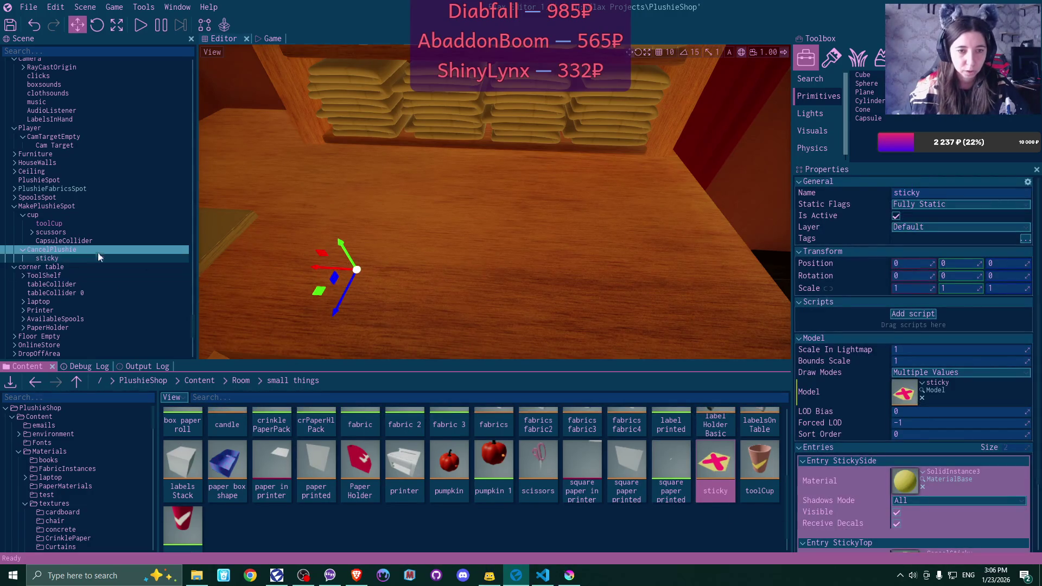
{"action": "double_click", "coordinate": [77, 259]}
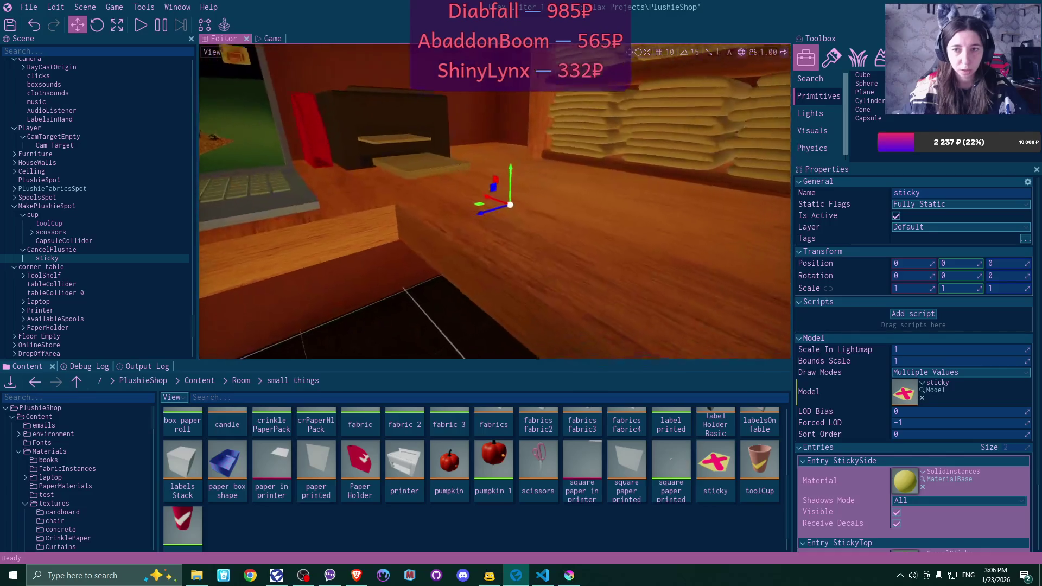
{"action": "left_click", "coordinate": [896, 216]}
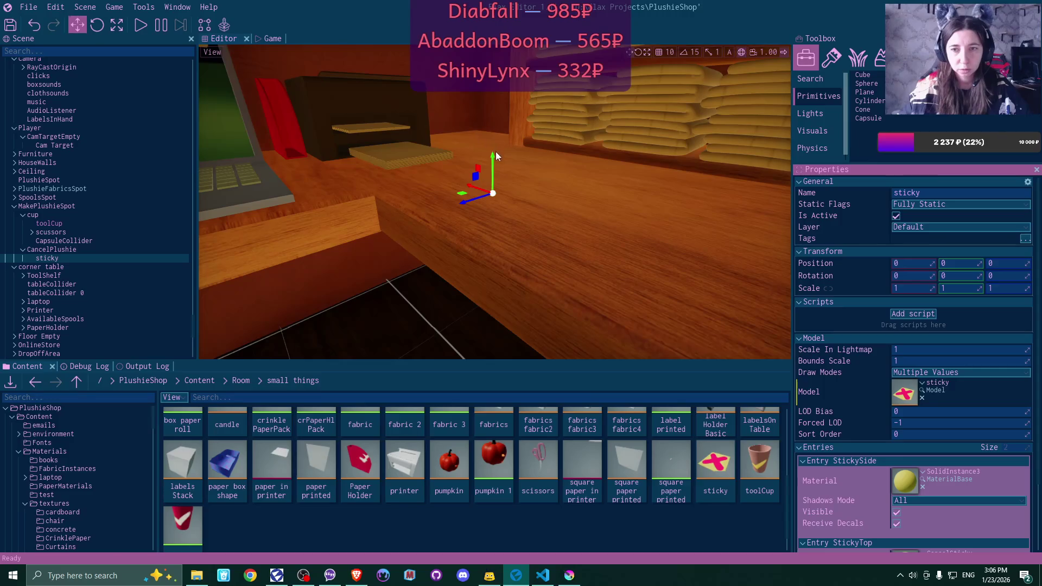
{"action": "left_click_drag", "start_coordinate": [494, 155], "coordinate": [488, 142]}
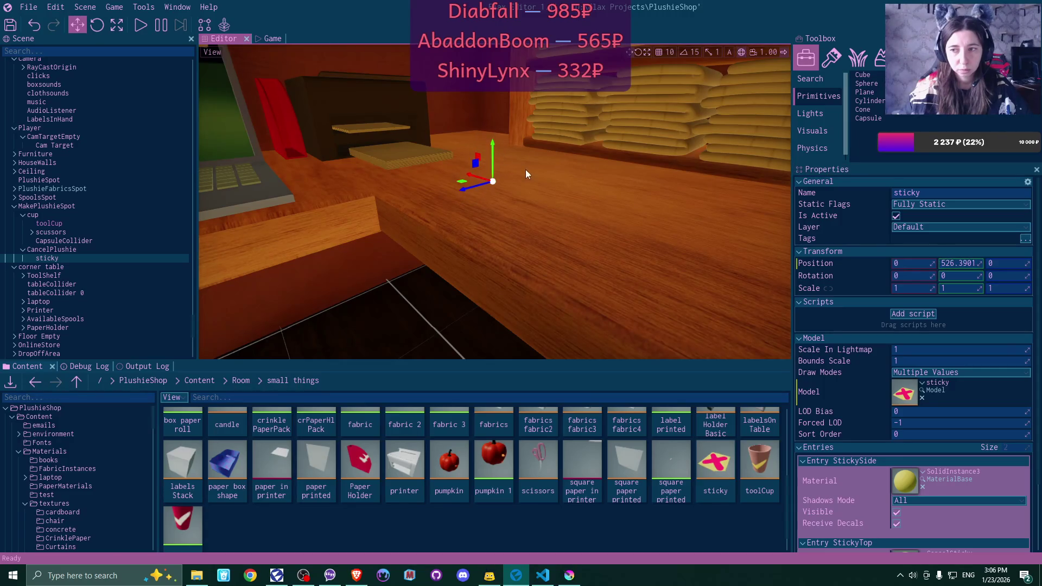
{"action": "key", "text": "ctrl+z"}
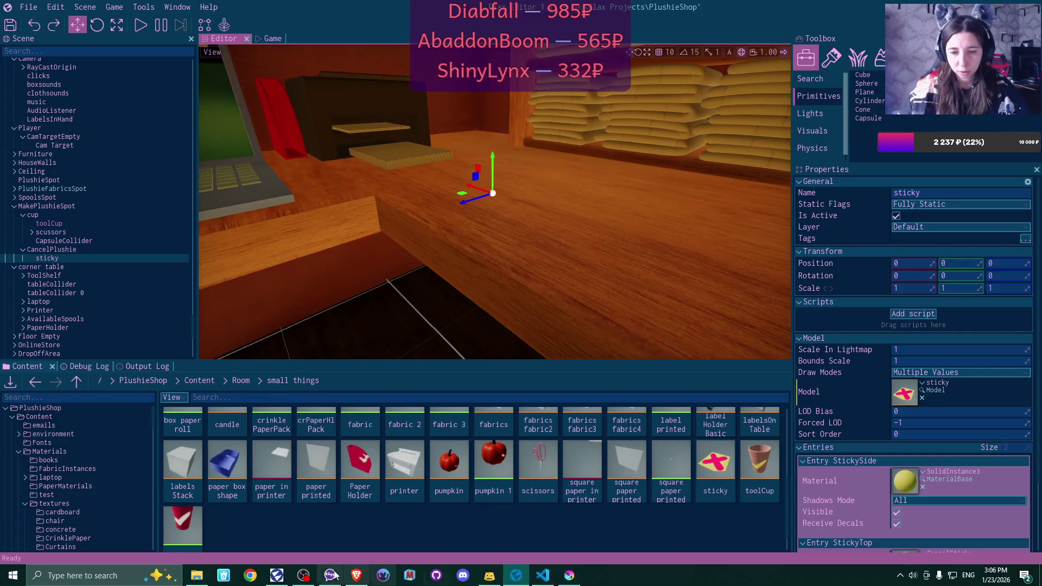
{"action": "left_click", "coordinate": [197, 575]}
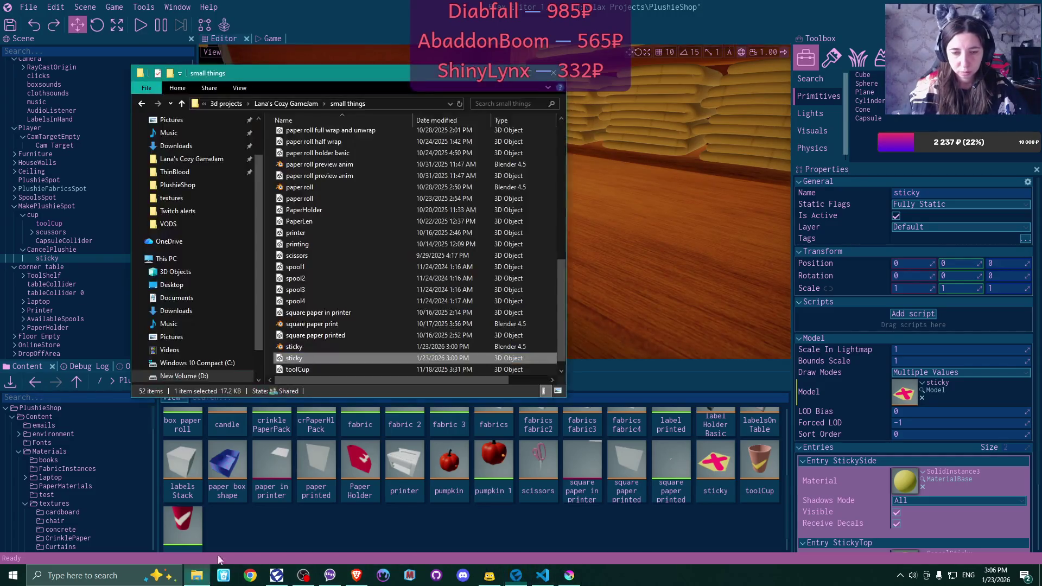
Open sticky.blend, check the plane with Face Orientation on then off, and return to Flax
{"action": "double_click", "coordinate": [295, 347]}
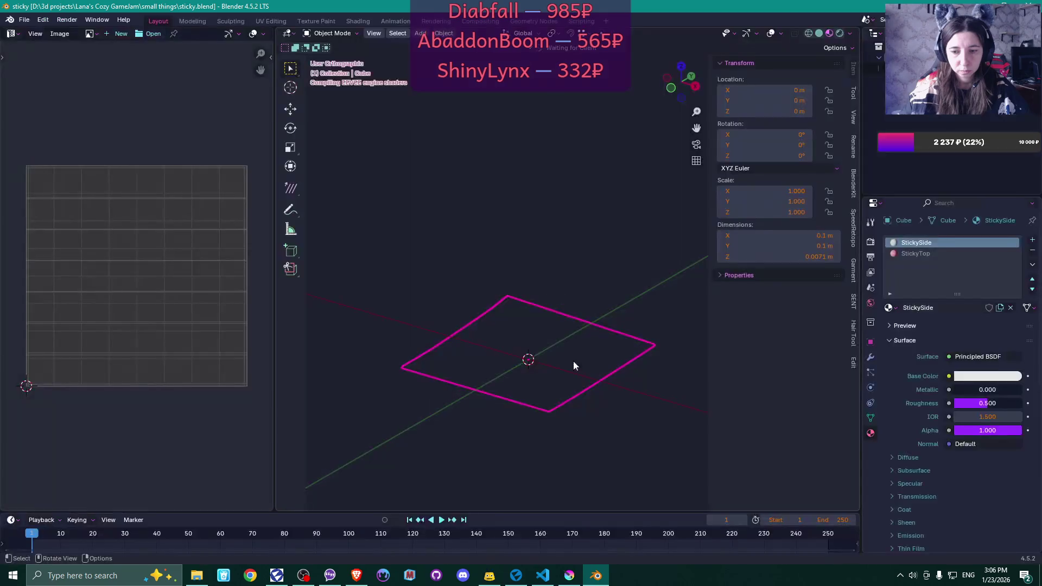
{"action": "left_click", "coordinate": [782, 33]}
{"action": "left_click", "coordinate": [714, 268]}
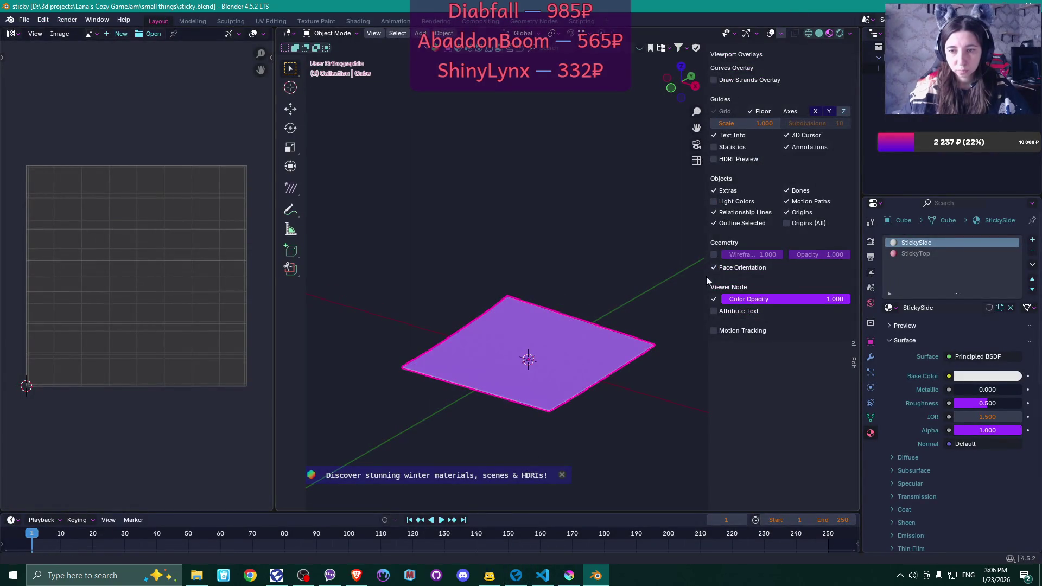
{"action": "right_click", "coordinate": [613, 363]}
{"action": "mouse_move", "coordinate": [609, 218]}
{"action": "left_mouse_down"}
{"action": "mouse_move", "coordinate": [588, 340]}
{"action": "mouse_move", "coordinate": [582, 312]}
{"action": "mouse_move", "coordinate": [600, 367]}
{"action": "left_mouse_up"}
{"action": "left_click", "coordinate": [782, 34]}
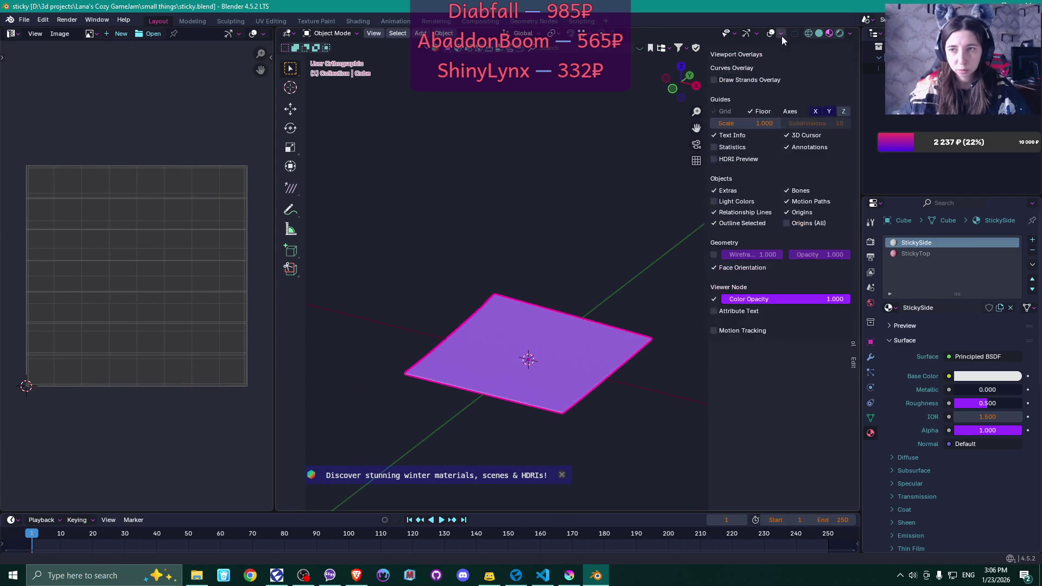
{"action": "left_click", "coordinate": [714, 268]}
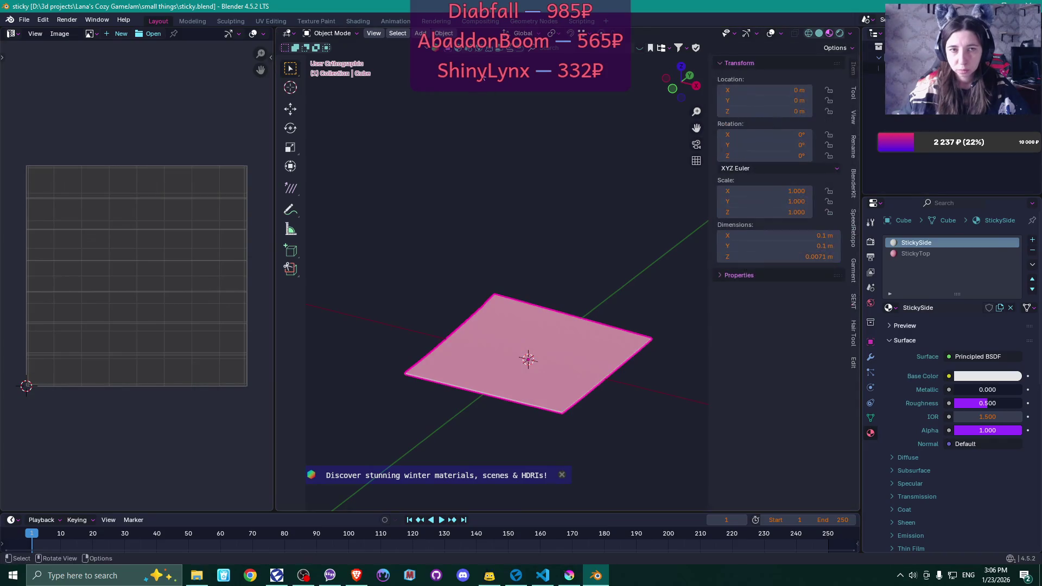
{"action": "key", "text": "alt+Tab"}
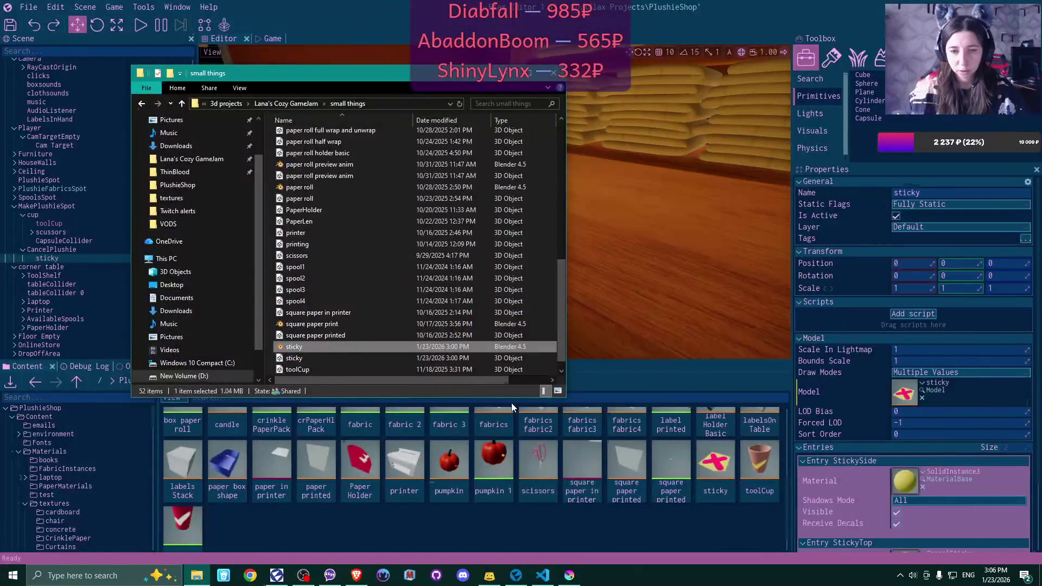
{"action": "left_click", "coordinate": [549, 539]}
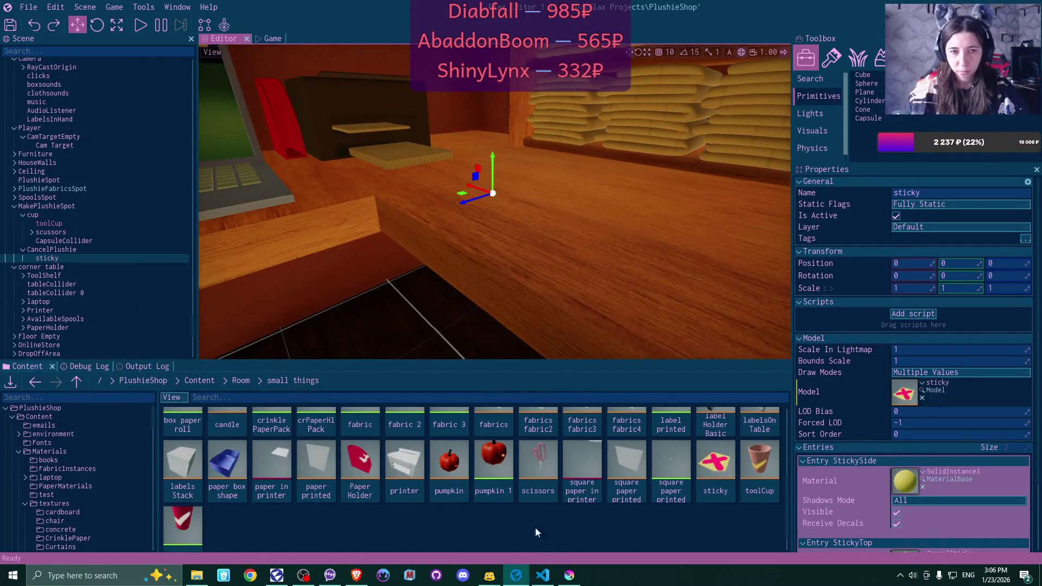
Uncheck Is Active on CancelPlushie, then select sticky to review its SolidInstance3 and CanselSticky materials
{"action": "left_click", "coordinate": [73, 249]}
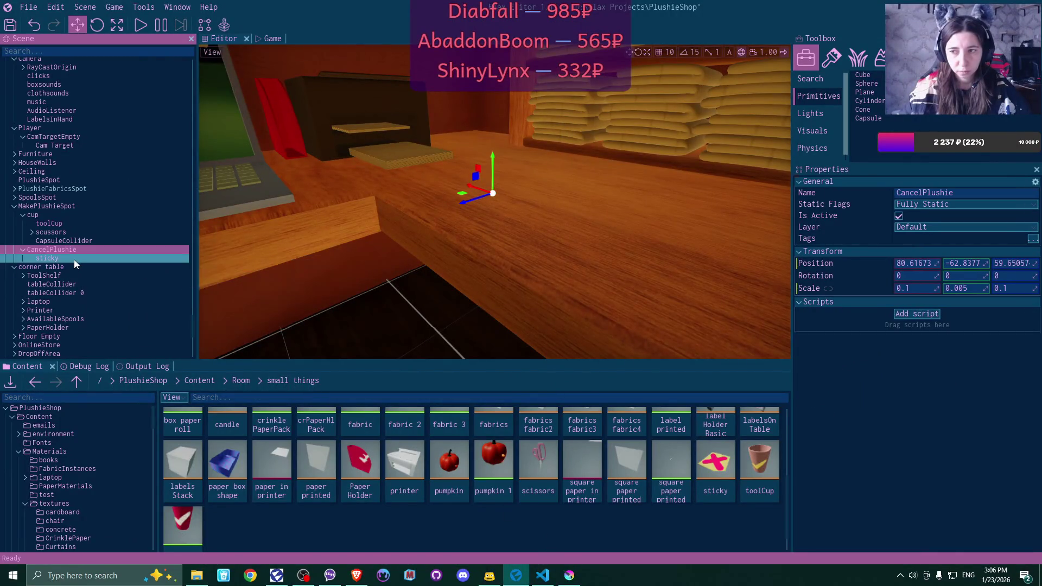
{"action": "left_click", "coordinate": [899, 216]}
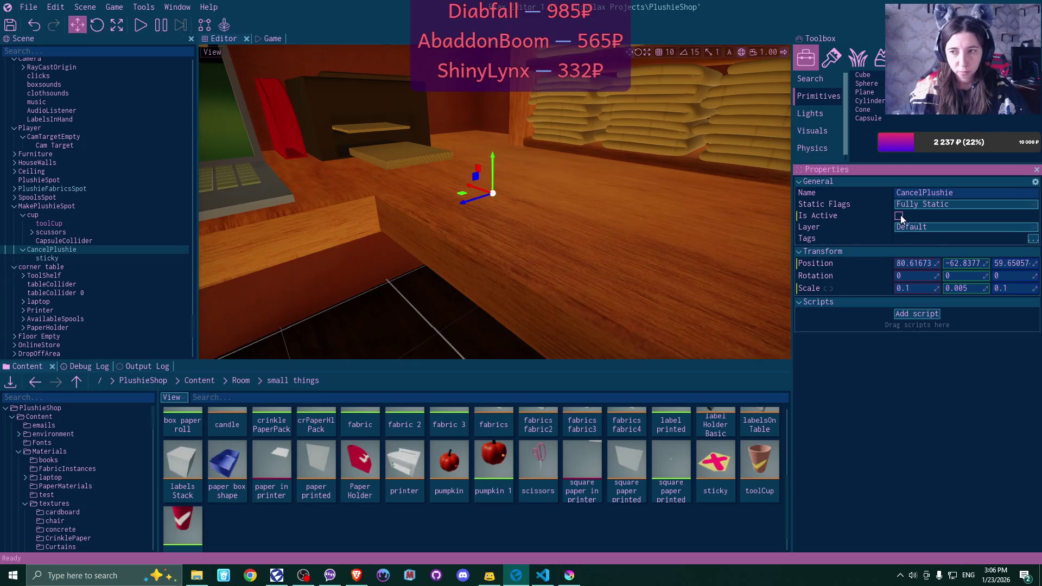
{"action": "left_click", "coordinate": [128, 258]}
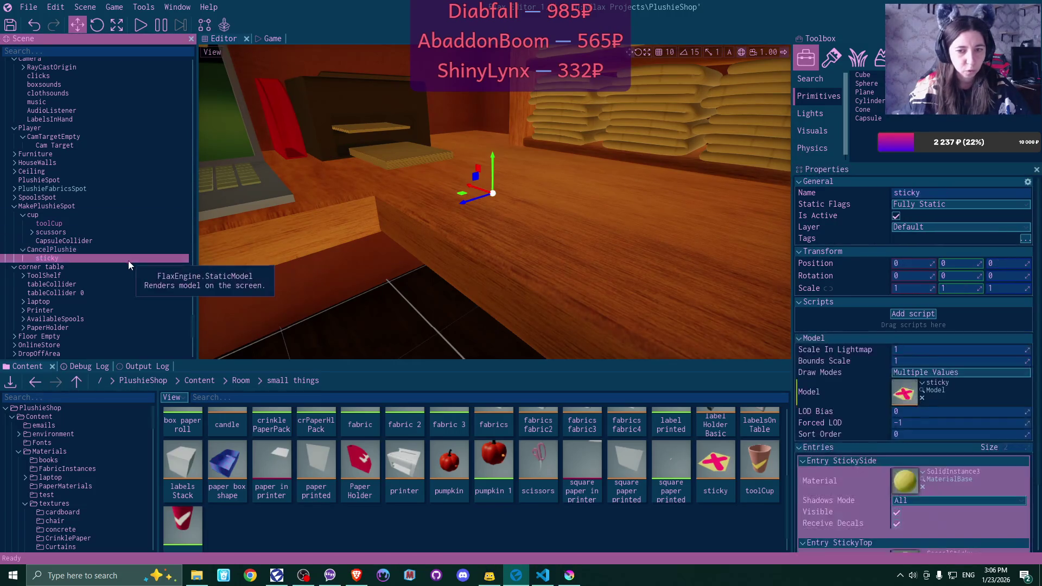
{"action": "scroll", "coordinate": [950, 372], "scroll_direction": "down", "scroll_amount": 3}
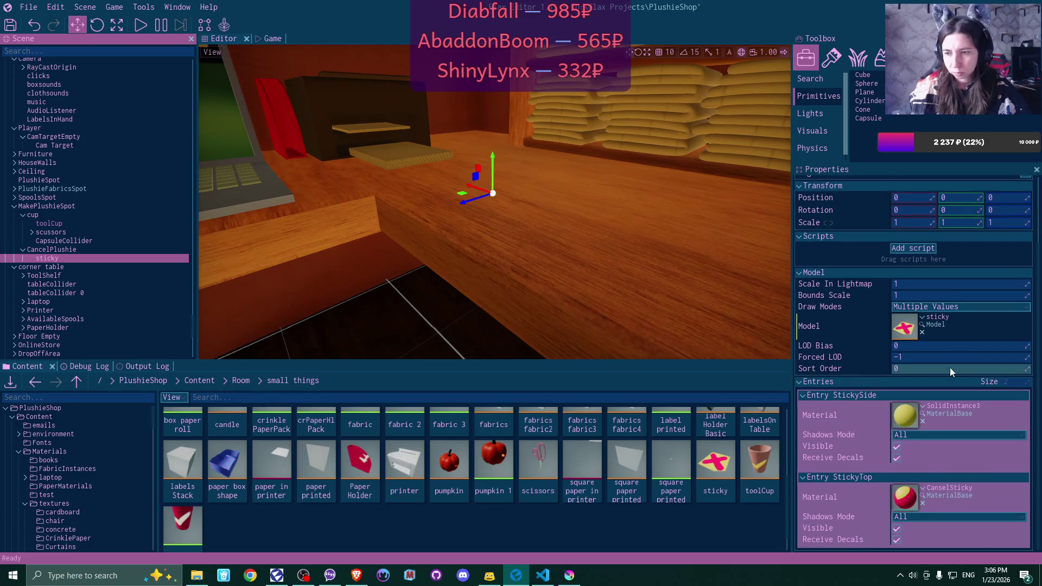
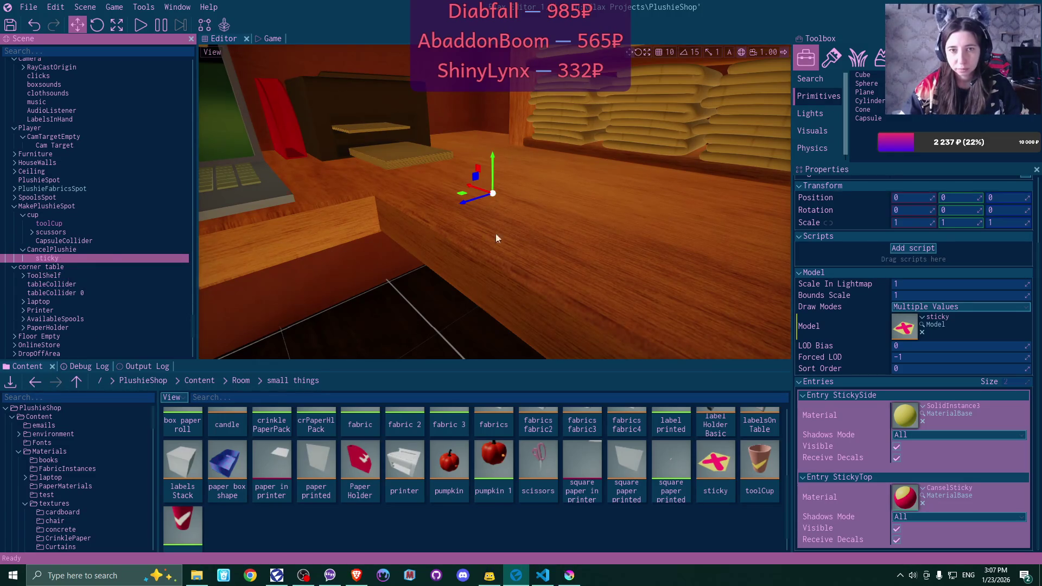
Raise CancelPlushie along its Y axis to about -58.71 above the tabletop
{"action": "scroll", "coordinate": [565, 243], "scroll_direction": "up", "scroll_amount": 5}
{"action": "scroll", "coordinate": [565, 243], "scroll_direction": "down", "scroll_amount": 5}
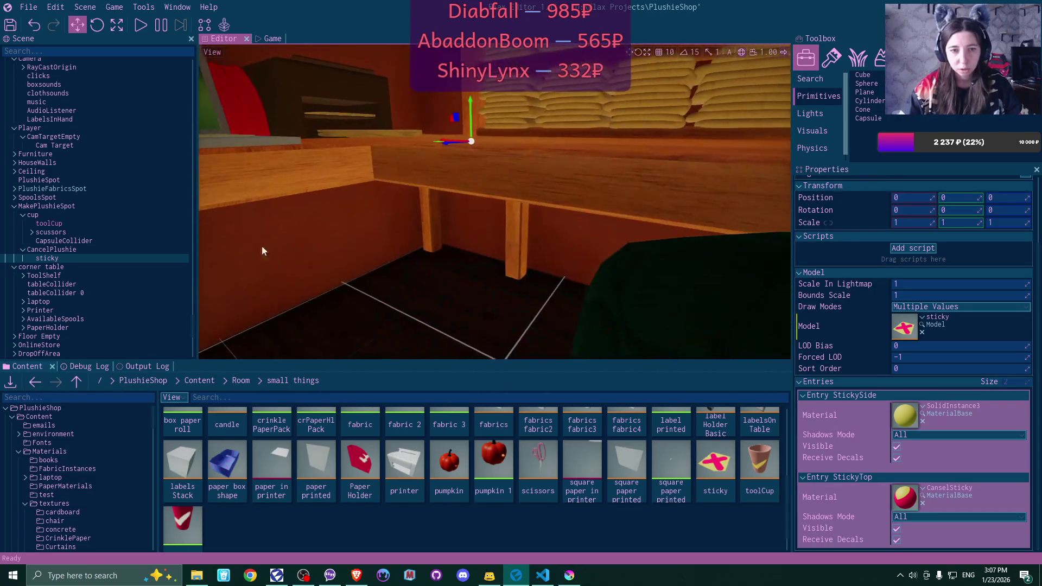
{"action": "scroll", "coordinate": [959, 216], "scroll_direction": "up", "scroll_amount": 3}
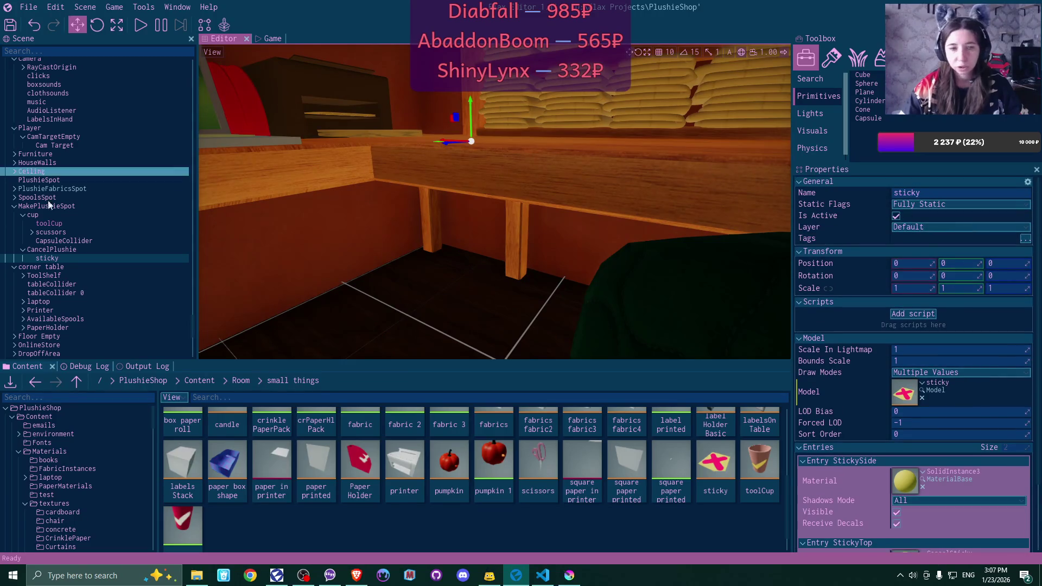
{"action": "left_click", "coordinate": [44, 249]}
{"action": "left_click_drag", "start_coordinate": [659, 190], "coordinate": [574, 120]}
{"action": "left_click_drag", "start_coordinate": [498, 116], "coordinate": [500, 76]}
Select the sticky object under CancelPlushie in the Scene tree
{"action": "scroll", "coordinate": [496, 202], "scroll_direction": "down", "scroll_amount": 5}
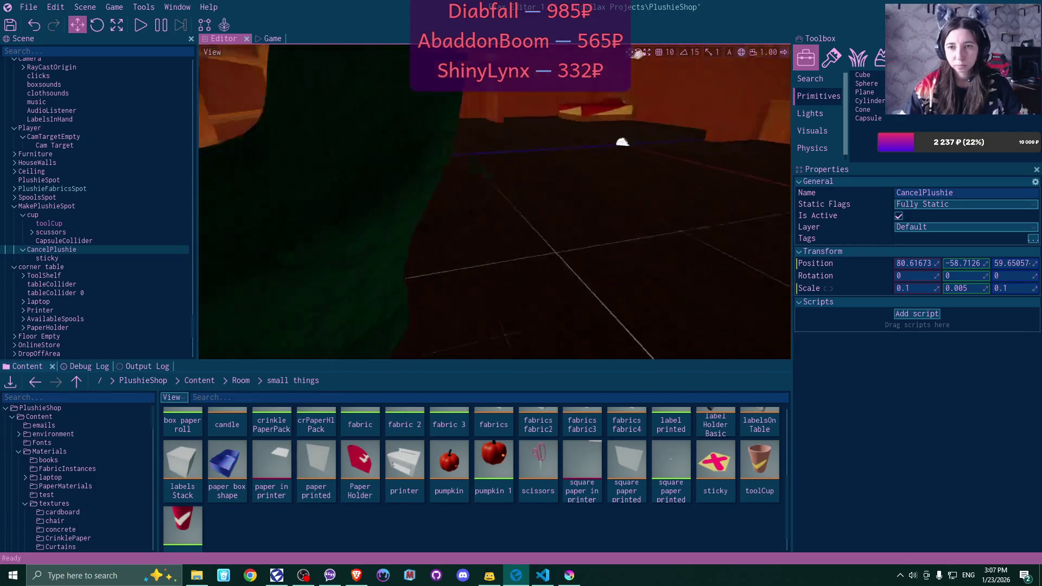
{"action": "scroll", "coordinate": [495, 201], "scroll_direction": "up", "scroll_amount": 5}
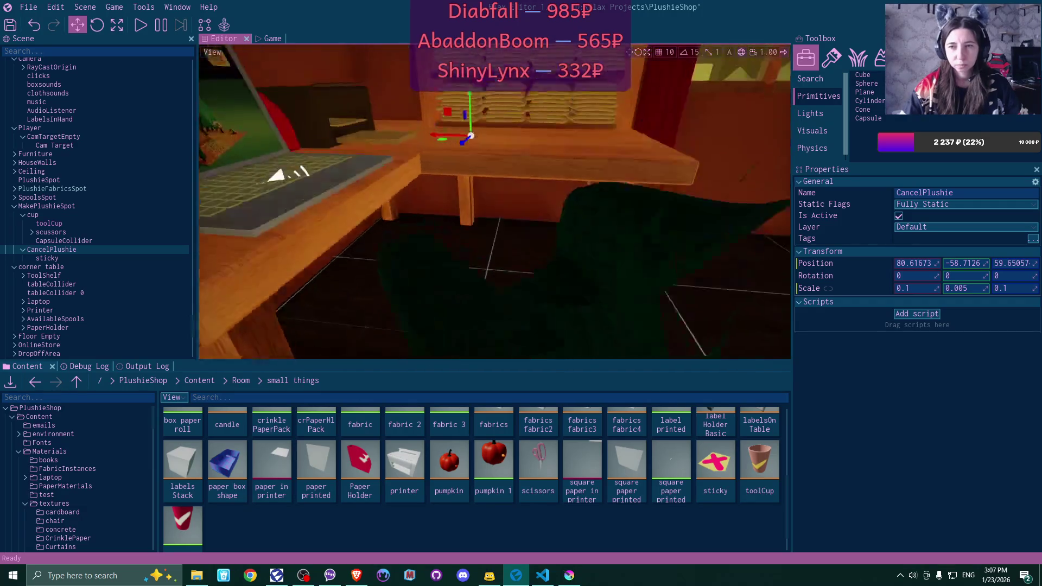
{"action": "scroll", "coordinate": [495, 202], "scroll_direction": "up", "scroll_amount": 5}
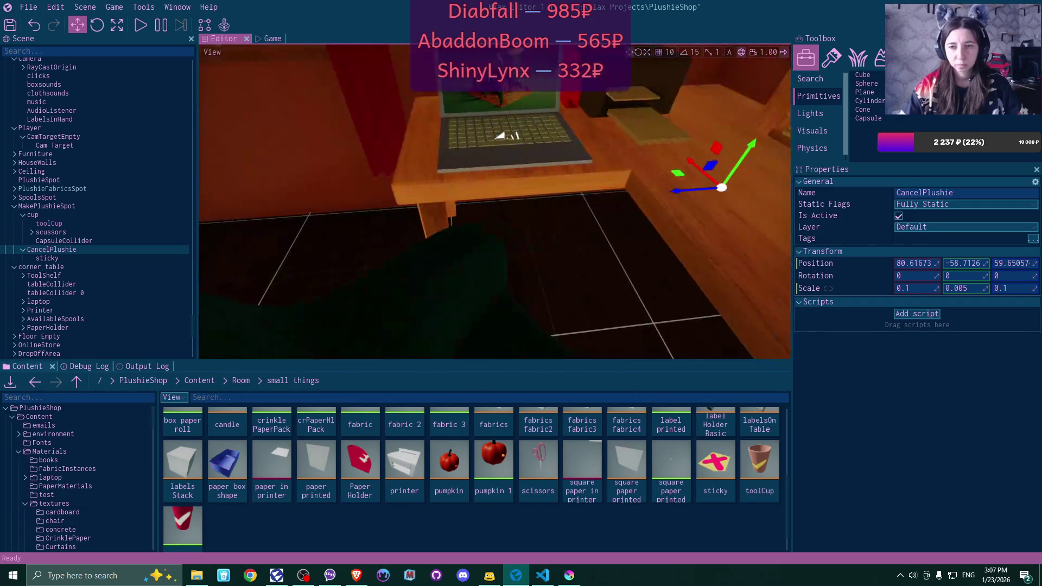
{"action": "scroll", "coordinate": [496, 202], "scroll_direction": "down", "scroll_amount": 5}
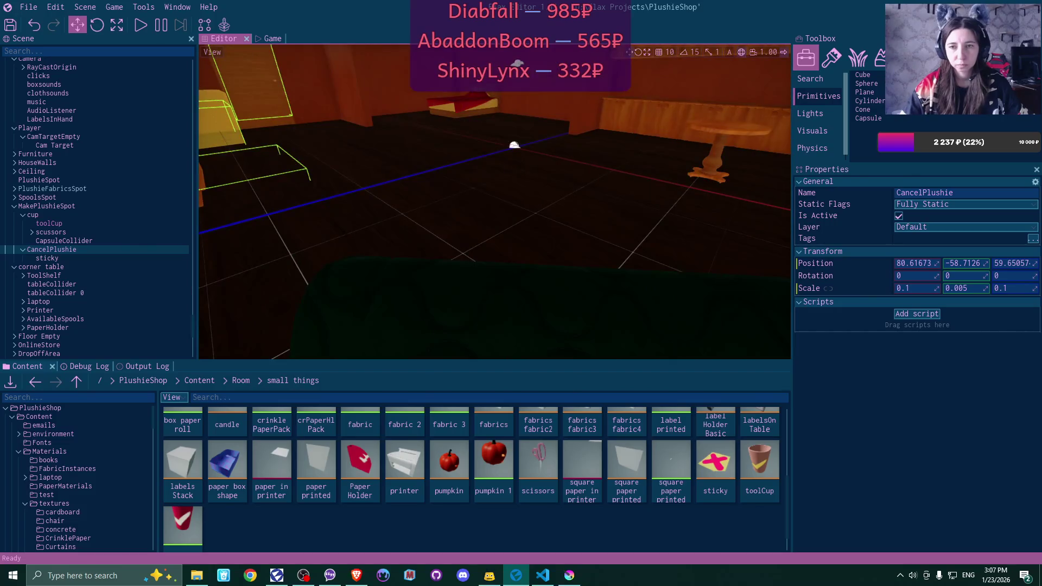
{"action": "scroll", "coordinate": [495, 201], "scroll_direction": "up", "scroll_amount": 5}
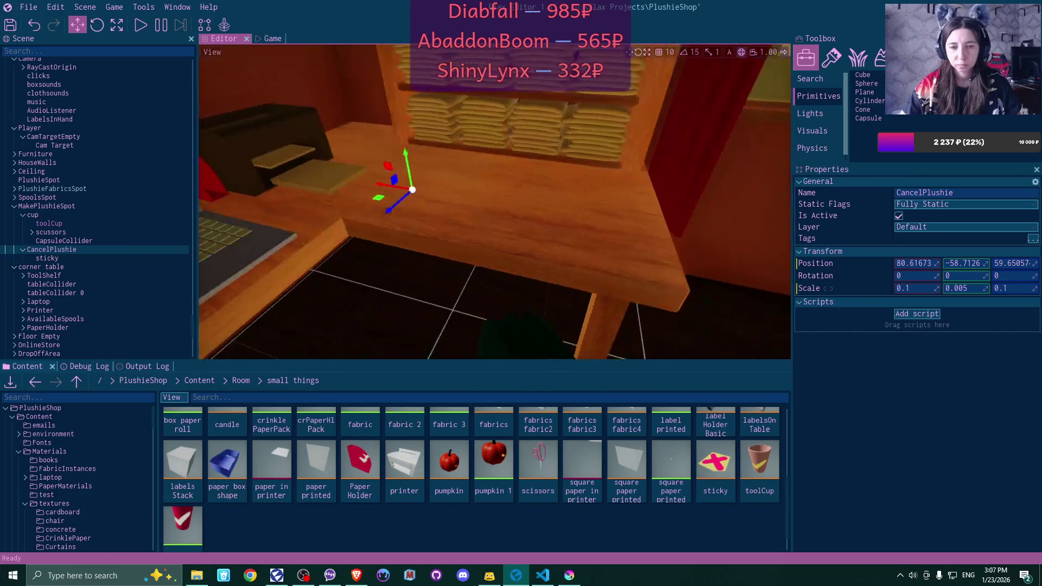
{"action": "left_click", "coordinate": [51, 261]}
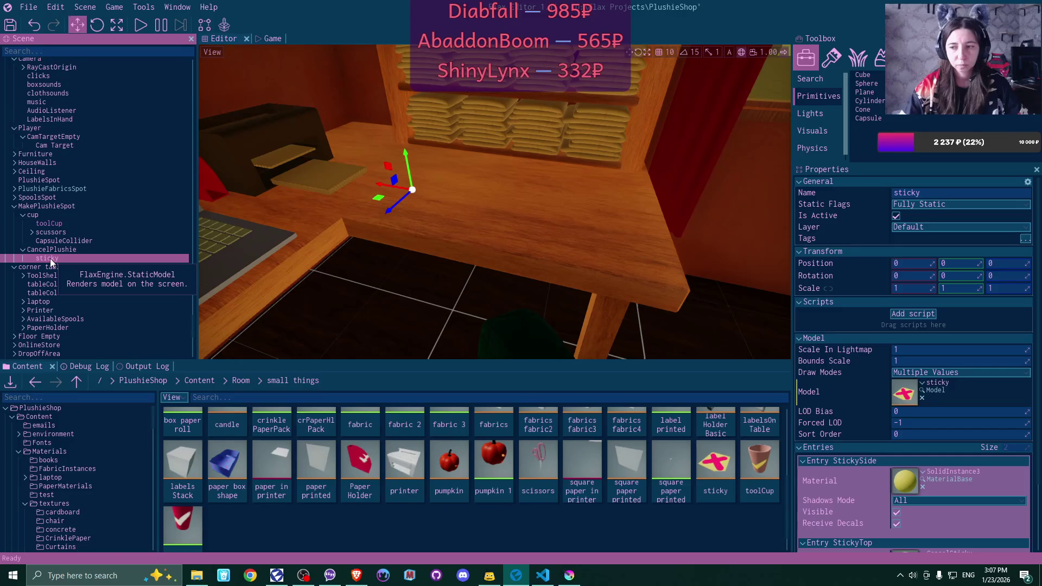
Reimport the sticky model with Use Local Origin enabled under Transform
{"action": "double_click", "coordinate": [715, 464]}
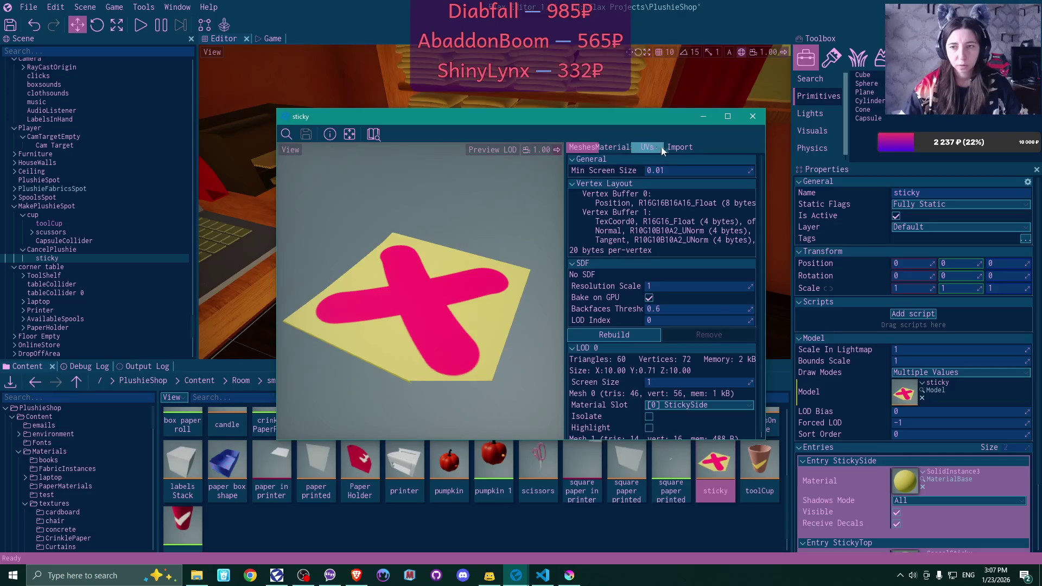
{"action": "left_click", "coordinate": [679, 147]}
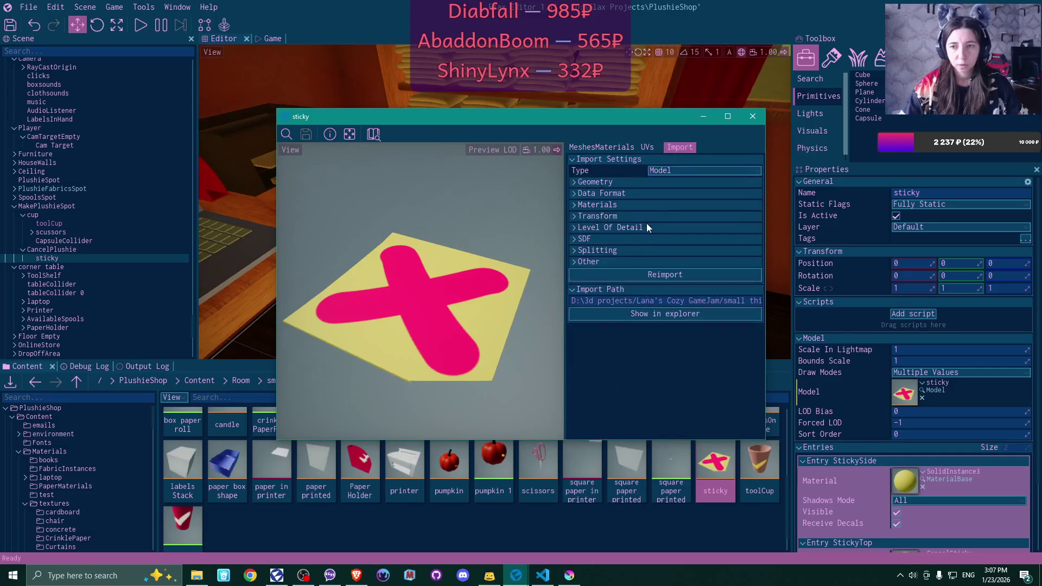
{"action": "left_click", "coordinate": [572, 204]}
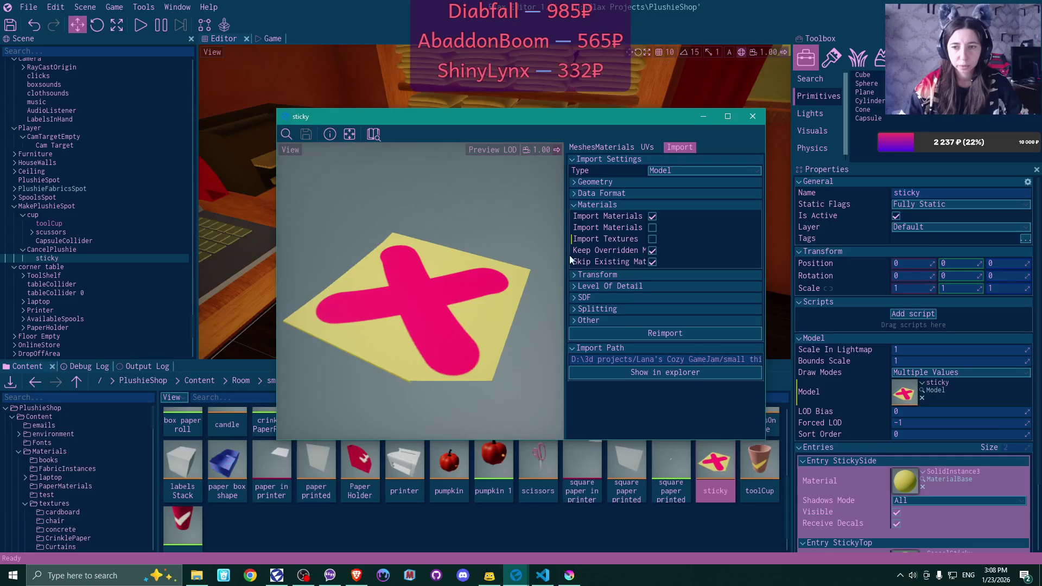
{"action": "left_click", "coordinate": [573, 276]}
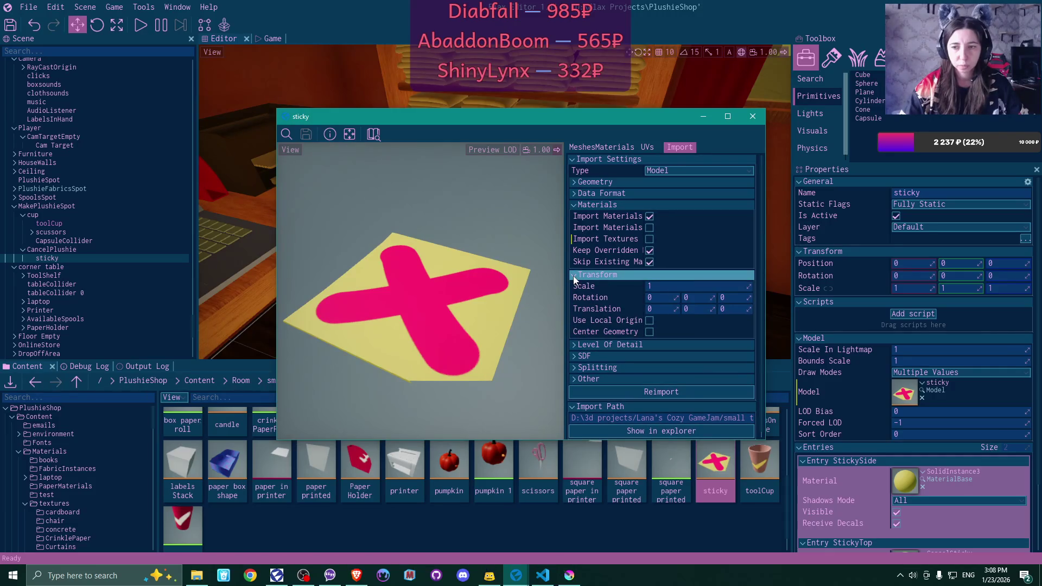
{"action": "left_click", "coordinate": [649, 320]}
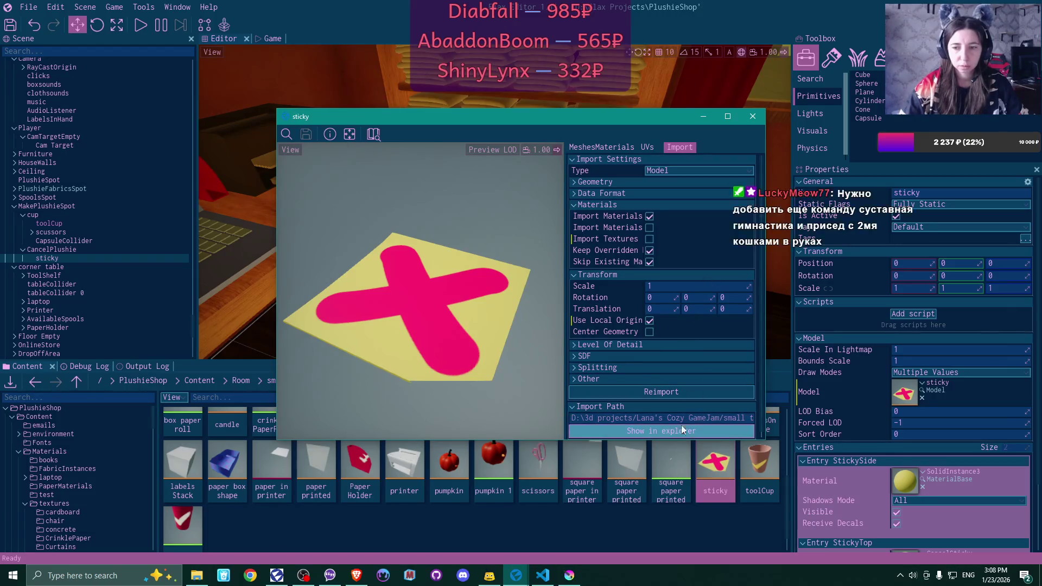
{"action": "left_click", "coordinate": [673, 389]}
{"action": "left_click", "coordinate": [752, 117]}
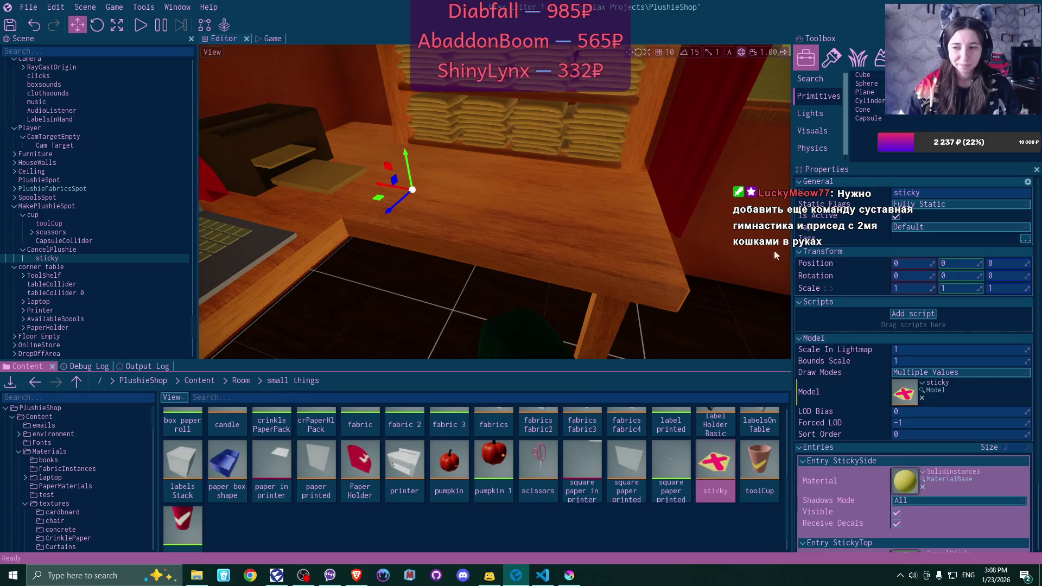
Reopen the sticky model asset to review its import settings, then close it
{"action": "scroll", "coordinate": [929, 272], "scroll_direction": "down", "scroll_amount": 3}
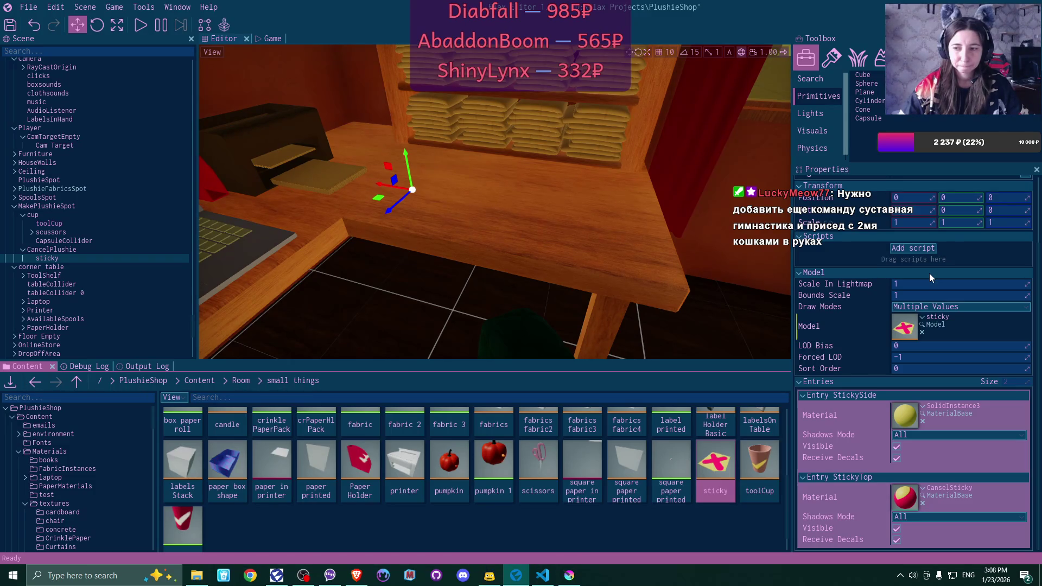
{"action": "double_click", "coordinate": [714, 466]}
{"action": "scroll", "coordinate": [484, 246], "scroll_direction": "down", "scroll_amount": 3}
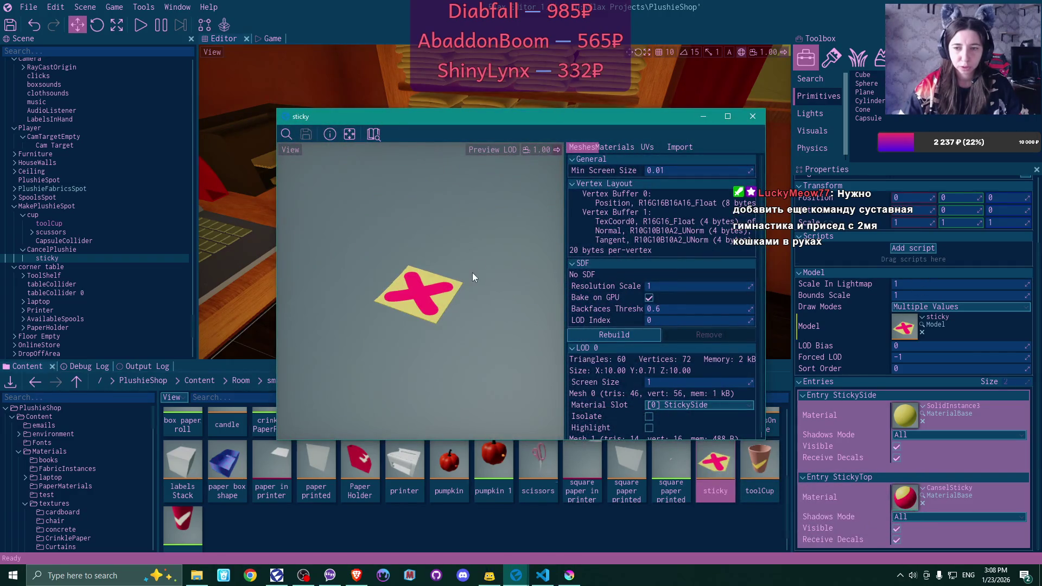
{"action": "scroll", "coordinate": [472, 272], "scroll_direction": "up", "scroll_amount": 4}
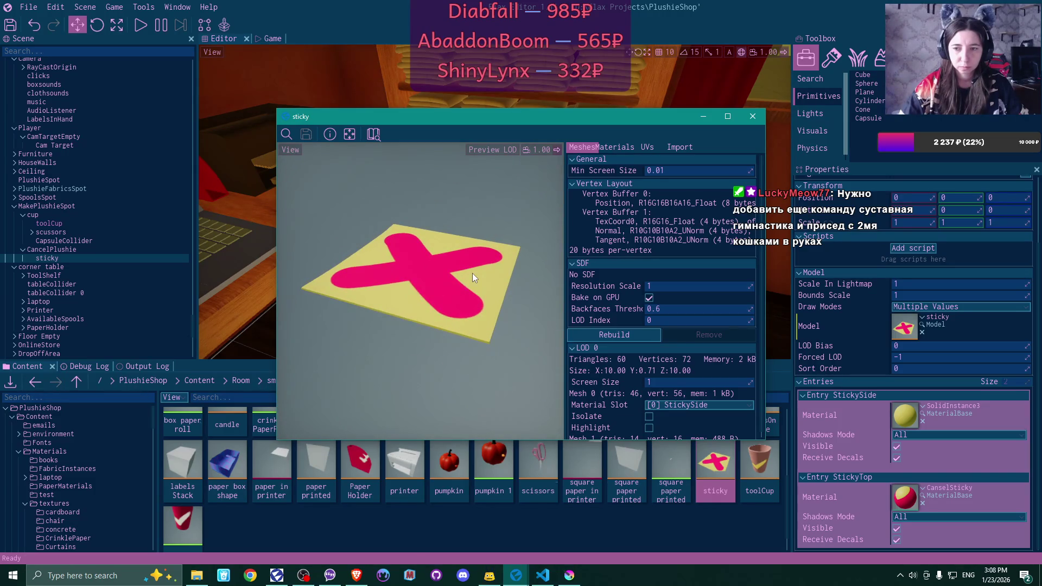
{"action": "scroll", "coordinate": [679, 298], "scroll_direction": "down", "scroll_amount": 2}
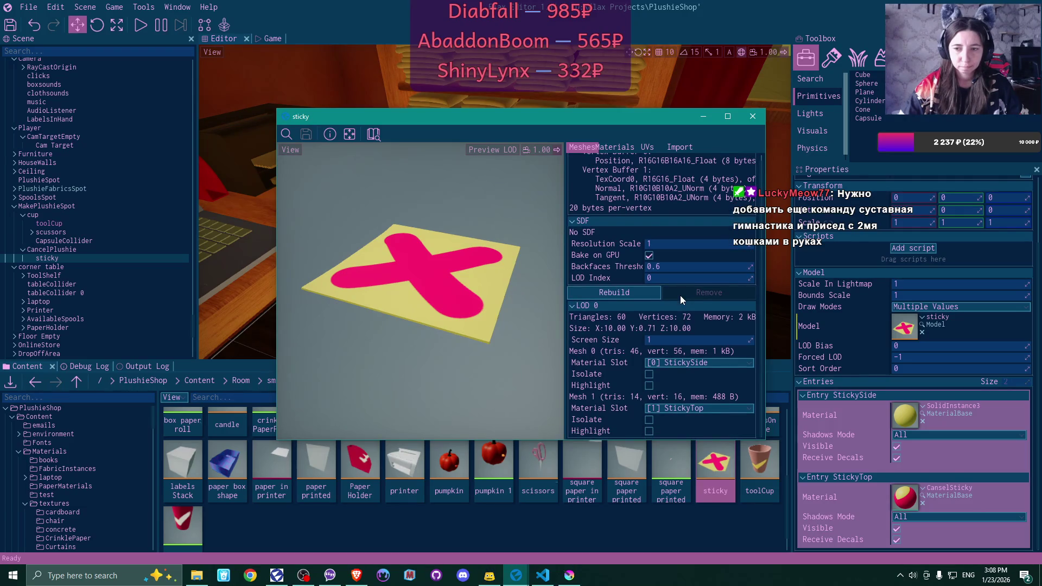
{"action": "left_click", "coordinate": [753, 116]}
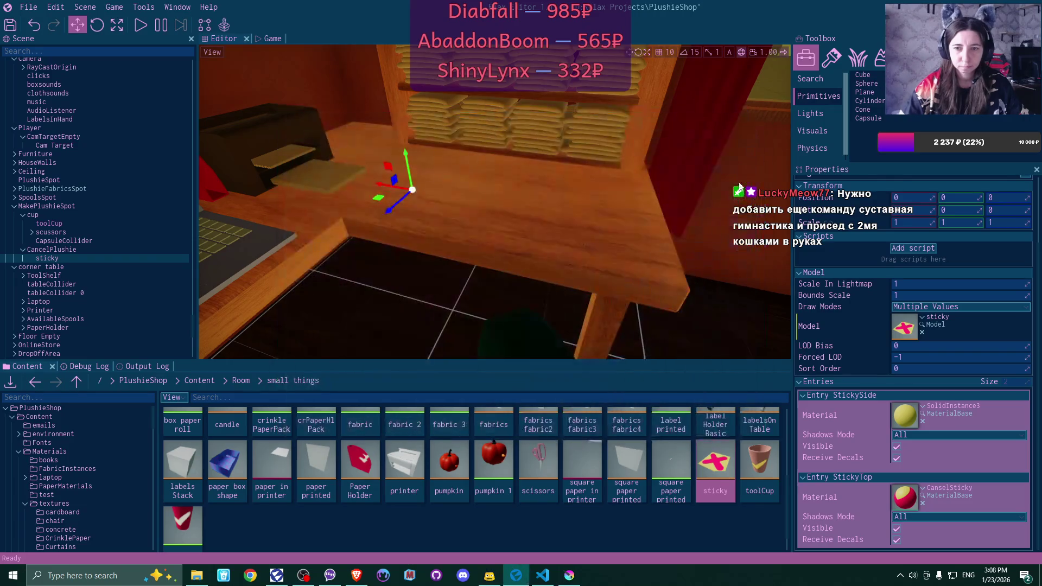
Focus the viewport on the sticky object and select it in the Scene tree
{"action": "left_click_drag", "start_coordinate": [740, 187], "coordinate": [652, 187]}
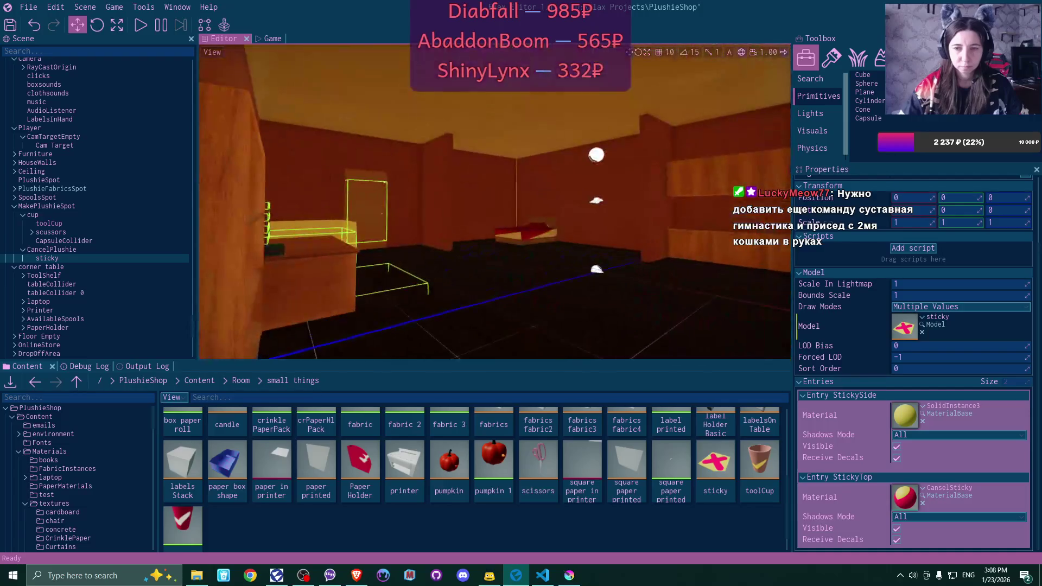
{"action": "key", "text": "f"}
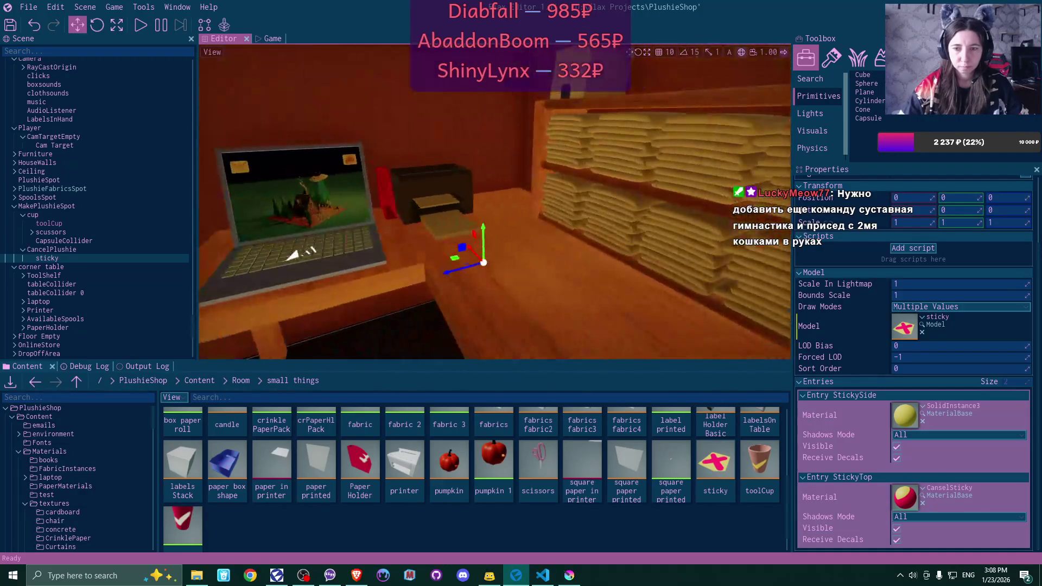
{"action": "scroll", "coordinate": [323, 221], "scroll_direction": "down", "scroll_amount": 3}
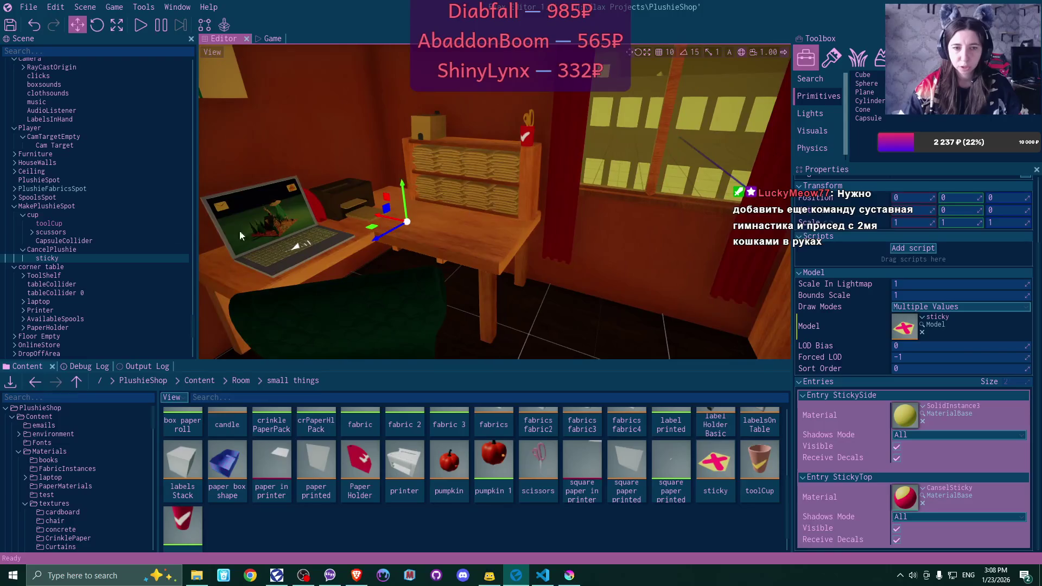
{"action": "left_click", "coordinate": [44, 259]}
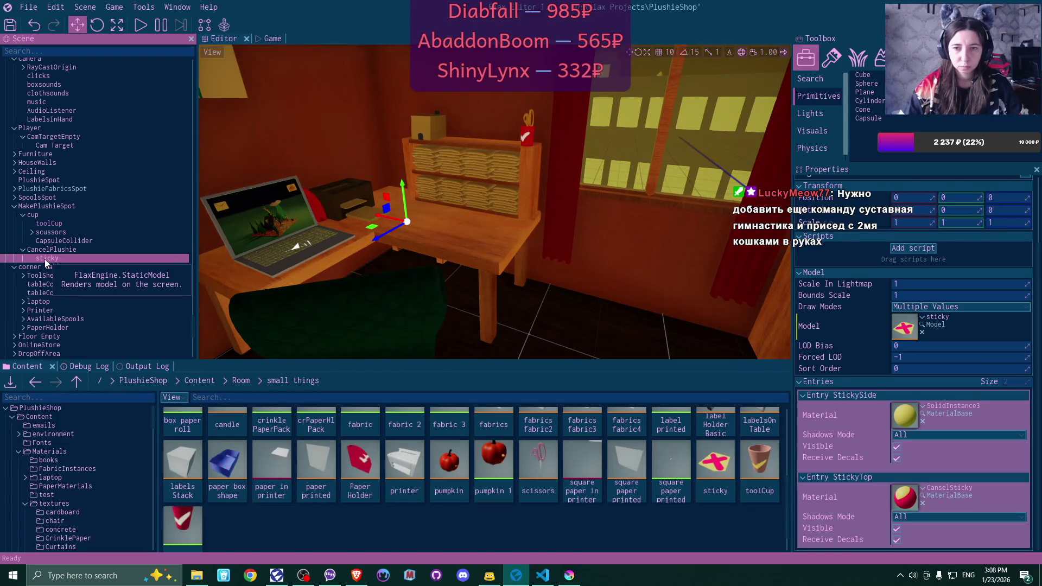
{"action": "scroll", "coordinate": [453, 236], "scroll_direction": "up", "scroll_amount": 3}
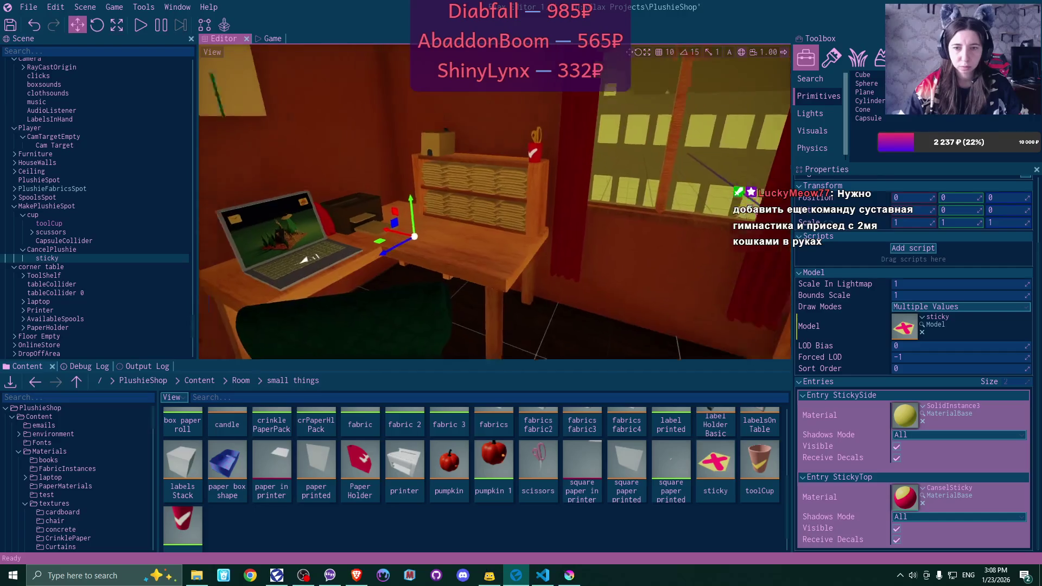
{"action": "mouse_move", "coordinate": [453, 236]}
{"action": "left_mouse_down"}
{"action": "mouse_move", "coordinate": [586, 225]}
{"action": "mouse_move", "coordinate": [445, 236]}
{"action": "mouse_move", "coordinate": [462, 233]}
{"action": "mouse_move", "coordinate": [429, 282]}
{"action": "mouse_move", "coordinate": [466, 180]}
{"action": "left_mouse_up"}
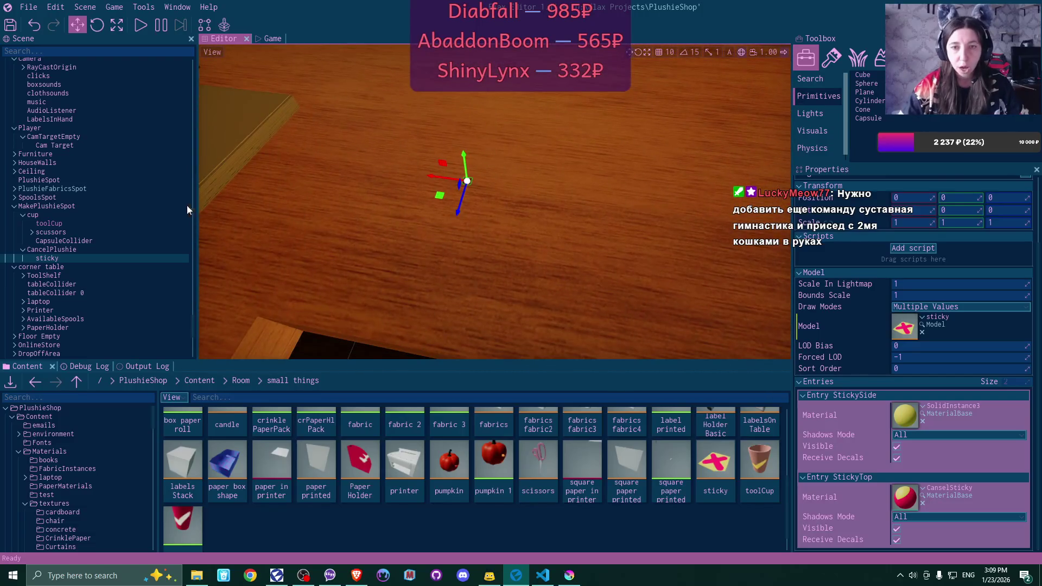
Restore CancelPlushie to 1,1,1 scale so the sticky rests on the desk, then save all
{"action": "left_click", "coordinate": [52, 249]}
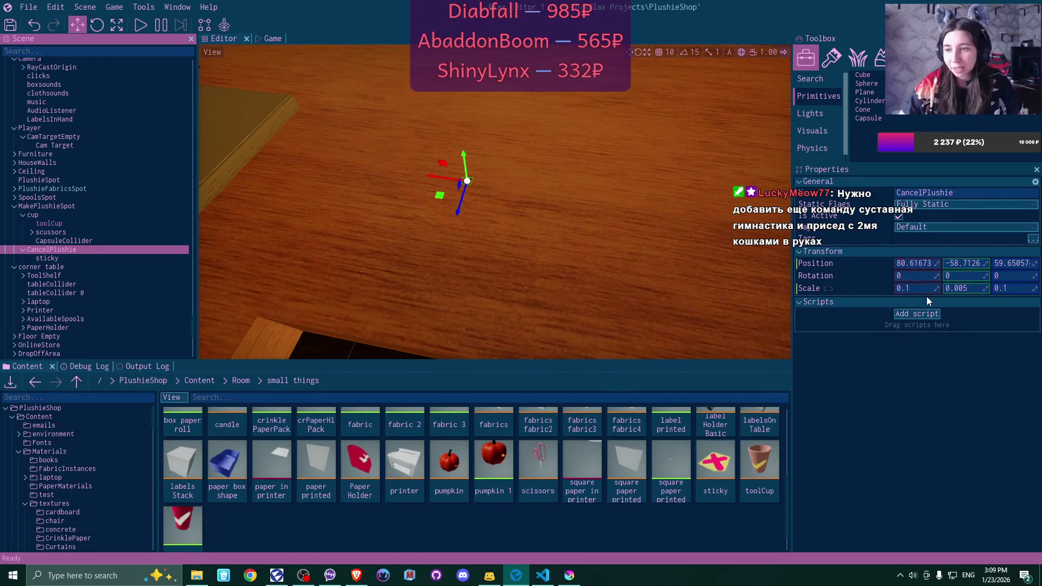
{"action": "type", "text": "1"}
{"action": "key", "text": "ctrl+z"}
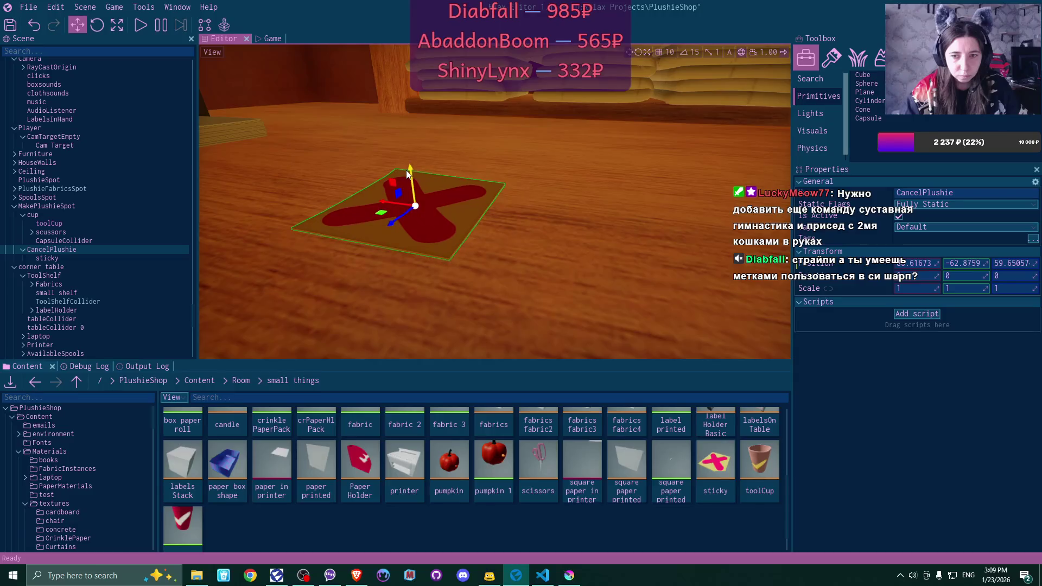
{"action": "left_click_drag", "start_coordinate": [407, 173], "coordinate": [407, 144]}
{"action": "left_click_drag", "start_coordinate": [488, 201], "coordinate": [489, 245]}
{"action": "left_click_drag", "start_coordinate": [391, 212], "coordinate": [379, 210]}
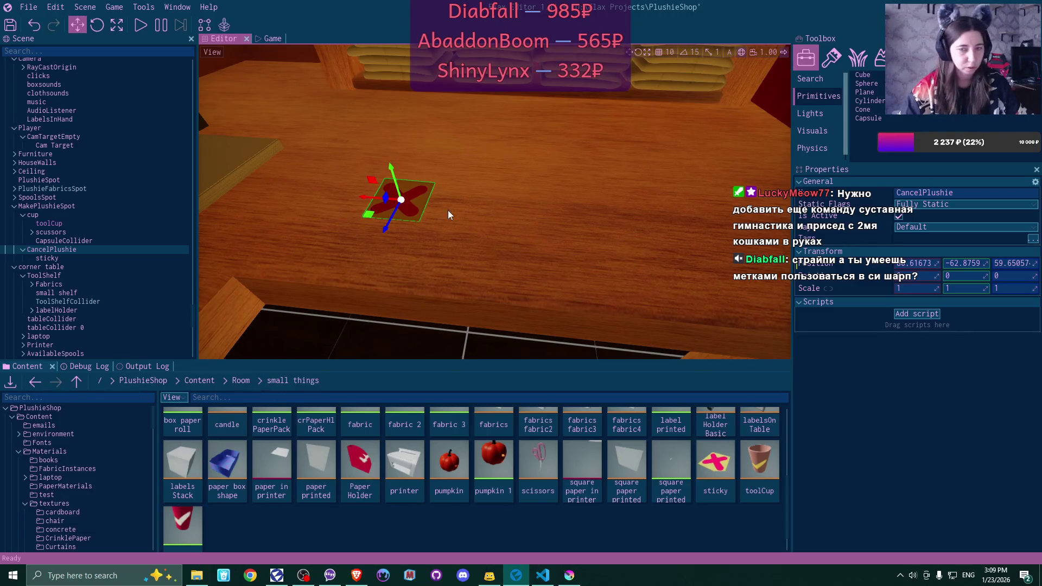
{"action": "left_click", "coordinate": [8, 28]}
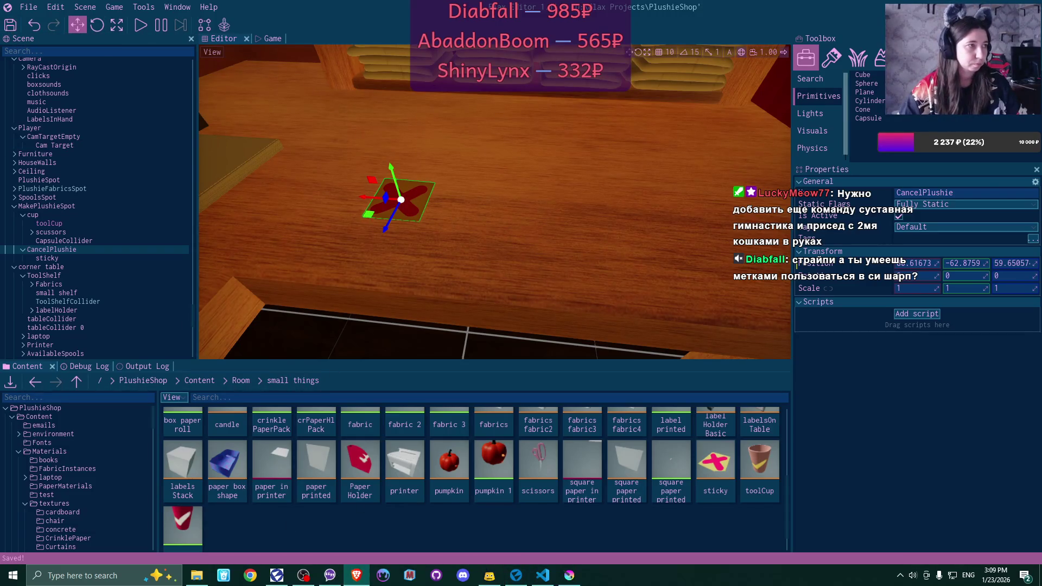
{"action": "key", "text": "super+7"}
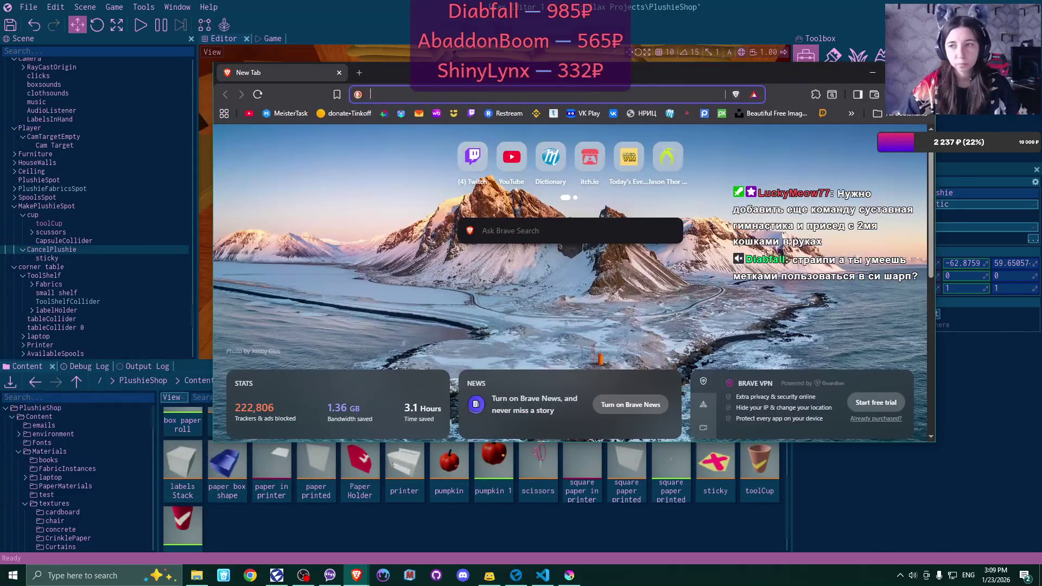
Search DuckDuckGo for 'метки в C#' in the maximised browser
{"action": "key", "text": "super+Up"}
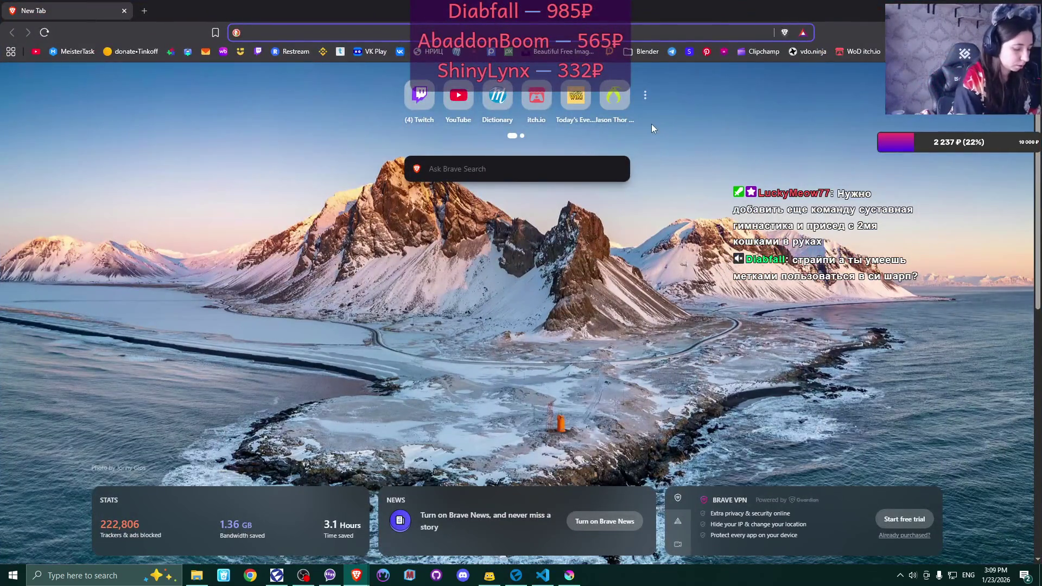
{"action": "key", "text": "alt+shift"}
{"action": "type", "text": "метки в"}
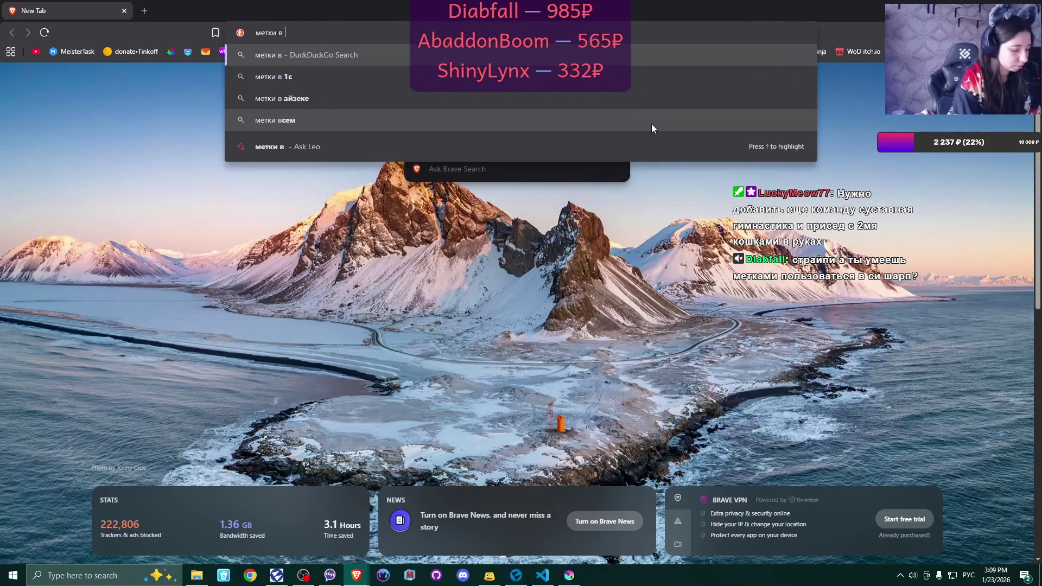
{"action": "key", "text": "alt+shift"}
{"action": "type", "text": "C#"}
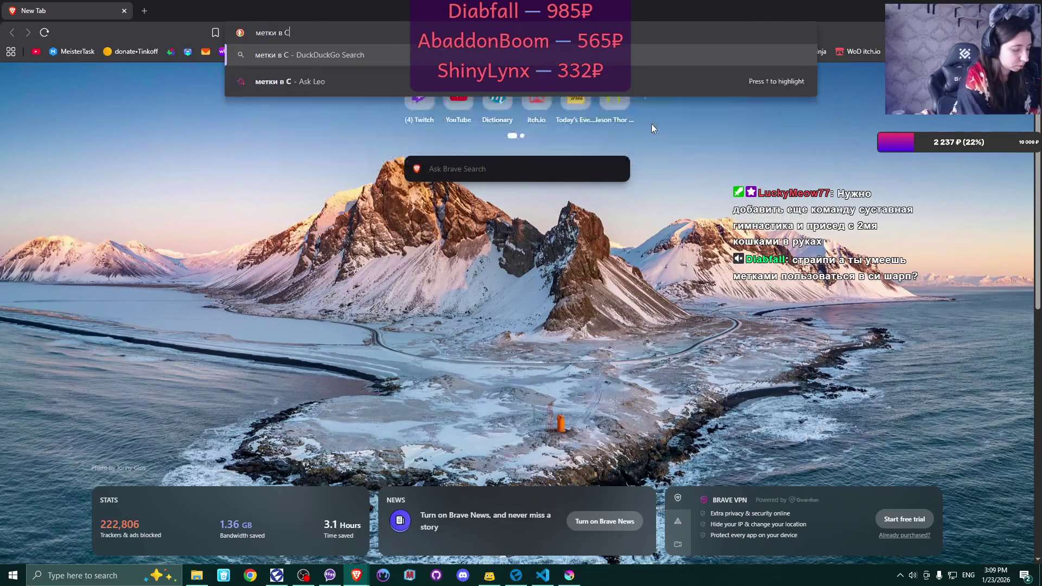
{"action": "key", "text": "Return"}
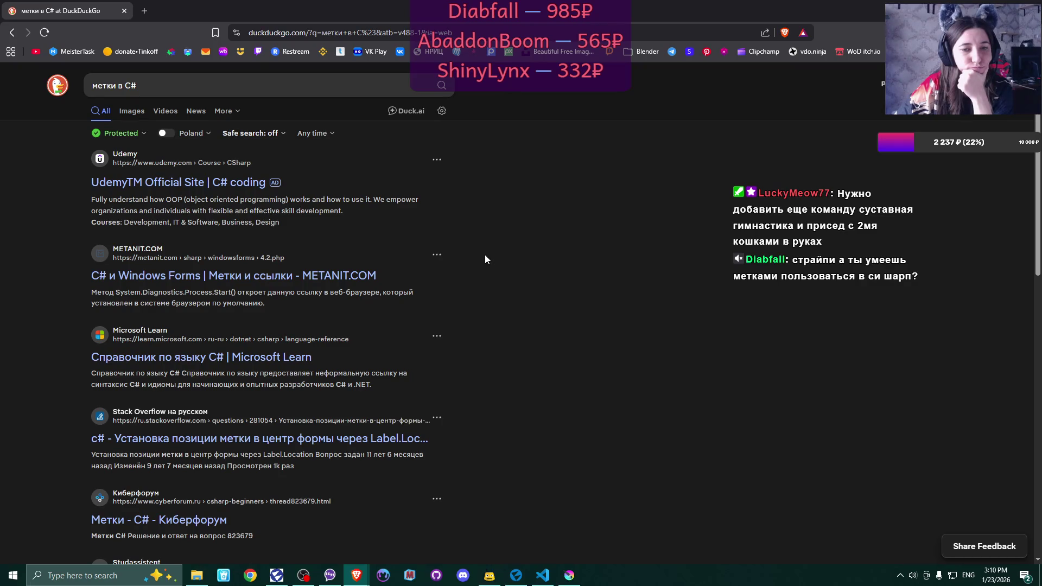
Open the Microsoft Learn C# reference and the Киберфорум labels thread in background tabs
{"action": "scroll", "coordinate": [484, 260], "scroll_direction": "down", "scroll_amount": 2}
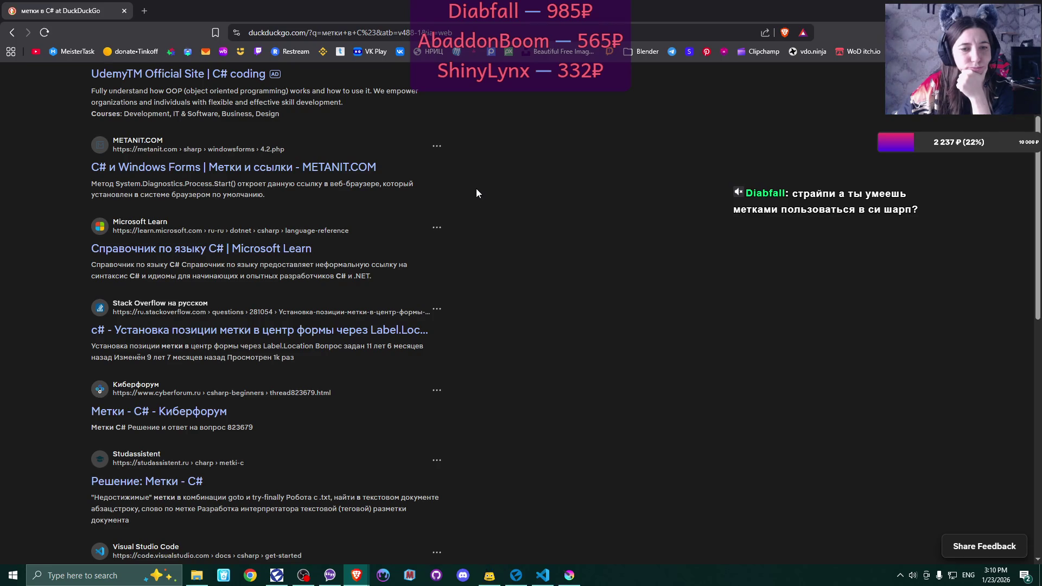
{"action": "scroll", "coordinate": [478, 193], "scroll_direction": "down", "scroll_amount": 2}
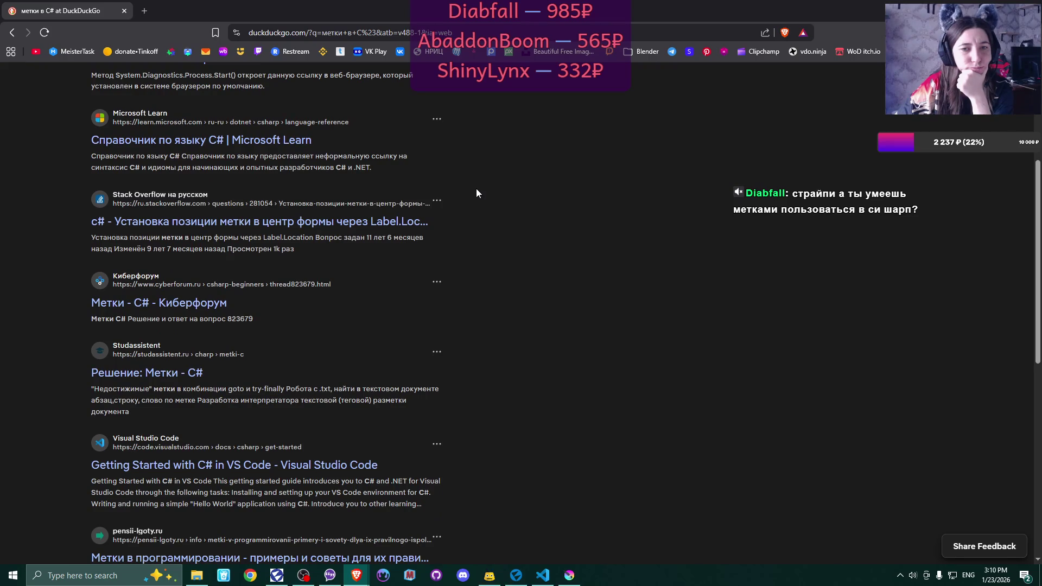
{"action": "middle_click", "coordinate": [293, 140]}
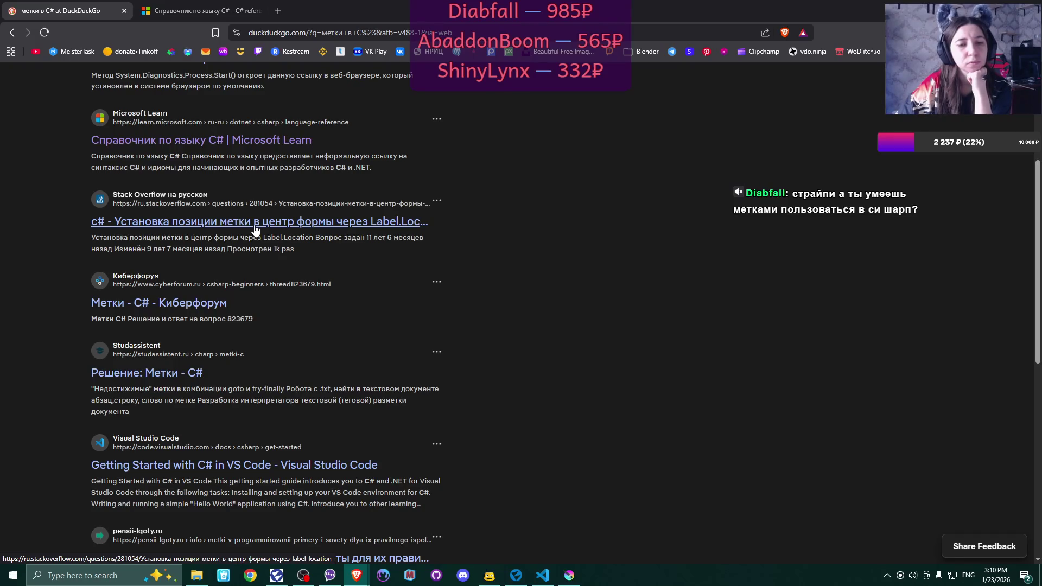
{"action": "middle_click", "coordinate": [183, 307]}
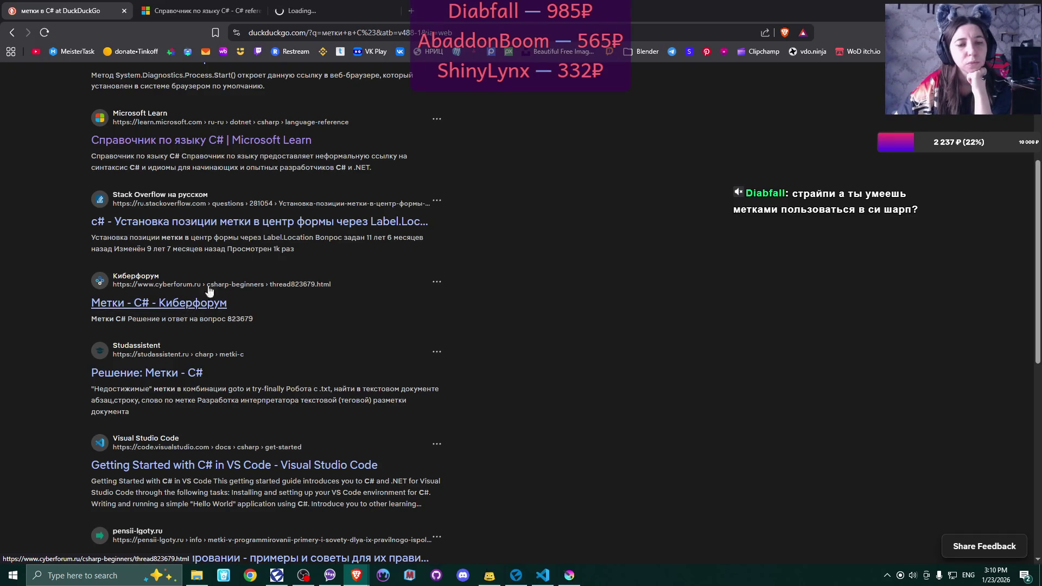
Read through the replies in the Киберфорум C# labels thread
{"action": "left_click", "coordinate": [326, 11]}
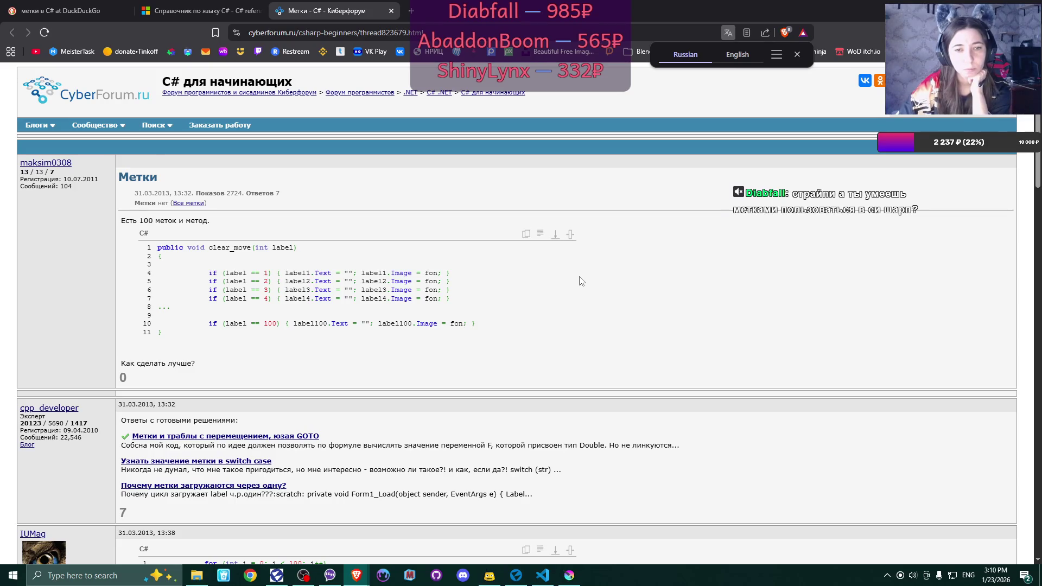
{"action": "scroll", "coordinate": [589, 308], "scroll_direction": "down", "scroll_amount": 1}
{"action": "scroll", "coordinate": [589, 308], "scroll_direction": "down", "scroll_amount": 2}
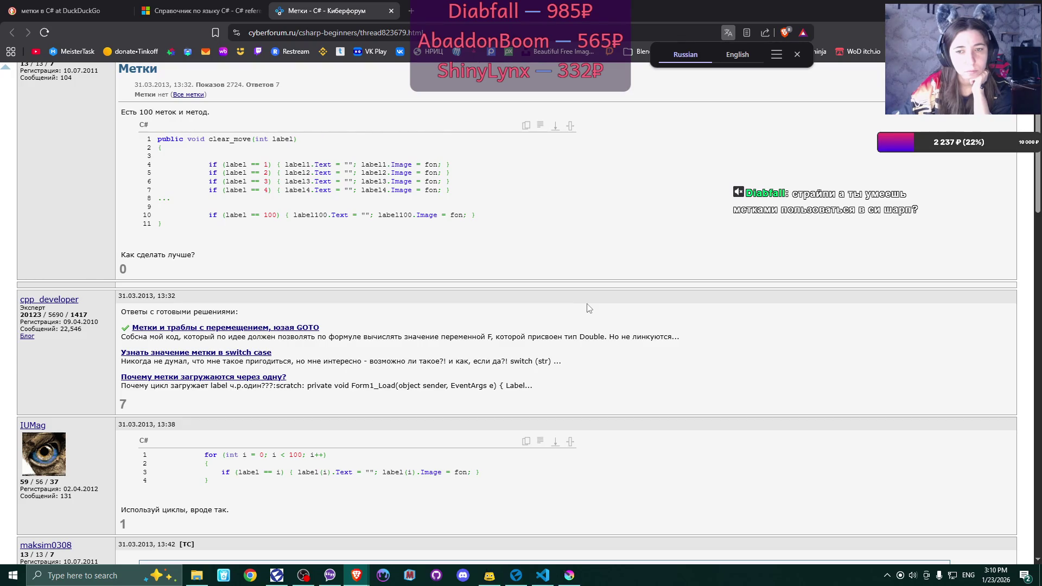
{"action": "scroll", "coordinate": [589, 309], "scroll_direction": "down", "scroll_amount": 2}
{"action": "scroll", "coordinate": [589, 308], "scroll_direction": "down", "scroll_amount": 2}
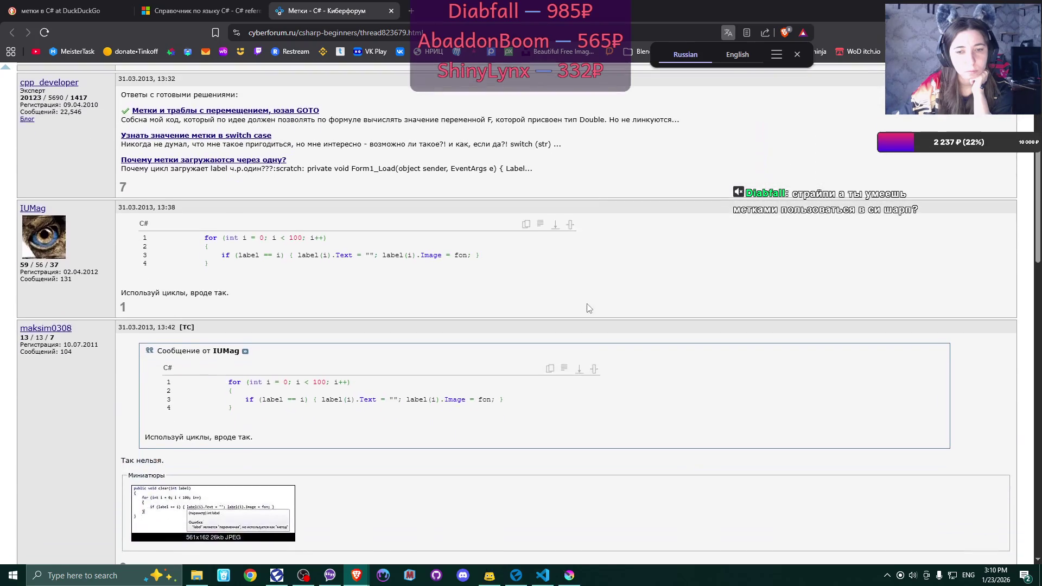
{"action": "scroll", "coordinate": [589, 308], "scroll_direction": "down", "scroll_amount": 1}
{"action": "scroll", "coordinate": [589, 309], "scroll_direction": "down", "scroll_amount": 2}
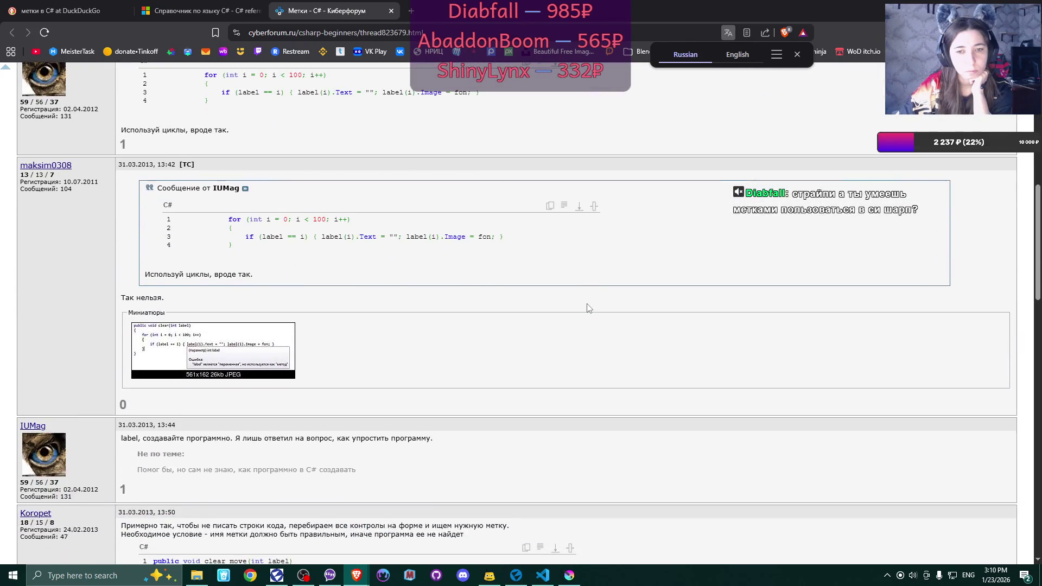
{"action": "scroll", "coordinate": [589, 308], "scroll_direction": "down", "scroll_amount": 2}
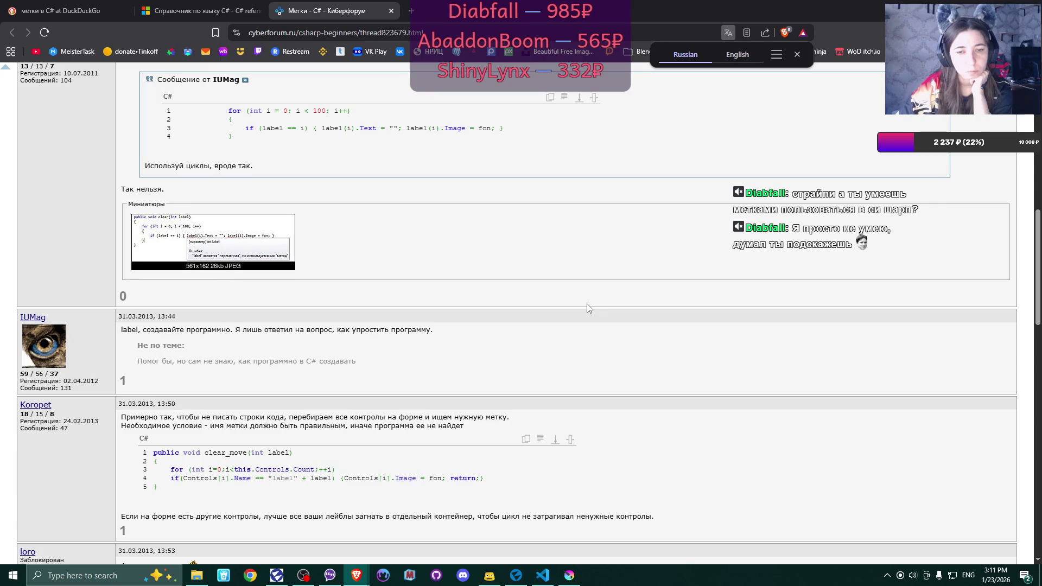
{"action": "scroll", "coordinate": [589, 308], "scroll_direction": "down", "scroll_amount": 4}
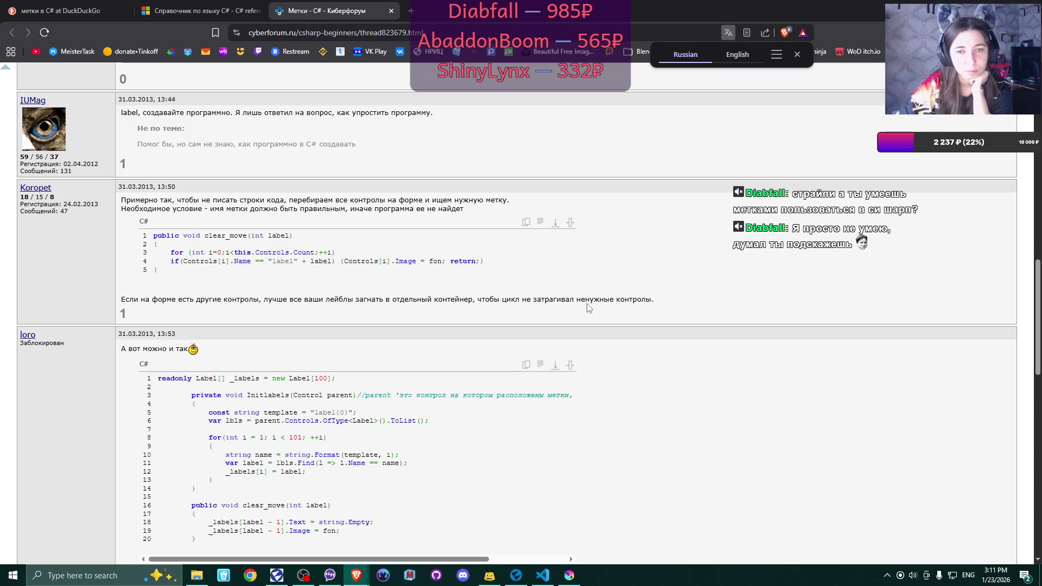
{"action": "scroll", "coordinate": [588, 308], "scroll_direction": "down", "scroll_amount": 4}
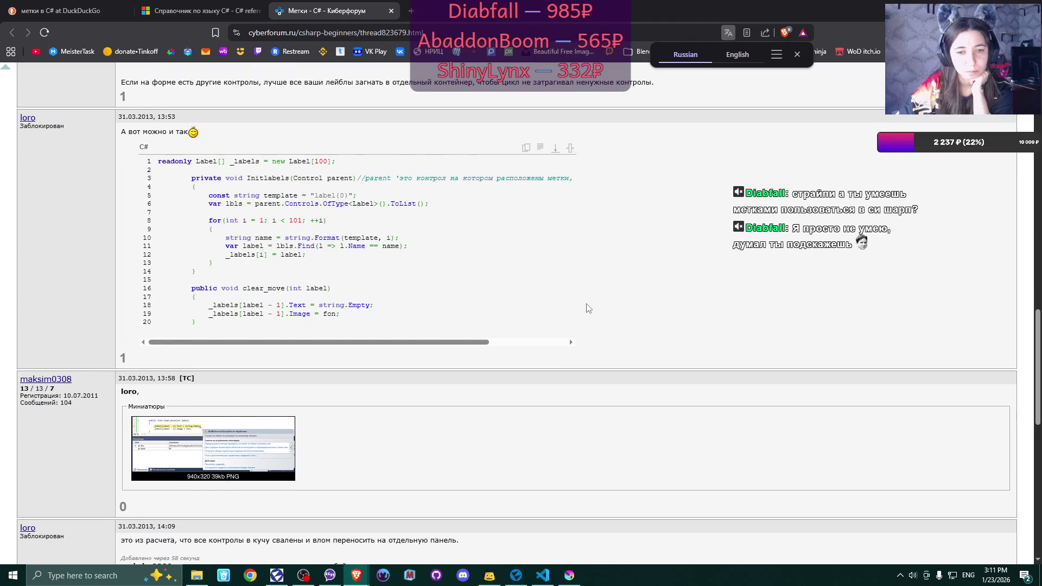
{"action": "scroll", "coordinate": [588, 308], "scroll_direction": "down", "scroll_amount": 3}
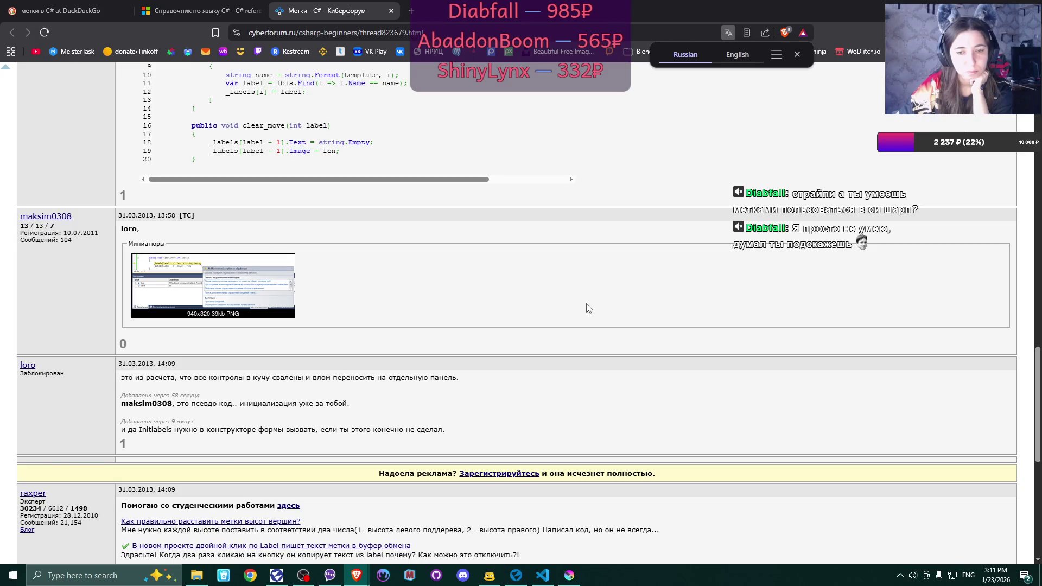
{"action": "scroll", "coordinate": [588, 308], "scroll_direction": "down", "scroll_amount": 2}
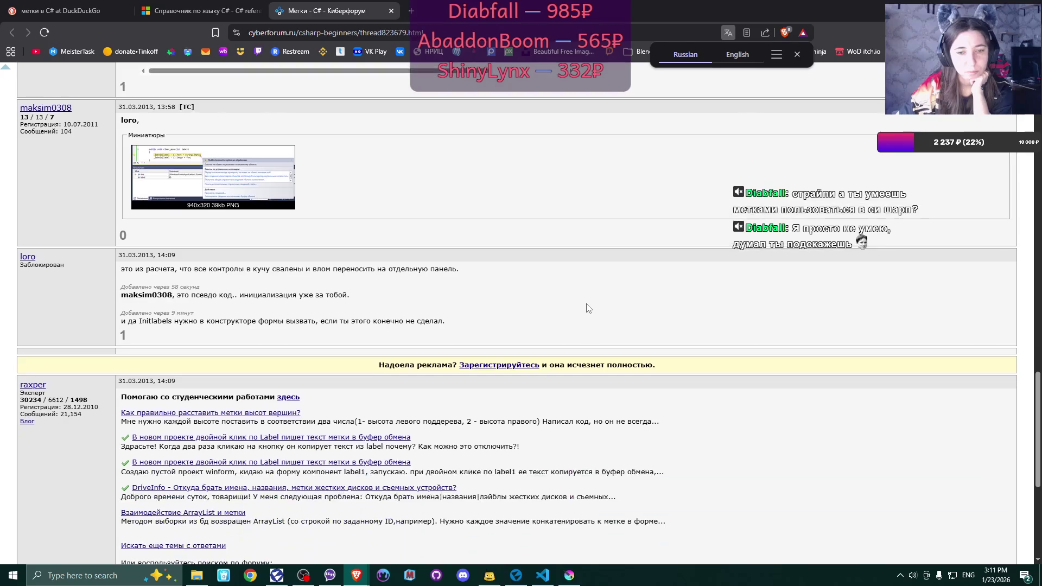
Close the forum, Microsoft Learn and remaining tabs, shutting the browser
{"action": "left_click", "coordinate": [391, 11]}
{"action": "left_click", "coordinate": [259, 11]}
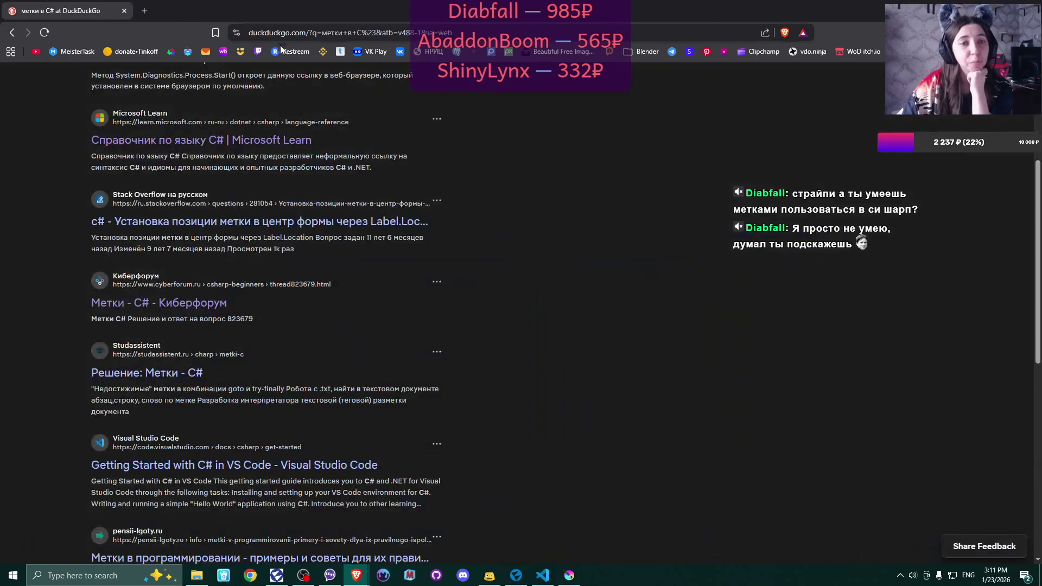
{"action": "left_click", "coordinate": [125, 14]}
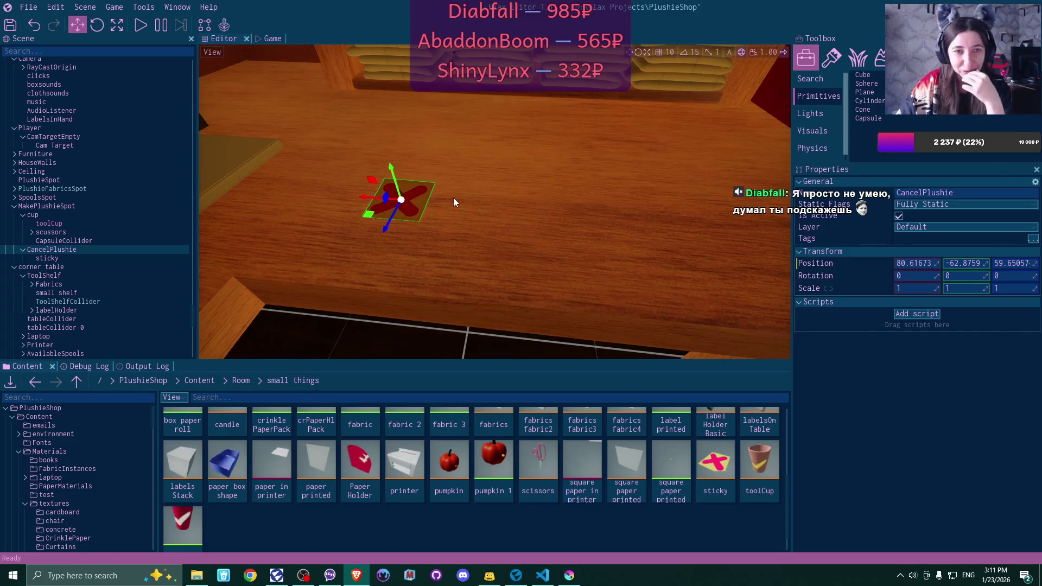
Fly the viewport camera around the table to view CancelPlushie
{"action": "right_click", "coordinate": [446, 180]}
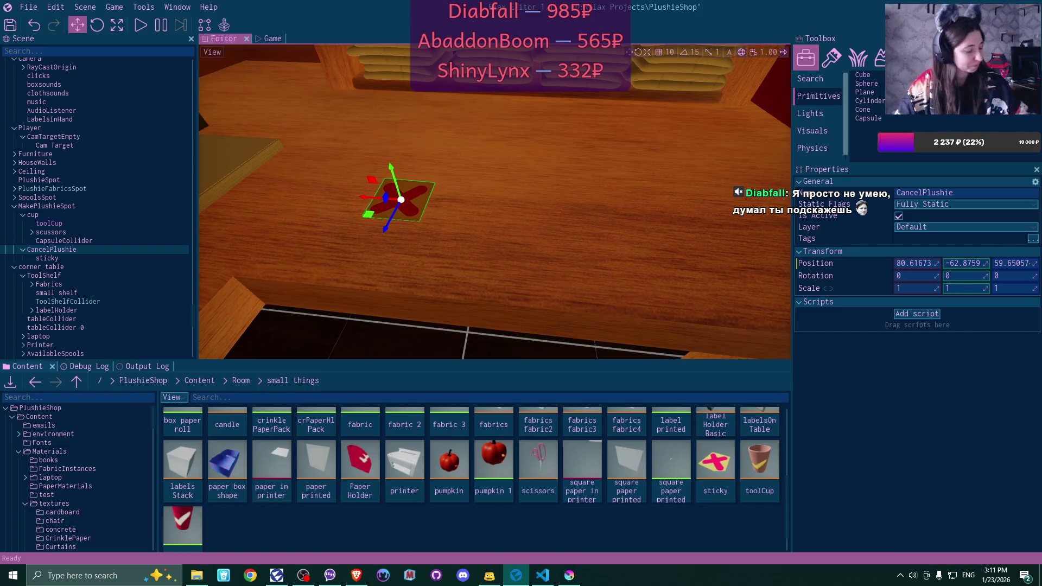
{"action": "key", "text": "s"}
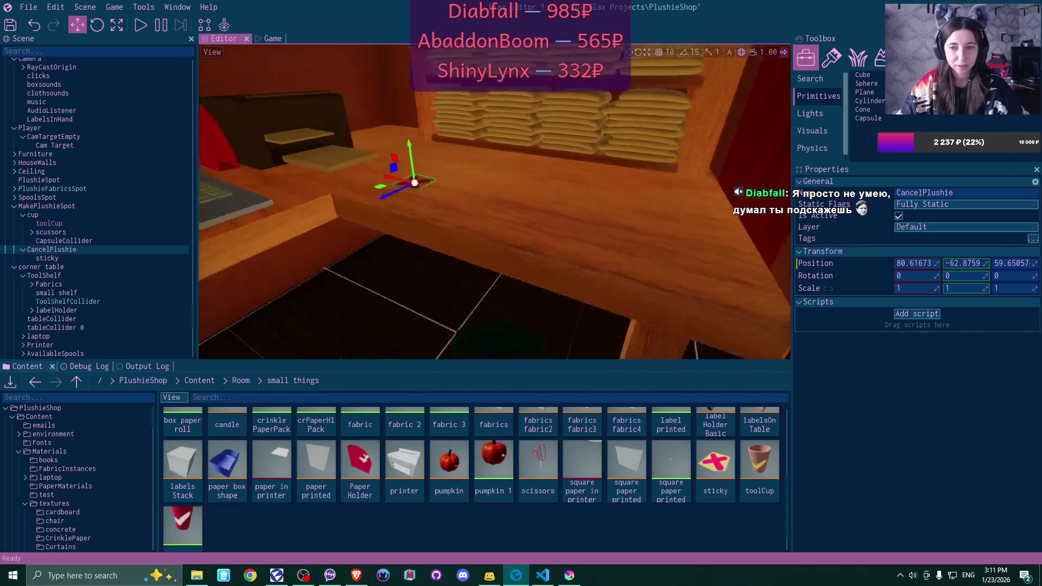
{"action": "key", "text": "w"}
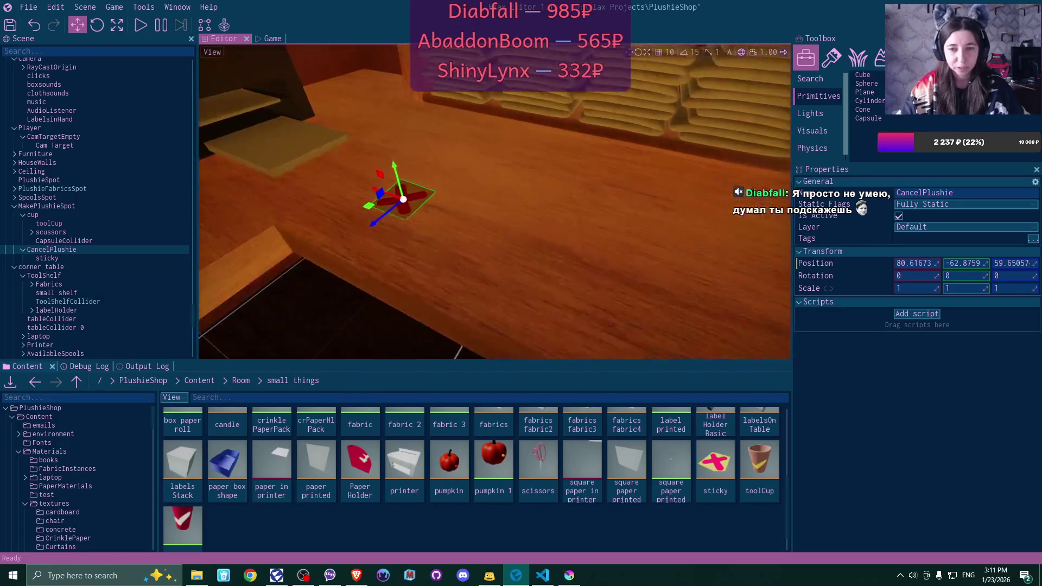
{"action": "key", "text": "d"}
{"action": "key", "text": "s"}
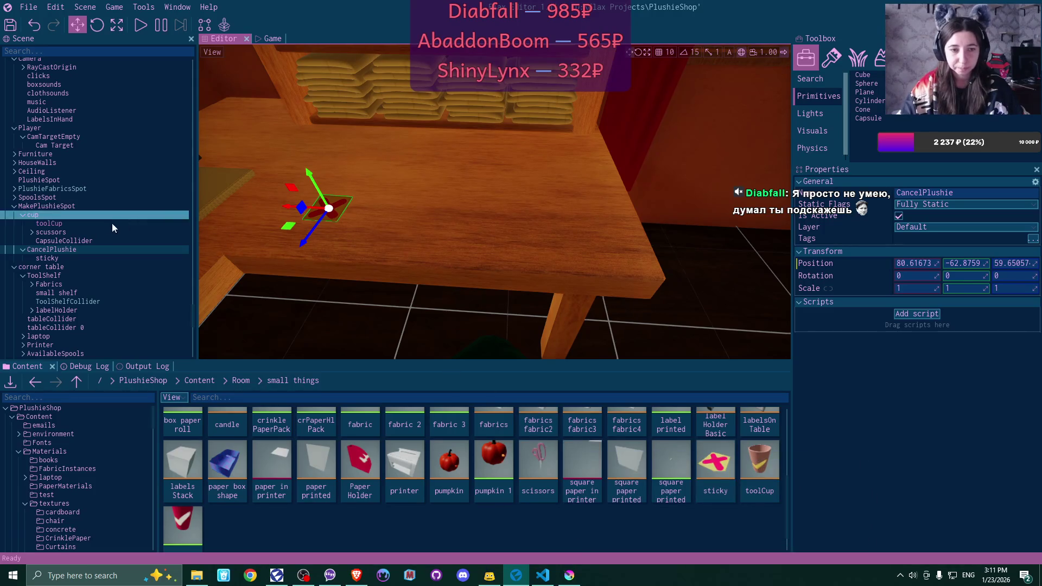
Drag the sticky object into the small things folder to create a sticky prefab
{"action": "left_click", "coordinate": [50, 259]}
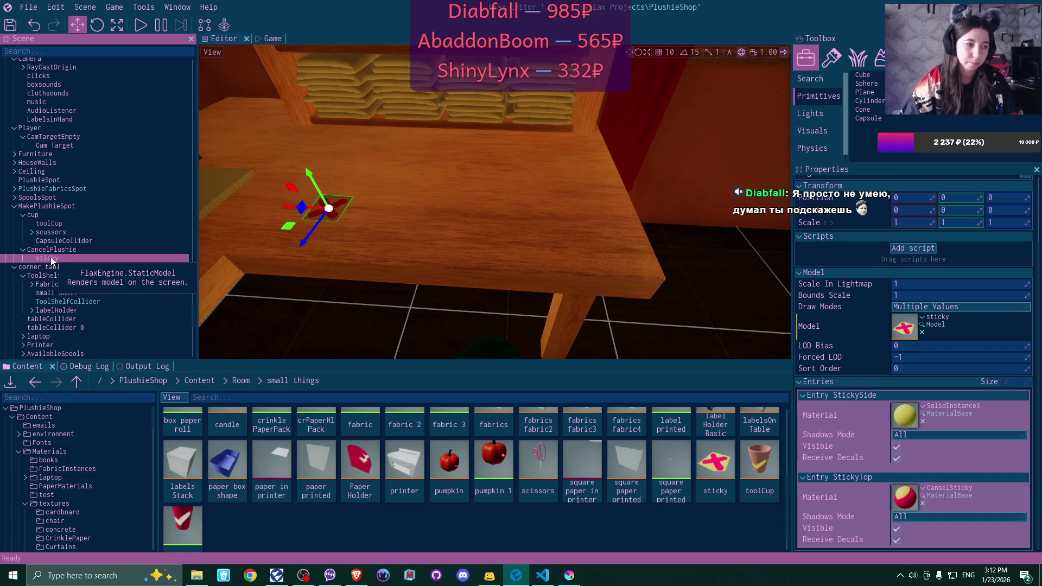
{"action": "left_click_drag", "start_coordinate": [360, 193], "coordinate": [360, 136]}
{"action": "double_click", "coordinate": [46, 259]}
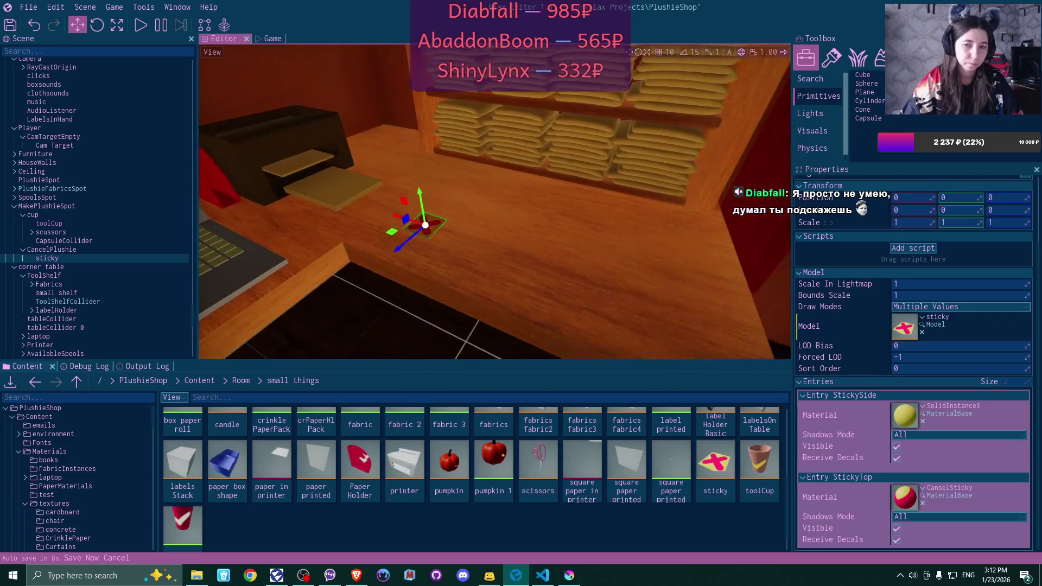
{"action": "left_click_drag", "start_coordinate": [101, 262], "coordinate": [250, 530]}
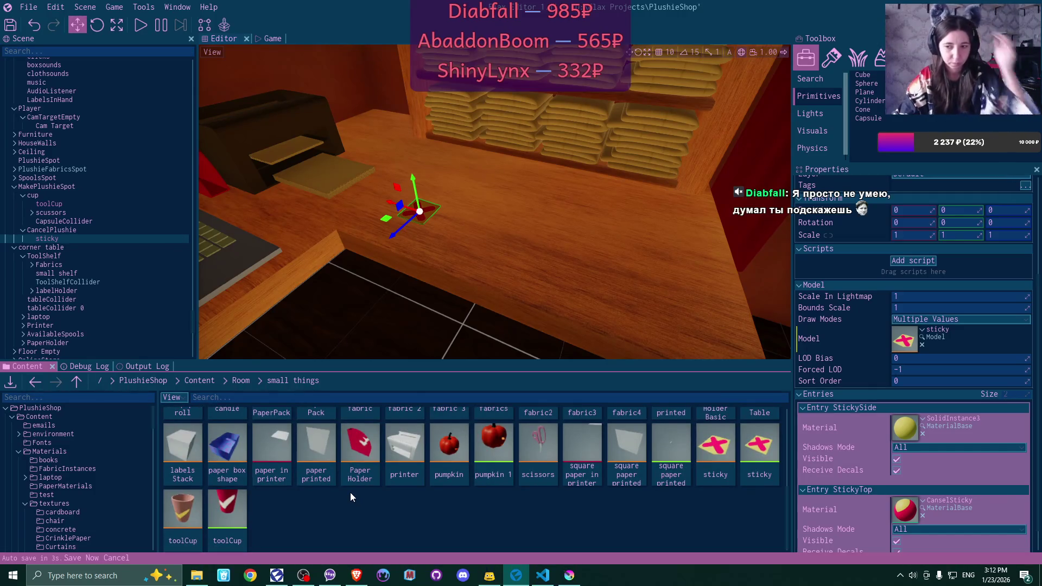
{"action": "left_click", "coordinate": [543, 576]}
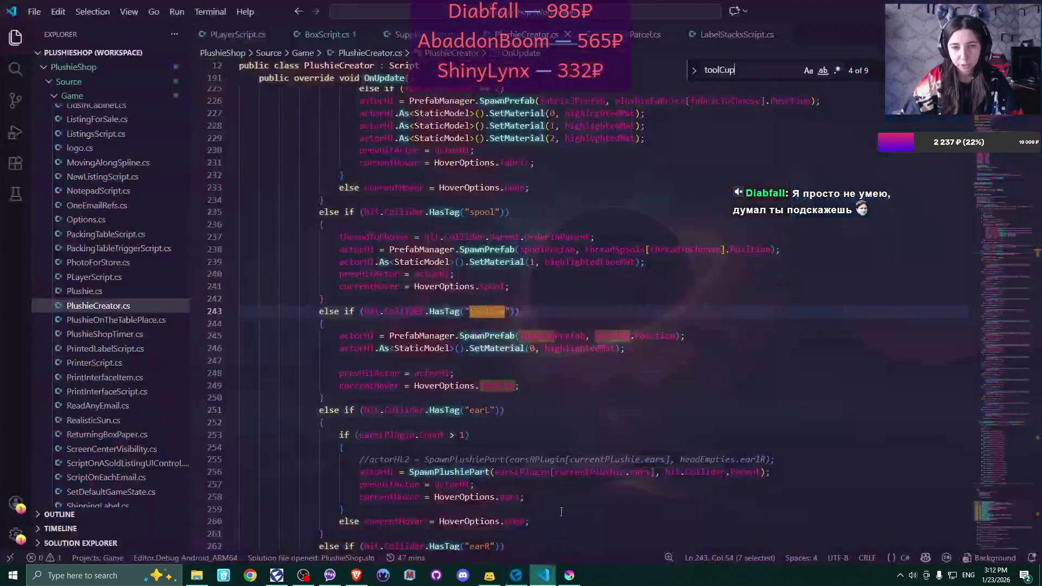
Scroll PlushieCreator.cs up to the line 29 prefab fields, placing the cursor after fabric3Prefab
{"action": "scroll", "coordinate": [594, 144], "scroll_direction": "up", "scroll_amount": 20}
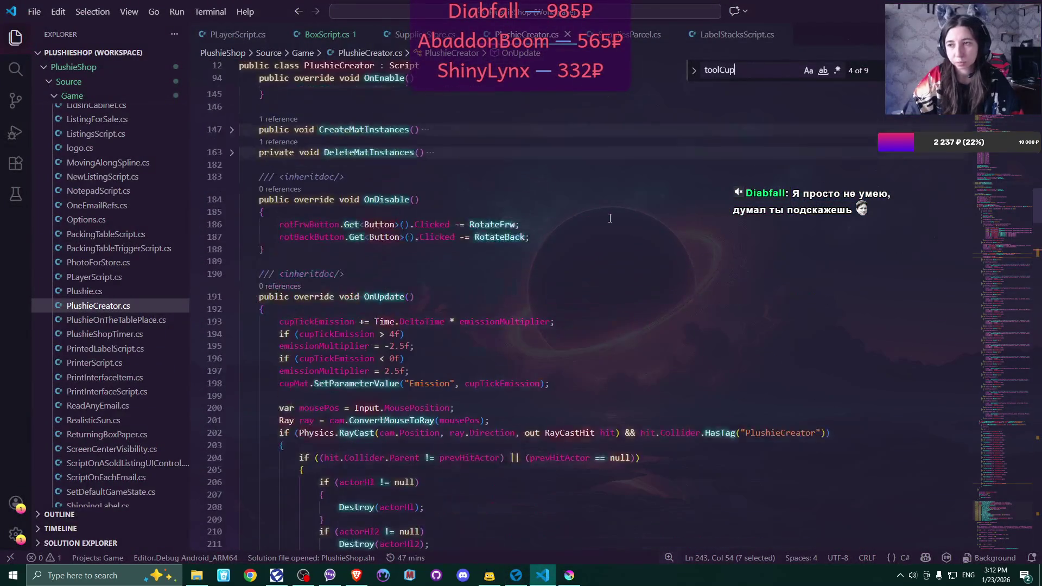
{"action": "scroll", "coordinate": [610, 218], "scroll_direction": "up", "scroll_amount": 12}
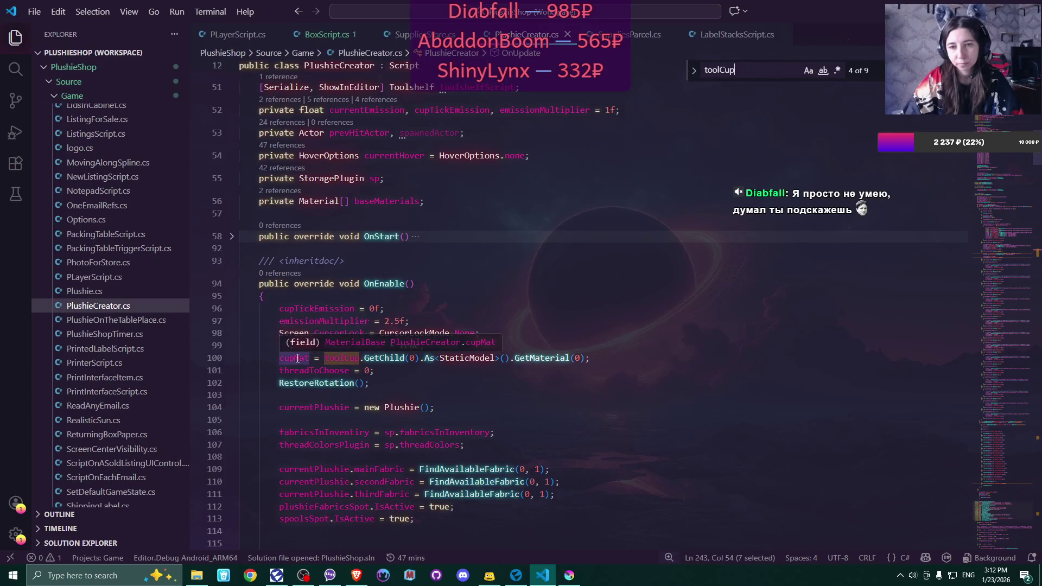
{"action": "scroll", "coordinate": [610, 292], "scroll_direction": "up", "scroll_amount": 5}
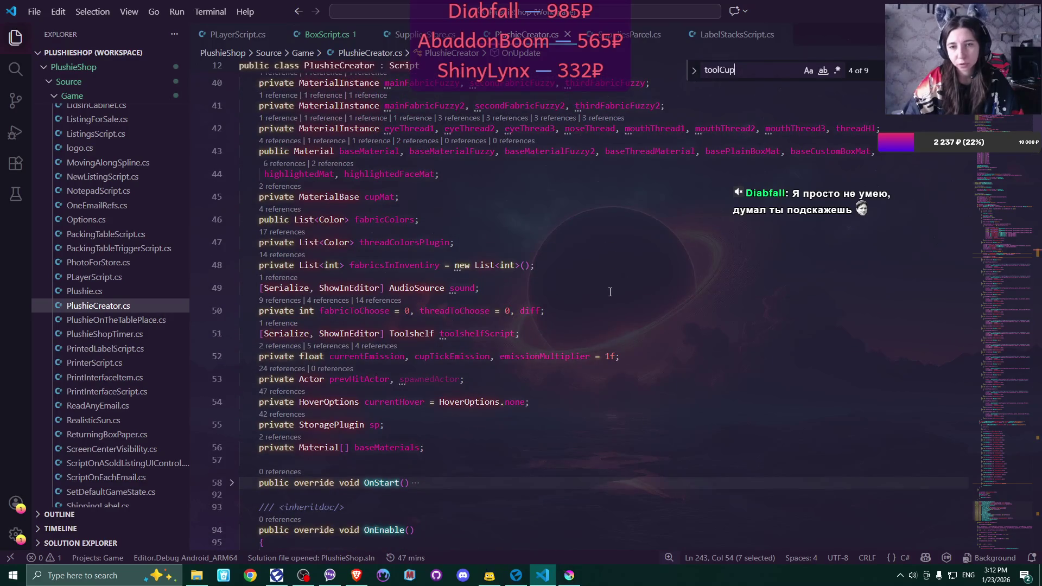
{"action": "scroll", "coordinate": [610, 292], "scroll_direction": "down", "scroll_amount": 2}
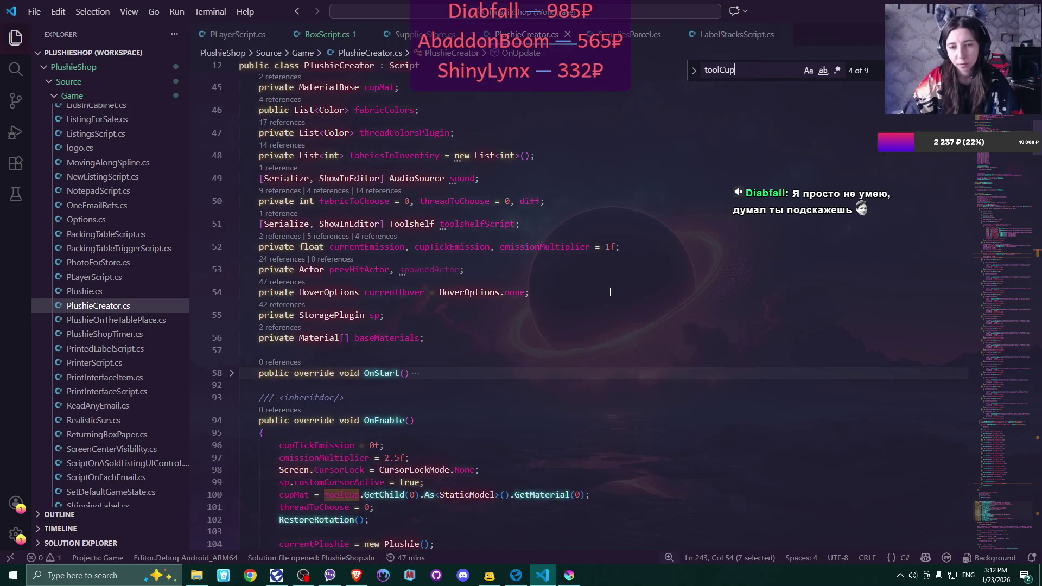
{"action": "scroll", "coordinate": [610, 292], "scroll_direction": "down", "scroll_amount": 20}
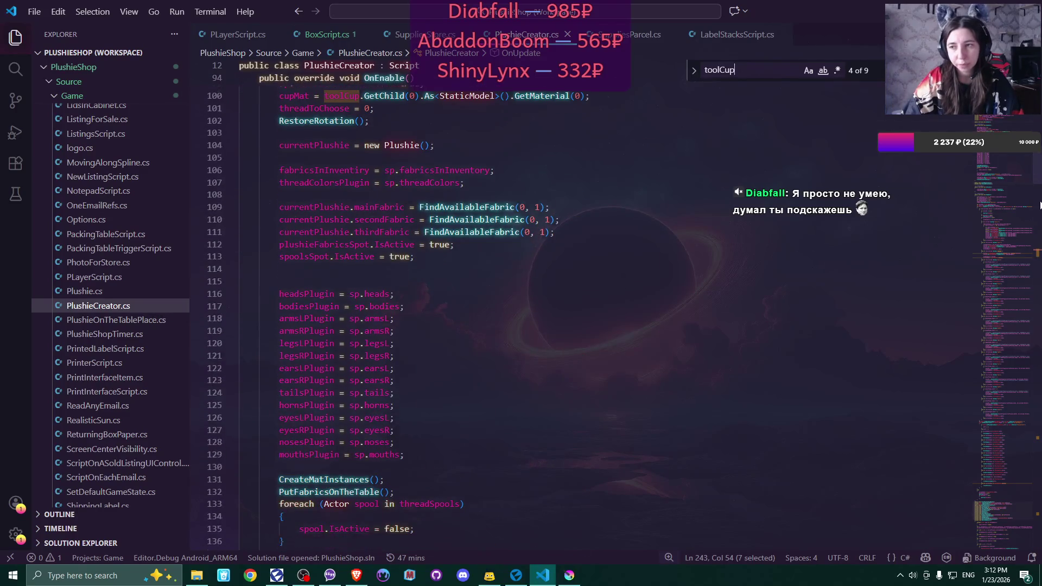
{"action": "scroll", "coordinate": [1037, 253], "scroll_direction": "up", "scroll_amount": 12}
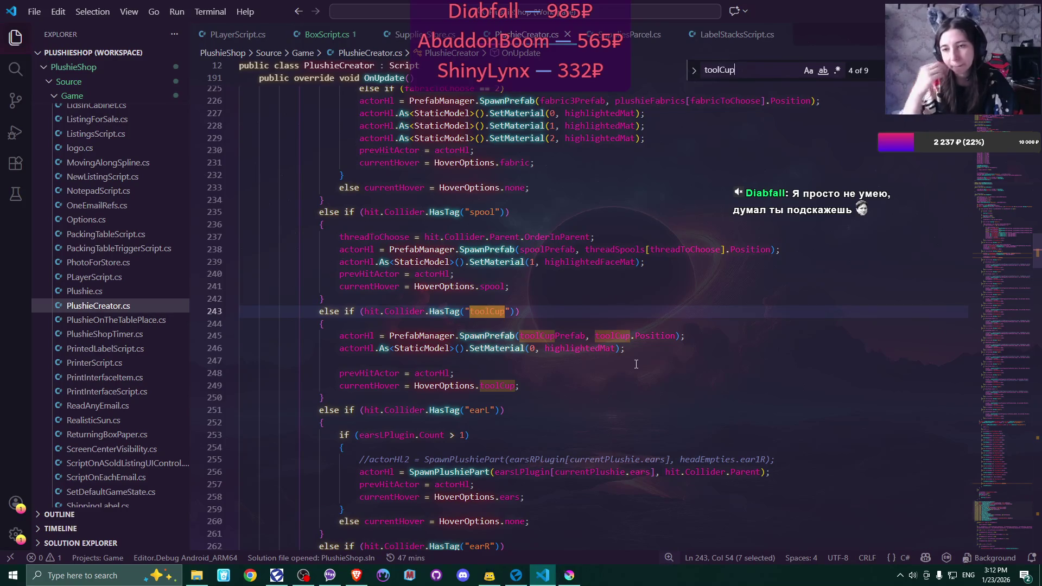
{"action": "left_click_drag", "start_coordinate": [1037, 245], "coordinate": [1039, 155]}
{"action": "scroll", "coordinate": [460, 279], "scroll_direction": "up", "scroll_amount": 10}
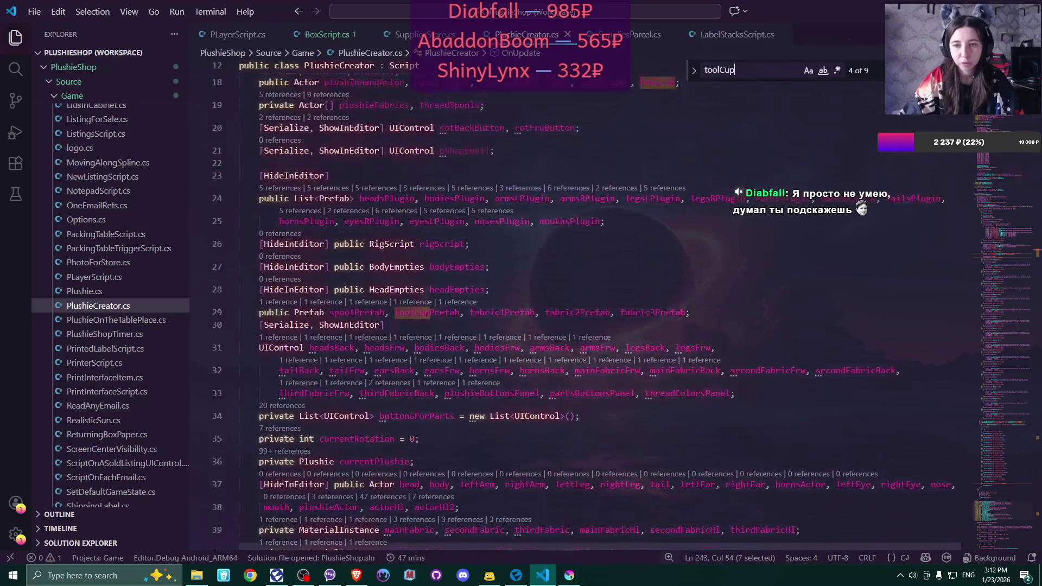
{"action": "left_click", "coordinate": [687, 315]}
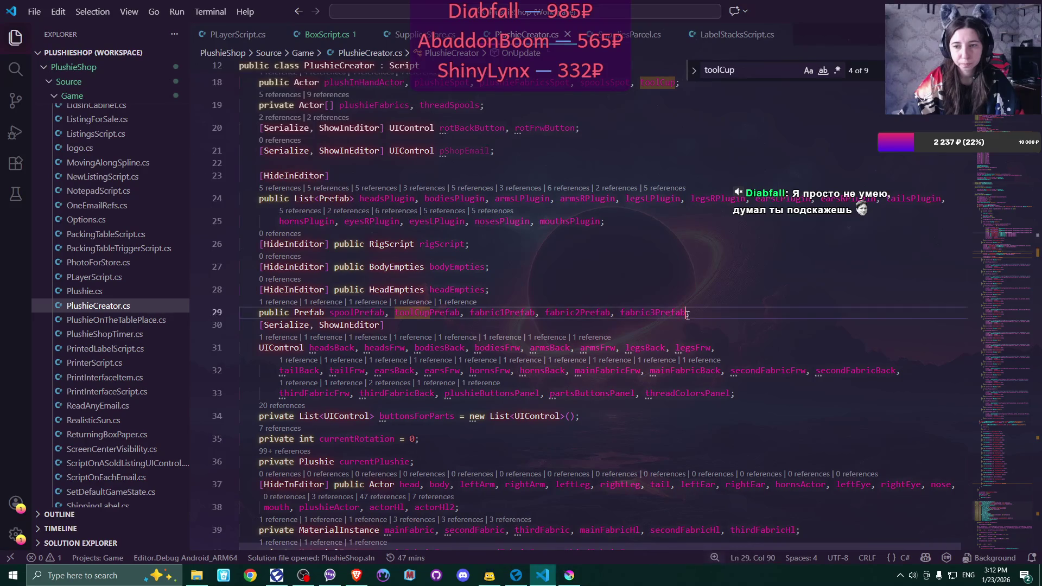
Append stickyPrefab, stickyMat and stickyNote to the prefab, material and actor field declarations
{"action": "type", "text": ", stickyPrefab;"}
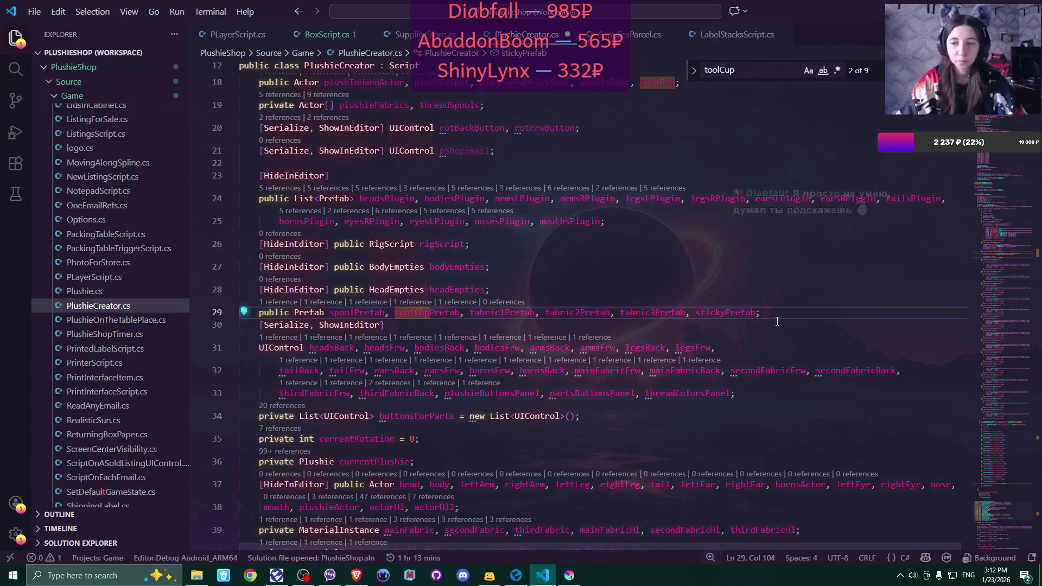
{"action": "scroll", "coordinate": [749, 347], "scroll_direction": "down", "scroll_amount": 3}
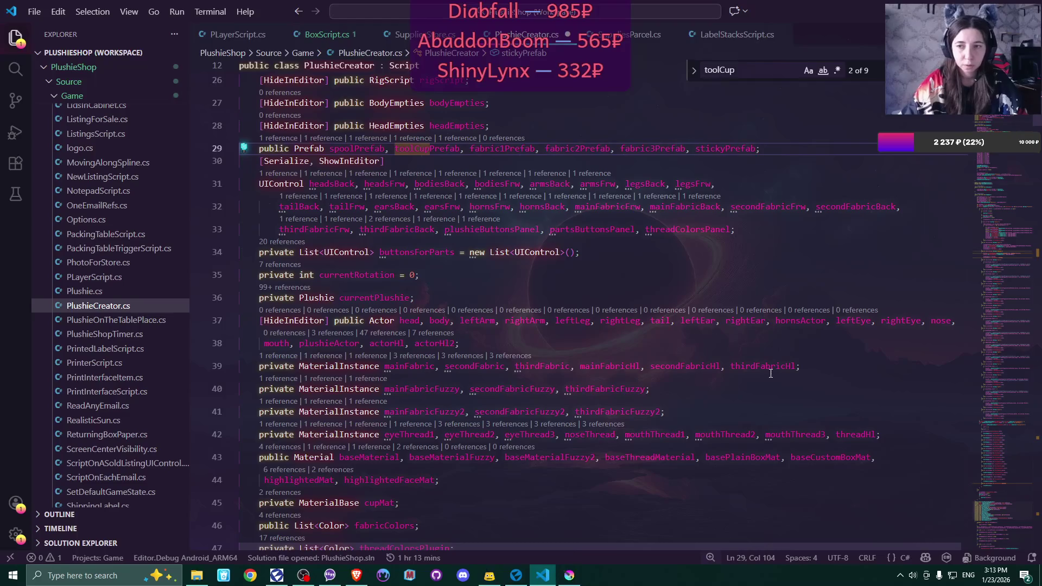
{"action": "scroll", "coordinate": [771, 374], "scroll_direction": "down", "scroll_amount": 4}
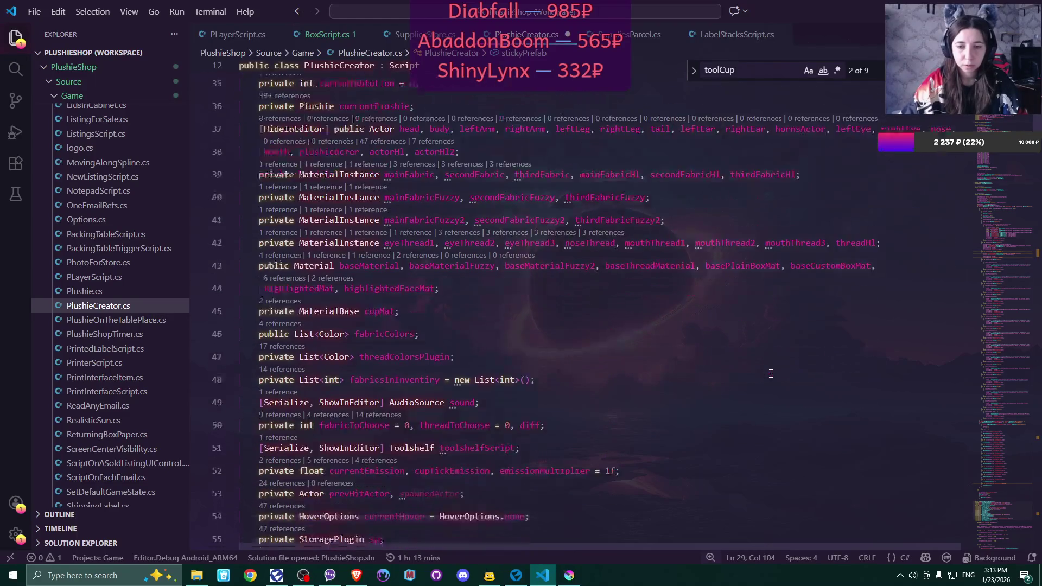
{"action": "left_click", "coordinate": [396, 284]}
{"action": "type", "text": ", sticky"}
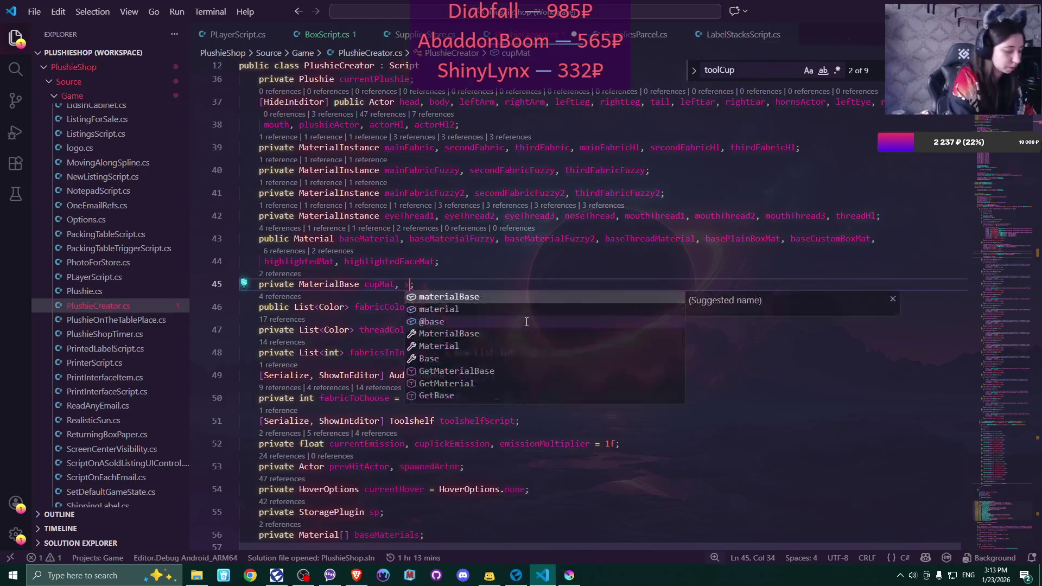
{"action": "type", "text": "Mat"}
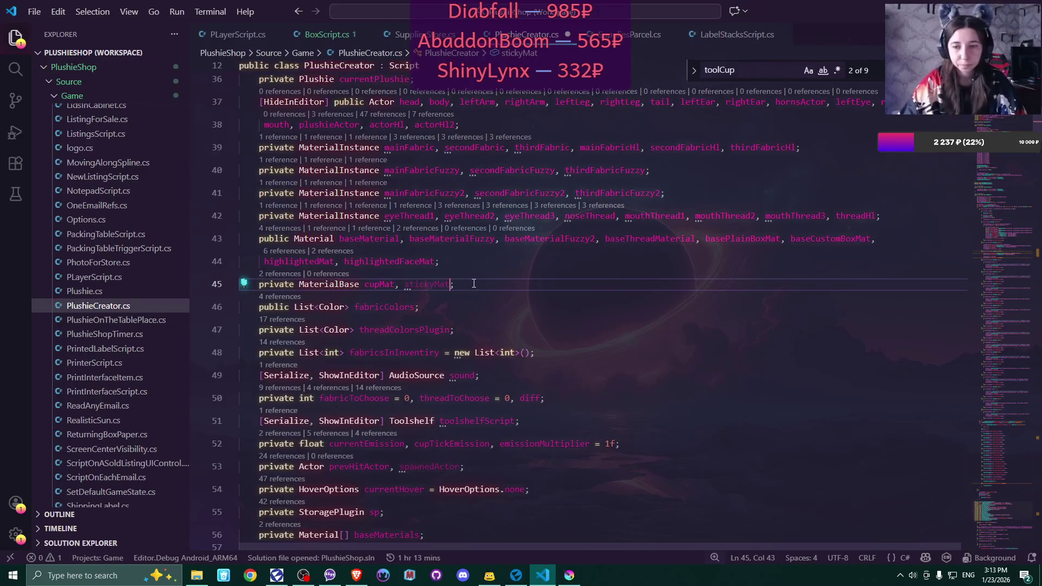
{"action": "scroll", "coordinate": [623, 326], "scroll_direction": "up", "scroll_amount": 5}
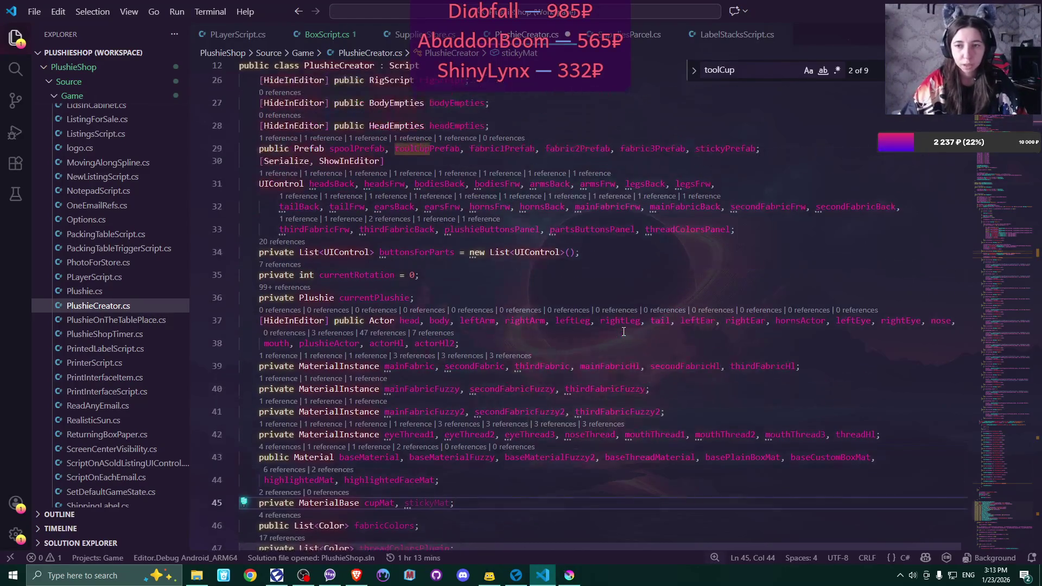
{"action": "scroll", "coordinate": [624, 332], "scroll_direction": "up", "scroll_amount": 5}
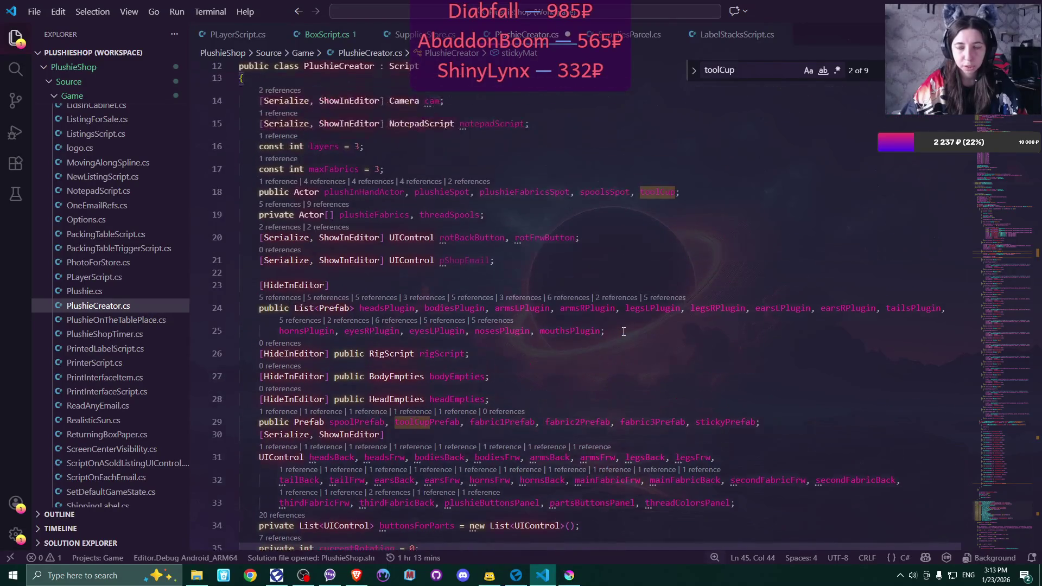
{"action": "scroll", "coordinate": [624, 331], "scroll_direction": "up", "scroll_amount": 1}
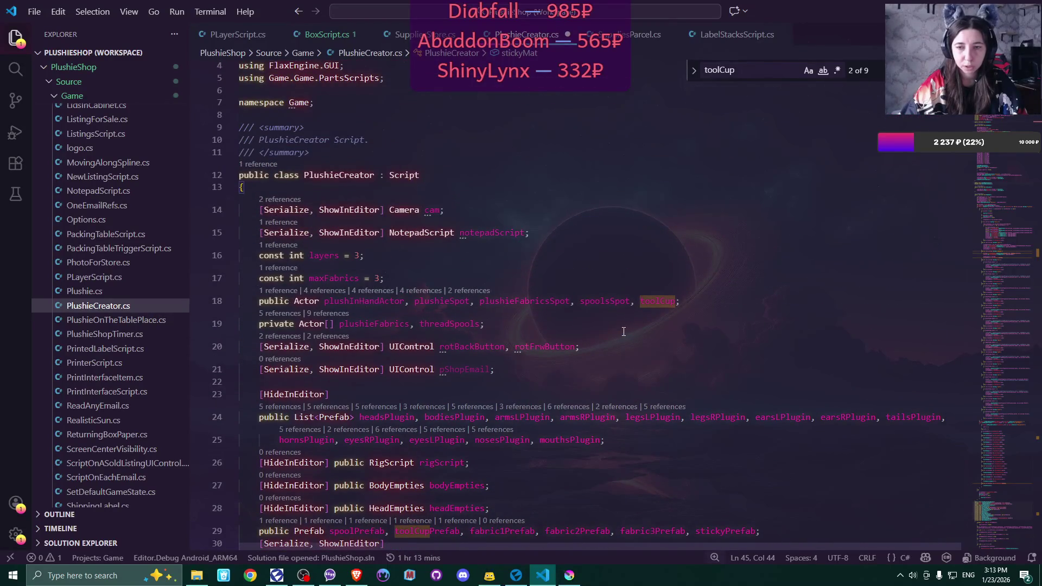
{"action": "left_click", "coordinate": [677, 302]}
{"action": "type", "text": ", "}
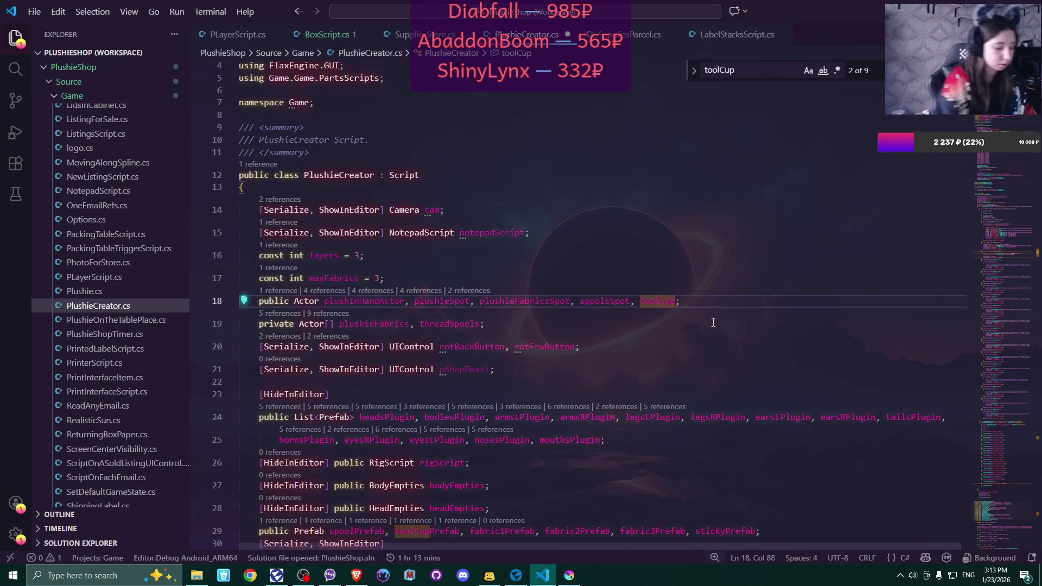
{"action": "type", "text": "sticky"}
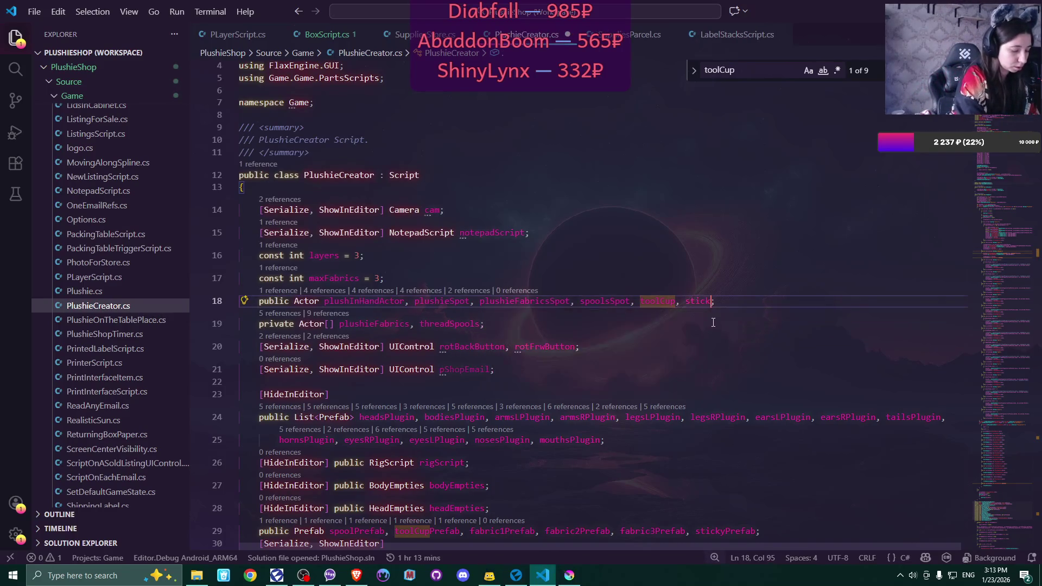
{"action": "type", "text": "Note"}
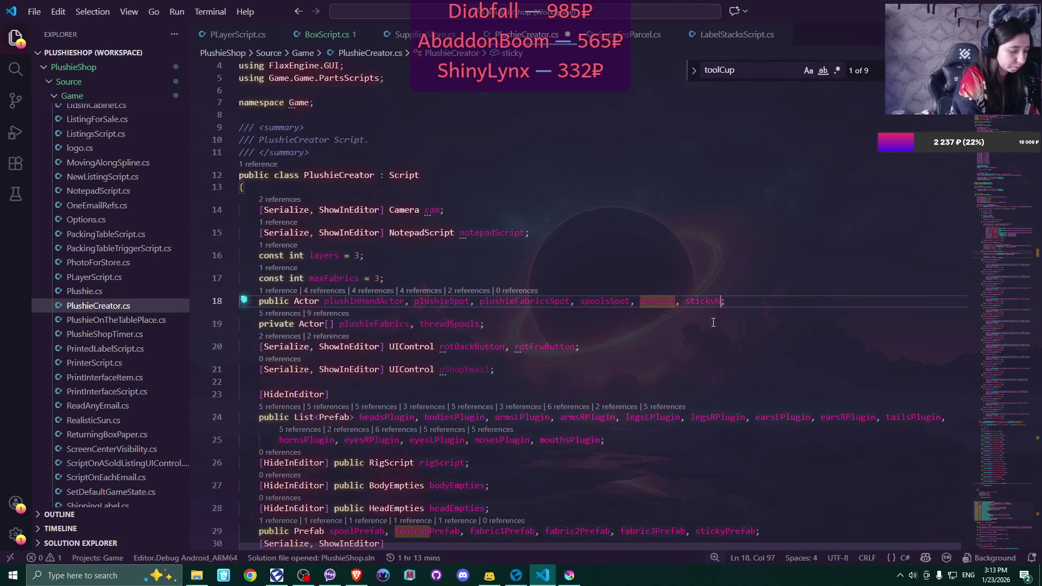
{"action": "key", "text": "Down"}
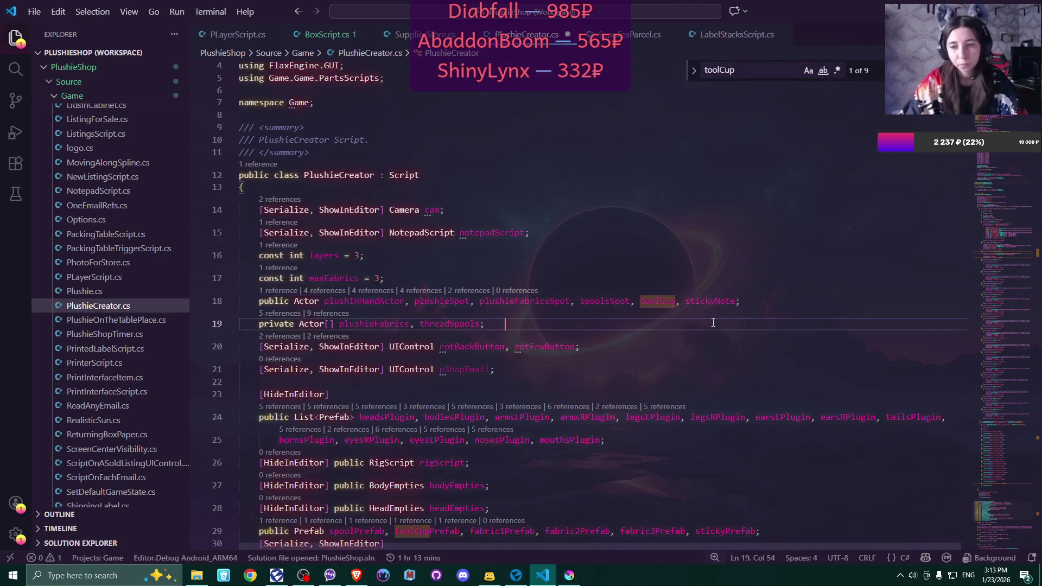
{"action": "scroll", "coordinate": [703, 371], "scroll_direction": "down", "scroll_amount": 3}
{"action": "scroll", "coordinate": [703, 371], "scroll_direction": "down", "scroll_amount": 12}
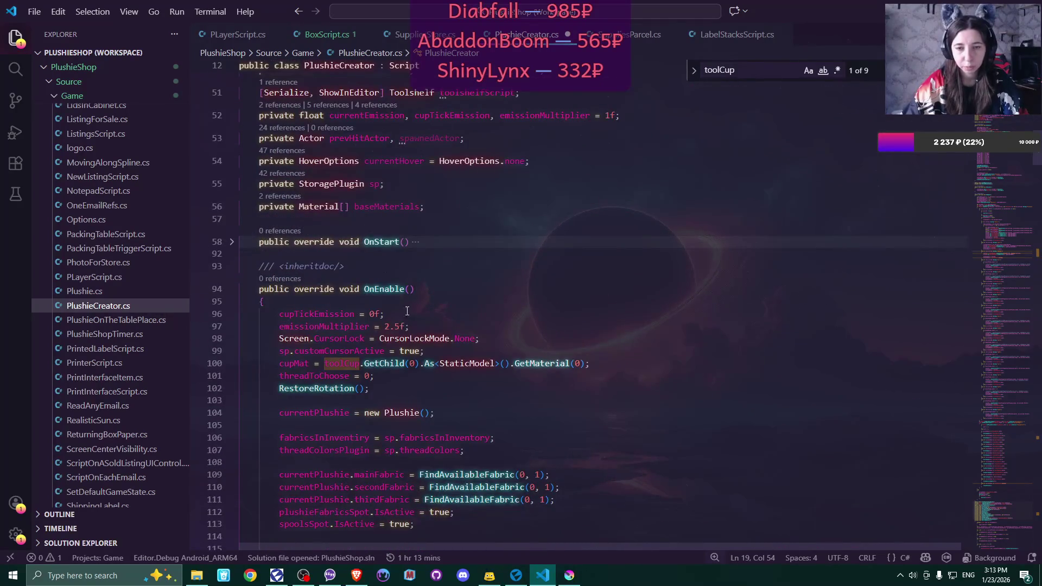
Add 'stickyNote.IsActive = true;' as the first line of OnEnable
{"action": "left_click", "coordinate": [368, 307]}
{"action": "key", "text": "Return"}
{"action": "type", "text": "stickyNote"}
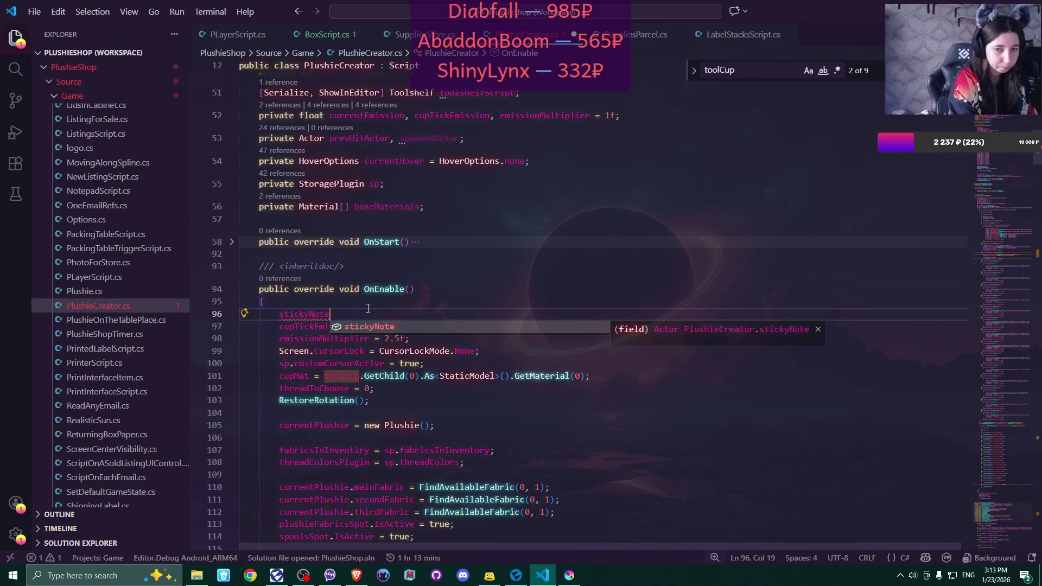
{"action": "type", "text": ".IsActive "}
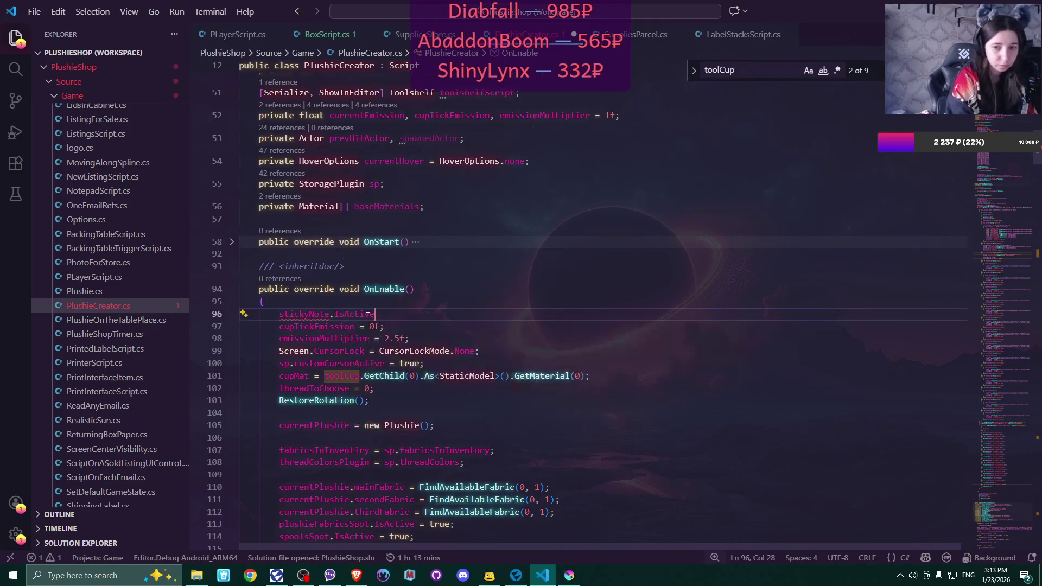
{"action": "type", "text": "= true"}
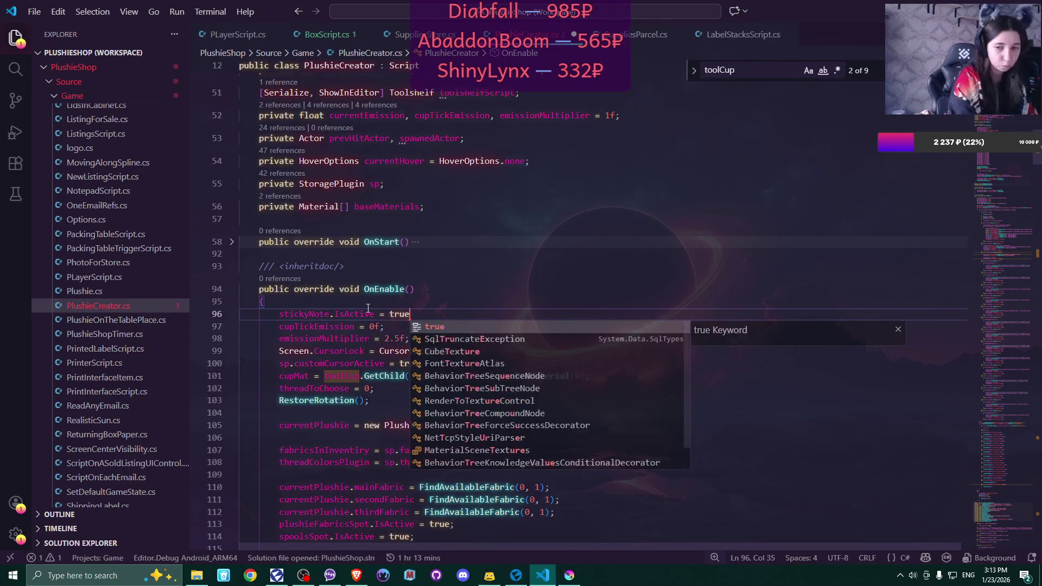
{"action": "type", "text": ";"}
{"action": "key", "text": "Return"}
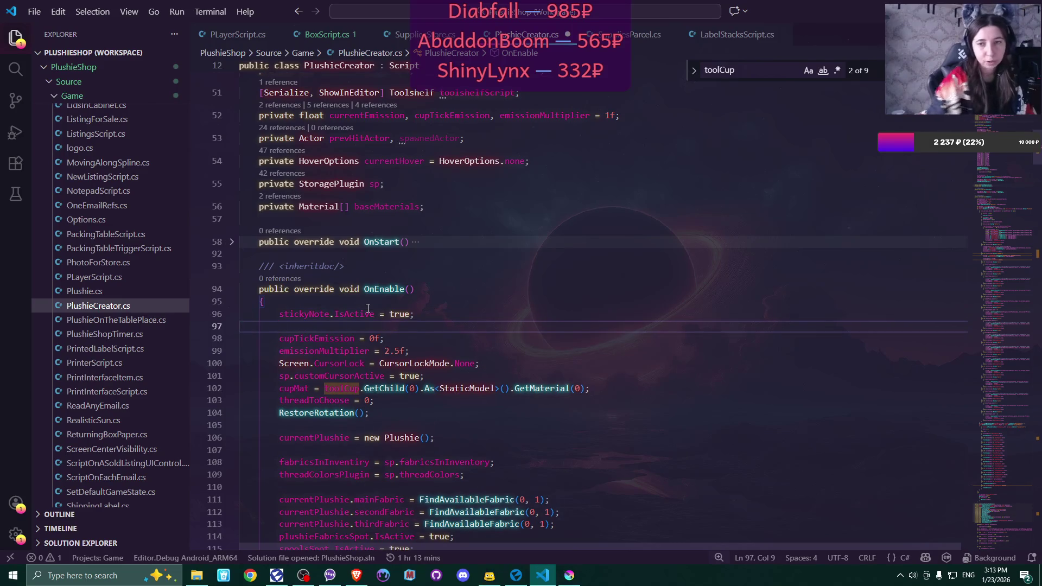
Write 'stickyMat = stickyNote.GetChild(0)' plus the material lookup copied from the cupMat line
{"action": "scroll", "coordinate": [369, 308], "scroll_direction": "up", "scroll_amount": 3}
{"action": "scroll", "coordinate": [368, 308], "scroll_direction": "up", "scroll_amount": 3}
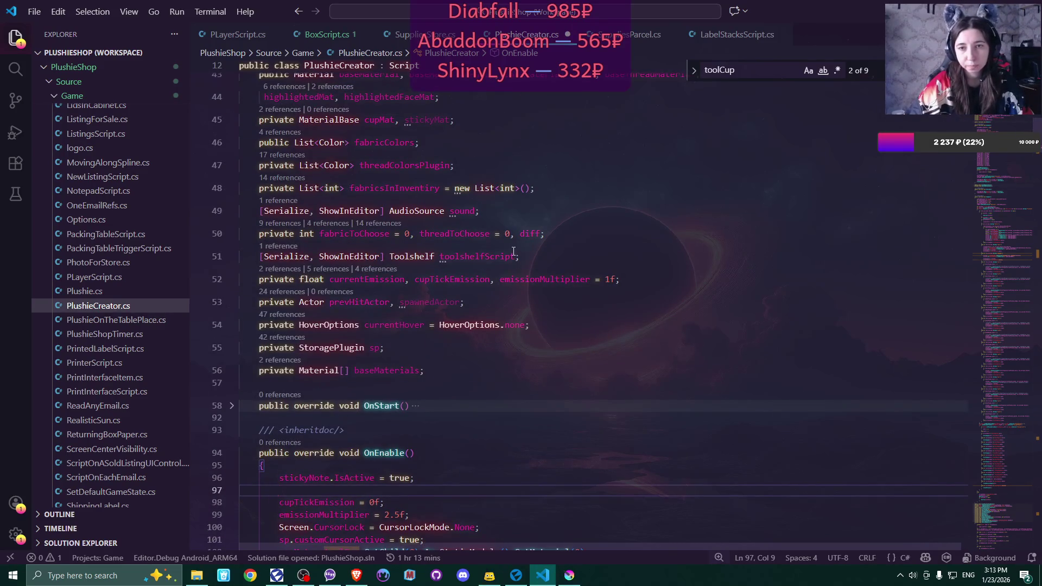
{"action": "scroll", "coordinate": [513, 256], "scroll_direction": "down", "scroll_amount": 2}
{"action": "type", "text": "stickyMat"}
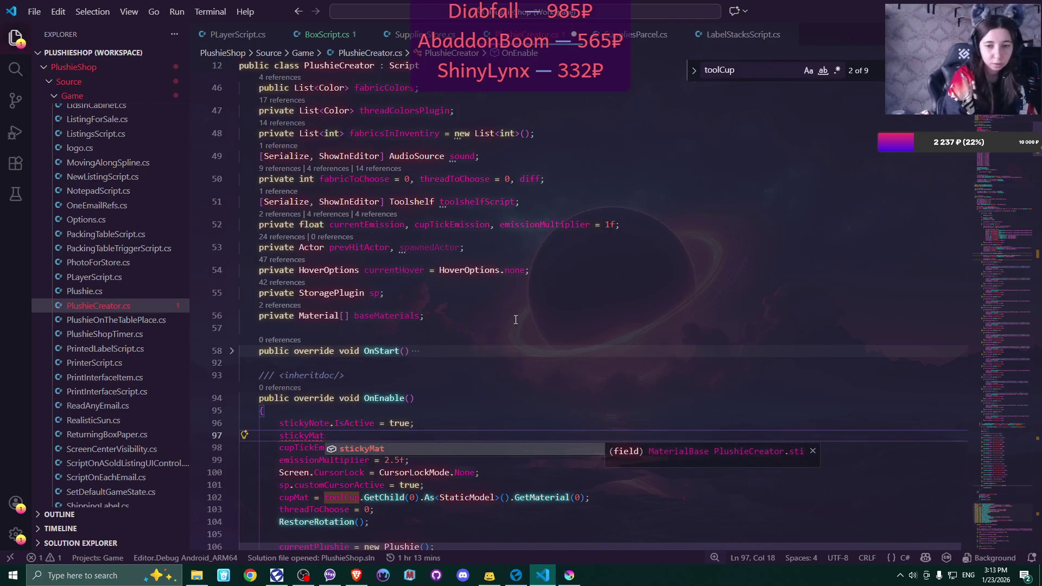
{"action": "type", "text": " ="}
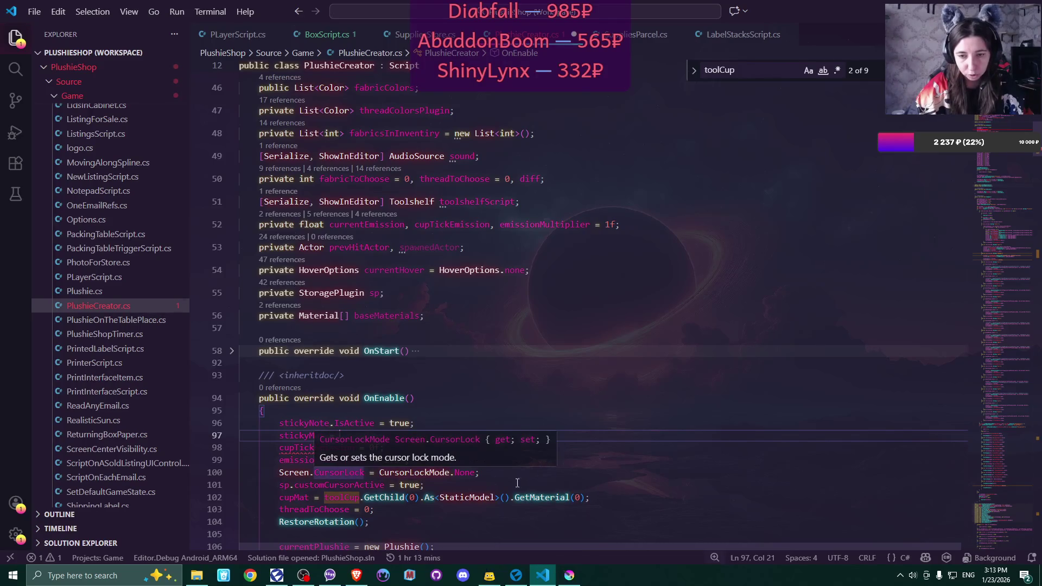
{"action": "type", "text": "stick"}
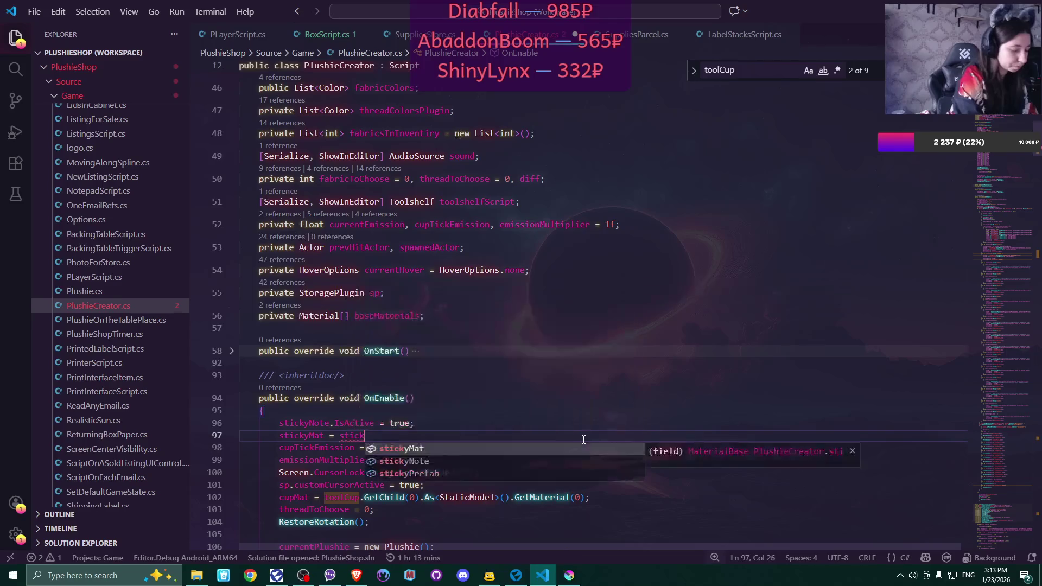
{"action": "type", "text": "yNote"}
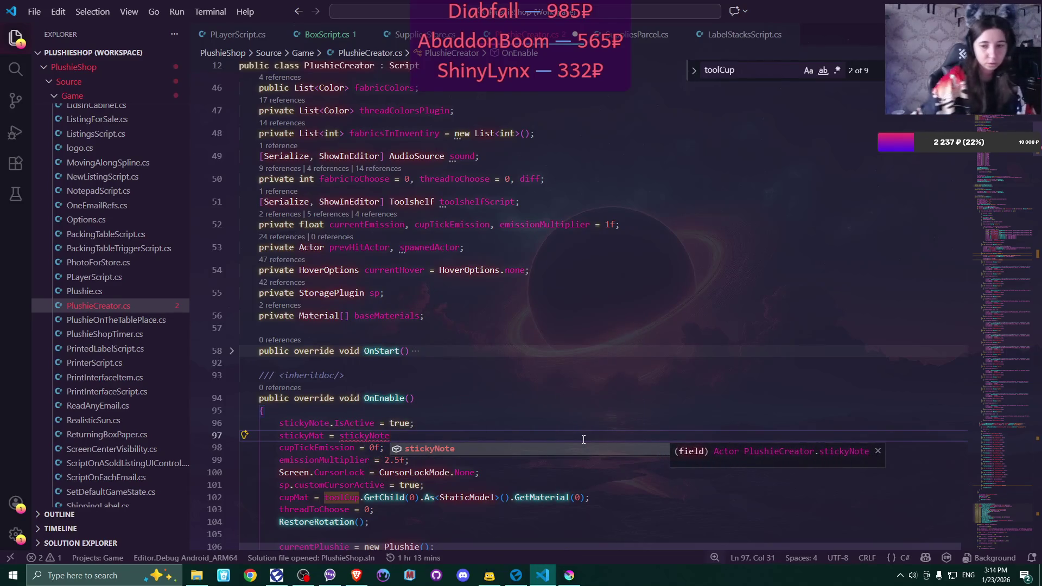
{"action": "type", "text": ".get"}
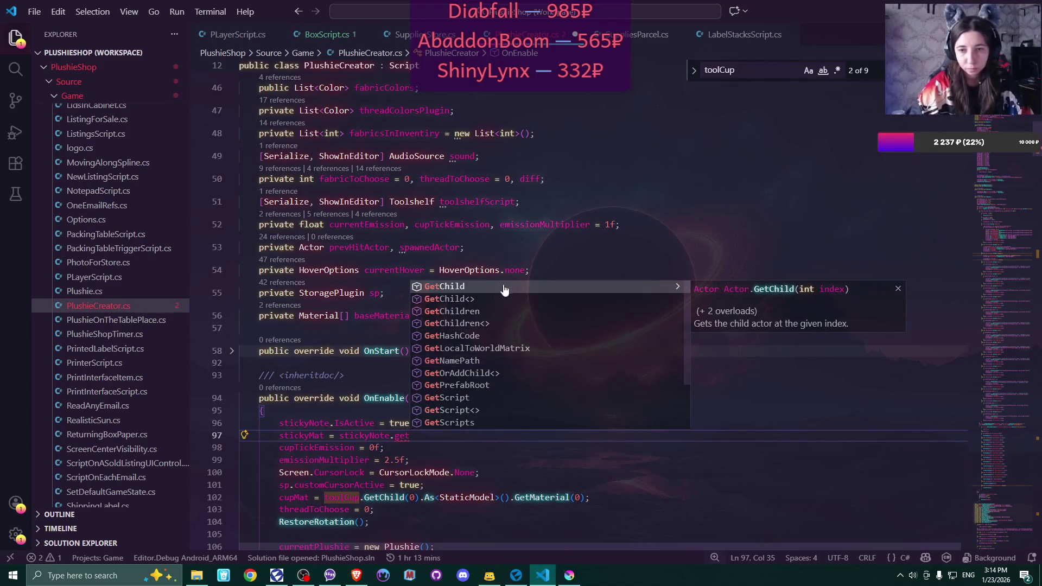
{"action": "left_click", "coordinate": [496, 292]}
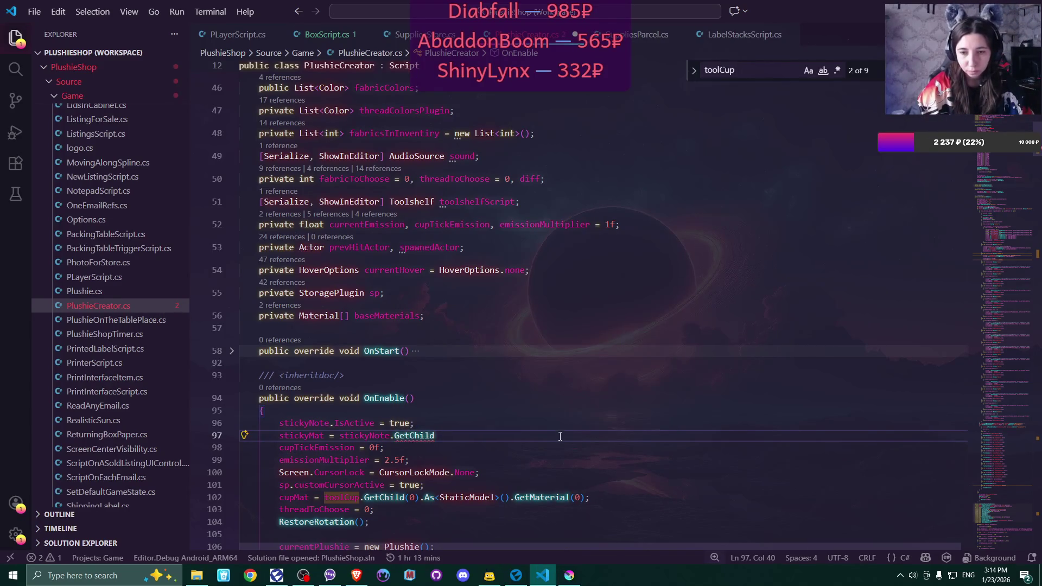
{"action": "type", "text": "(0"}
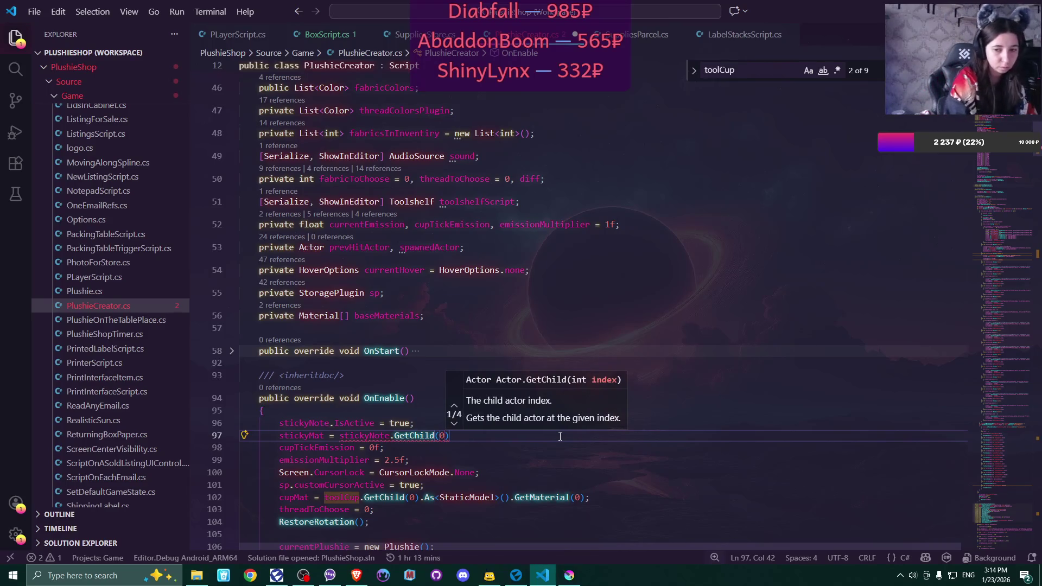
{"action": "type", "text": ")"}
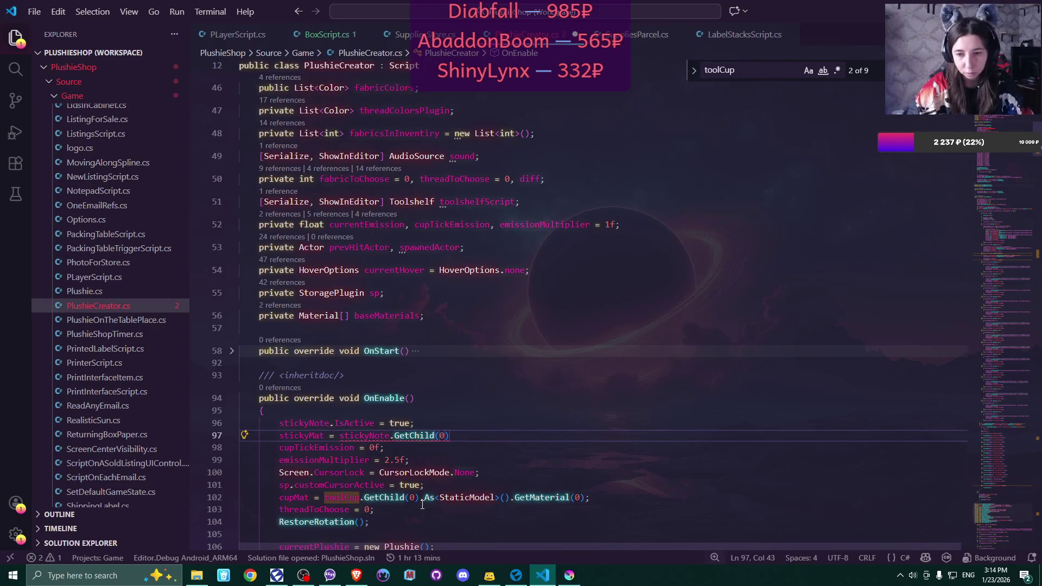
{"action": "left_click_drag", "start_coordinate": [422, 498], "coordinate": [594, 501]}
{"action": "key", "text": "ctrl+c"}
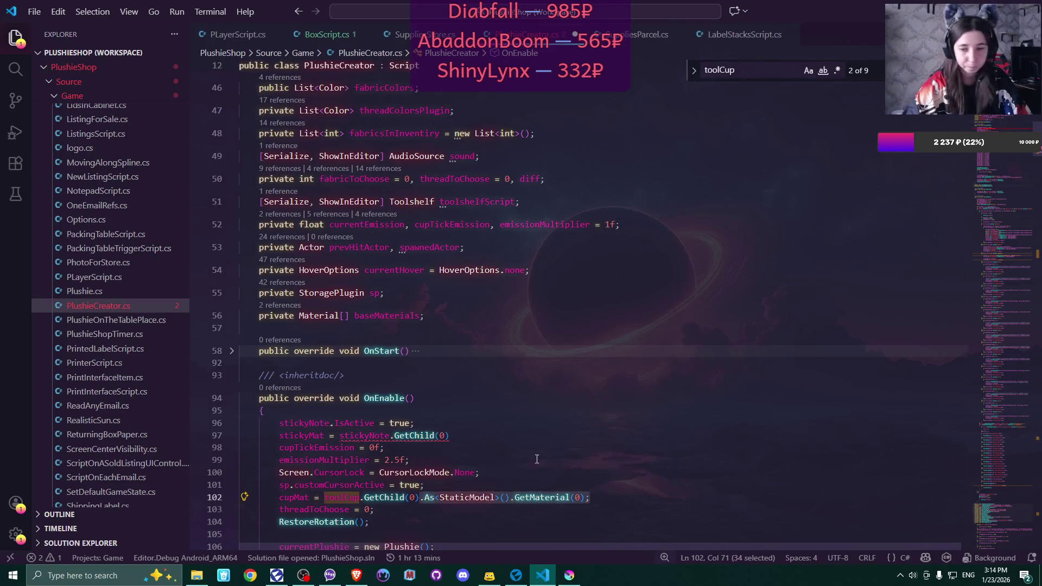
{"action": "left_click", "coordinate": [488, 436]}
{"action": "key", "text": "ctrl+v"}
Scroll down to the opening brace of the OnDisable method
{"action": "scroll", "coordinate": [598, 481], "scroll_direction": "down", "scroll_amount": 1}
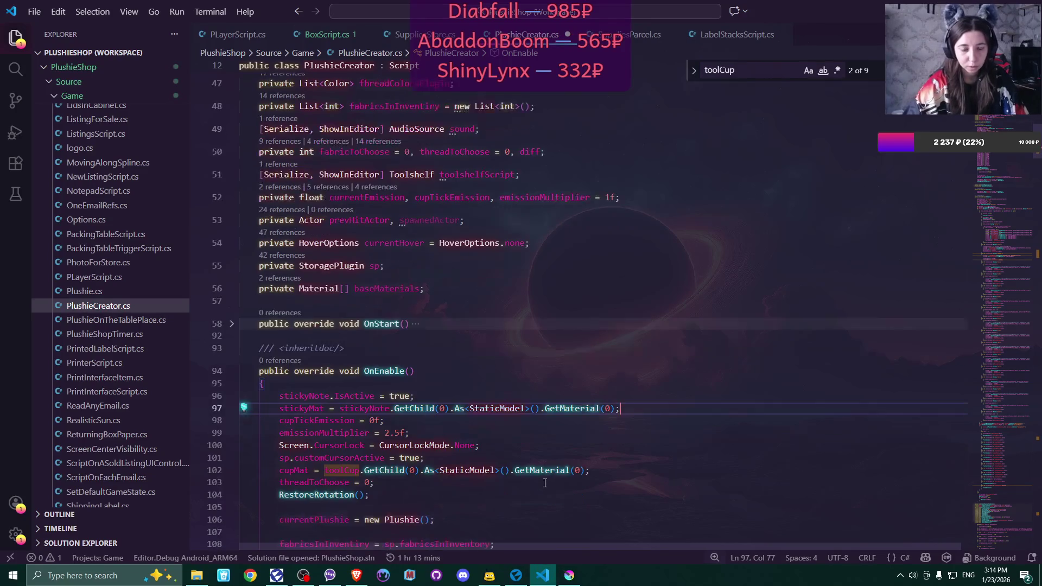
{"action": "left_click", "coordinate": [673, 472]}
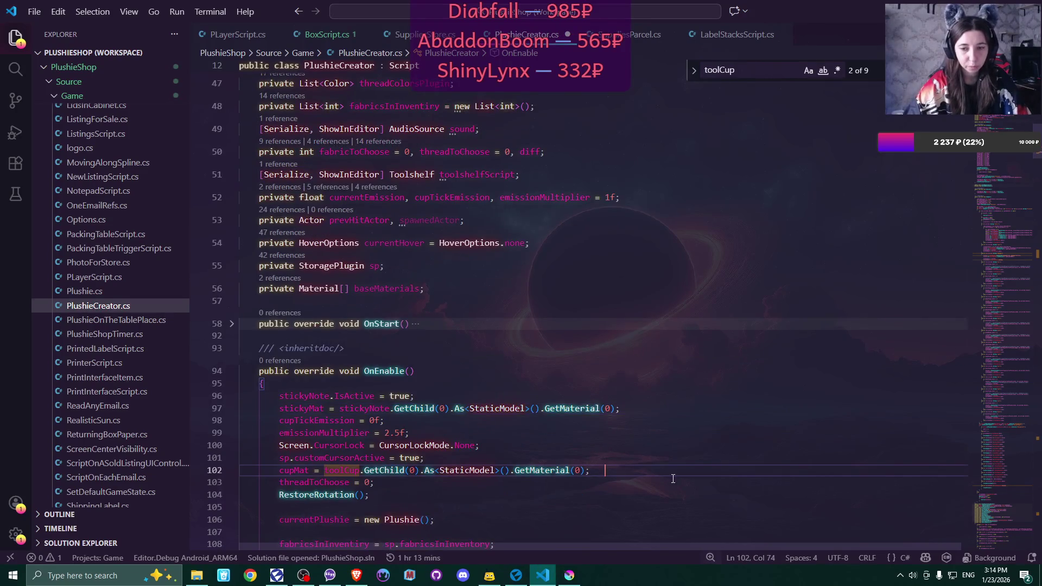
{"action": "left_click", "coordinate": [593, 472]}
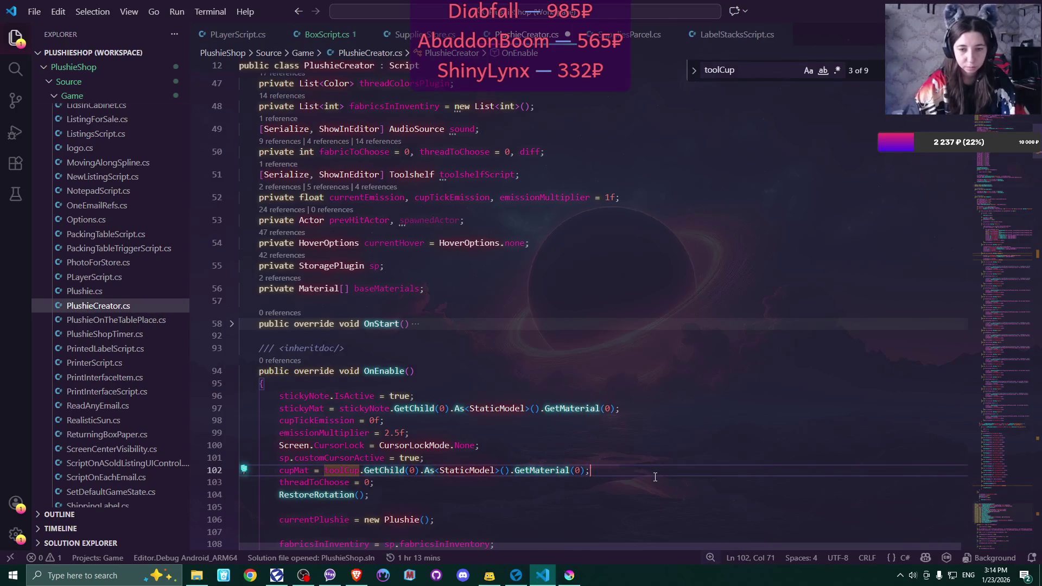
{"action": "scroll", "coordinate": [654, 468], "scroll_direction": "down", "scroll_amount": 5}
{"action": "scroll", "coordinate": [646, 464], "scroll_direction": "down", "scroll_amount": 11}
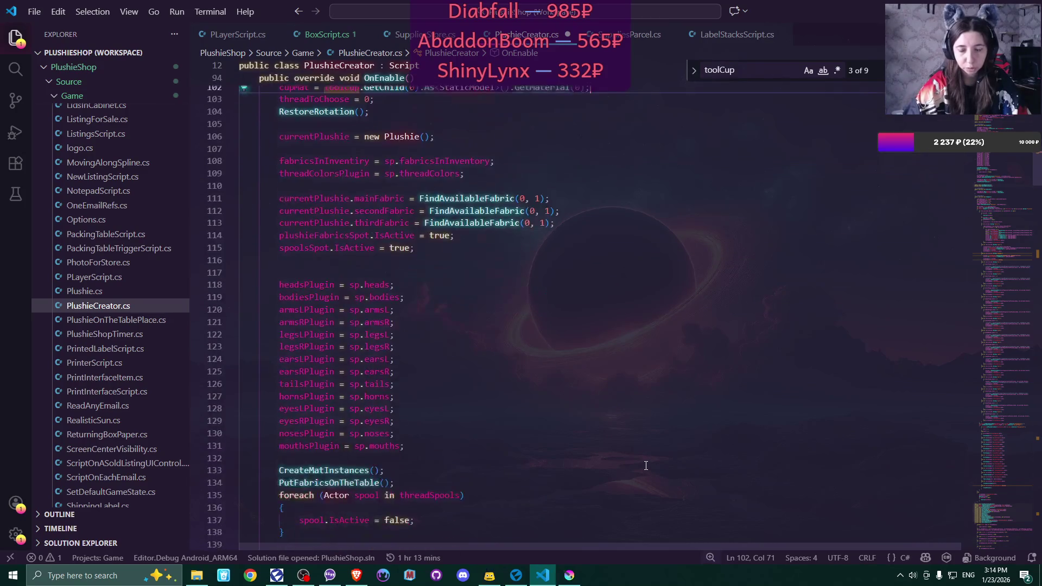
{"action": "scroll", "coordinate": [646, 461], "scroll_direction": "down", "scroll_amount": 3}
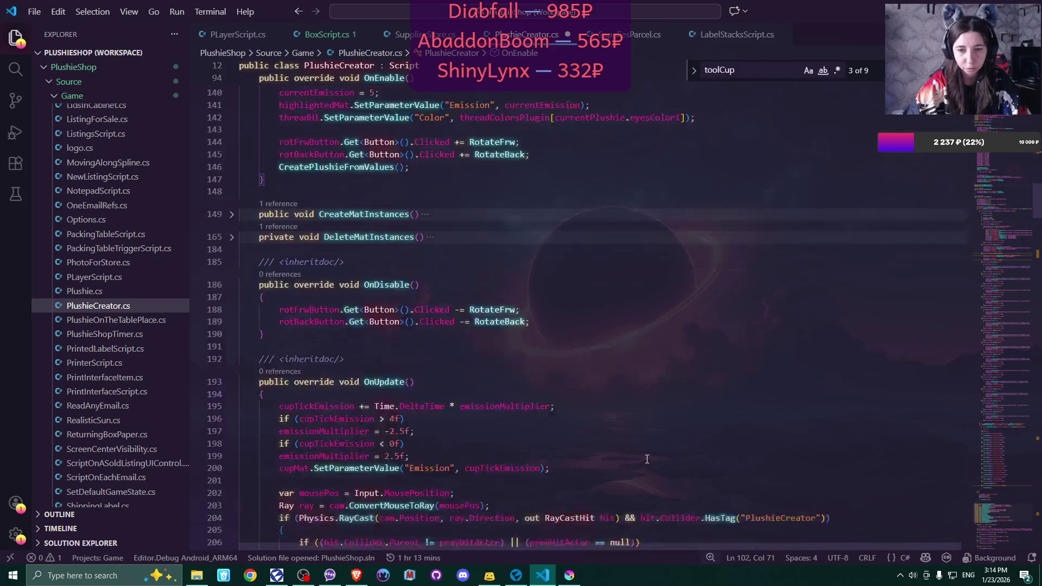
{"action": "scroll", "coordinate": [647, 460], "scroll_direction": "up", "scroll_amount": 2}
{"action": "left_click", "coordinate": [366, 378]}
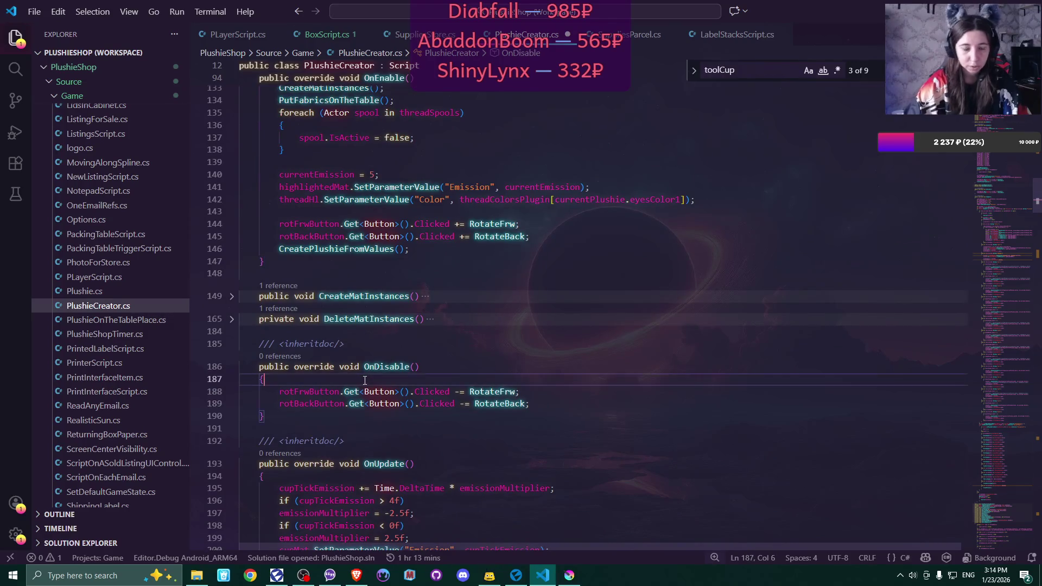
Add stickyNote.IsActive = false; to OnDisable
{"action": "key", "text": "Return"}
{"action": "type", "text": "stick"}
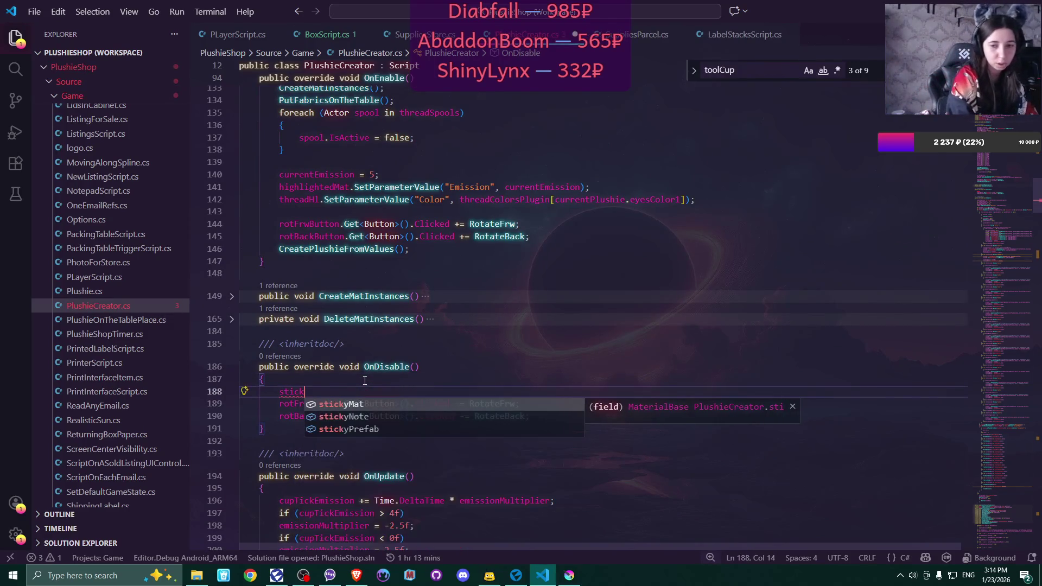
{"action": "key", "text": "Down"}
{"action": "key", "text": "Tab"}
{"action": "type", "text": ".is"}
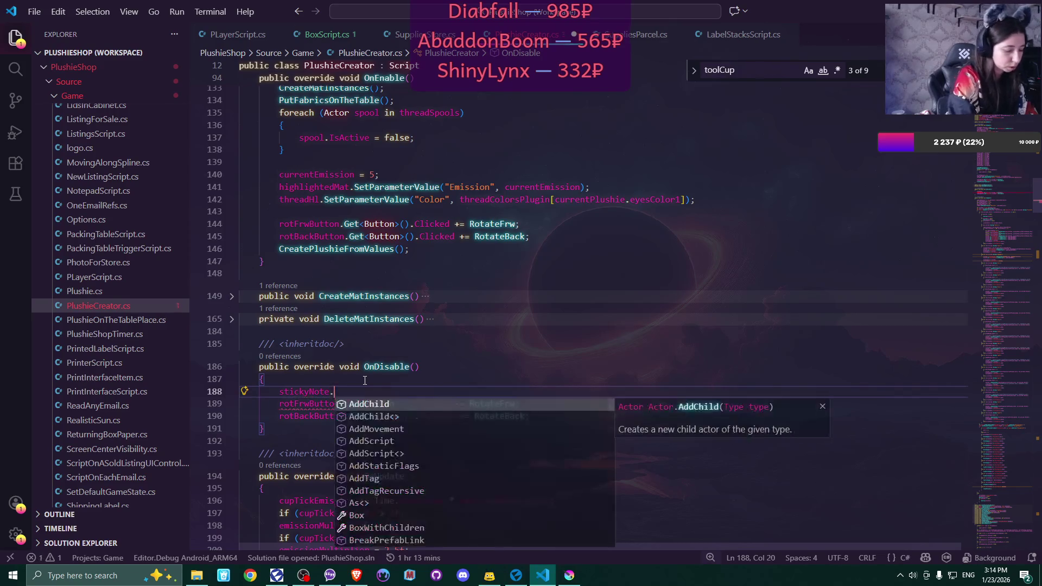
{"action": "key", "text": "Tab"}
{"action": "type", "text": "= false;"}
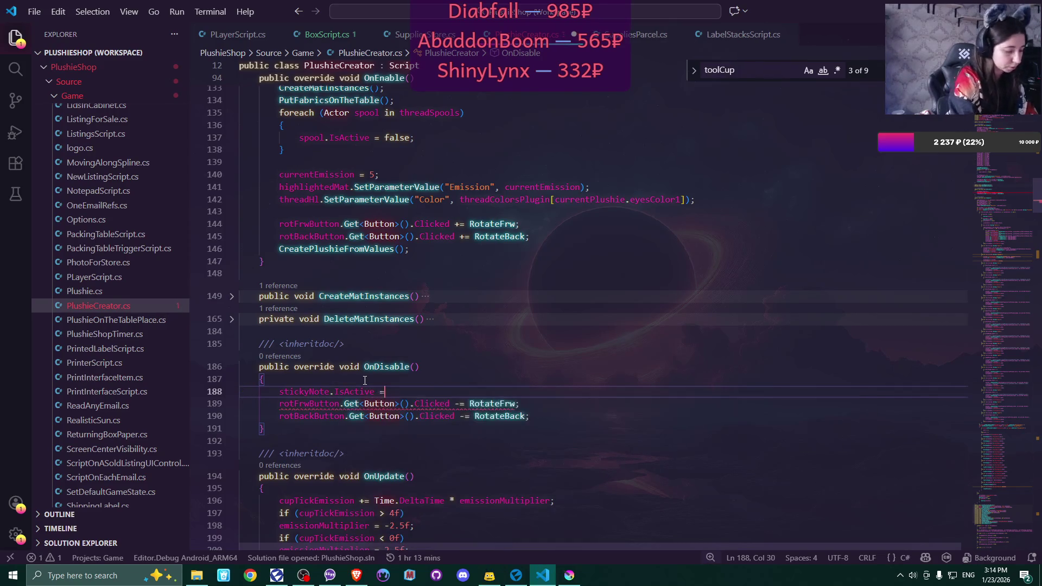
Add stickyMat.SetParameterValue("Emission", cupTickEmission); after the cupMat line and save PlushieCreator.cs
{"action": "scroll", "coordinate": [364, 380], "scroll_direction": "down", "scroll_amount": 5}
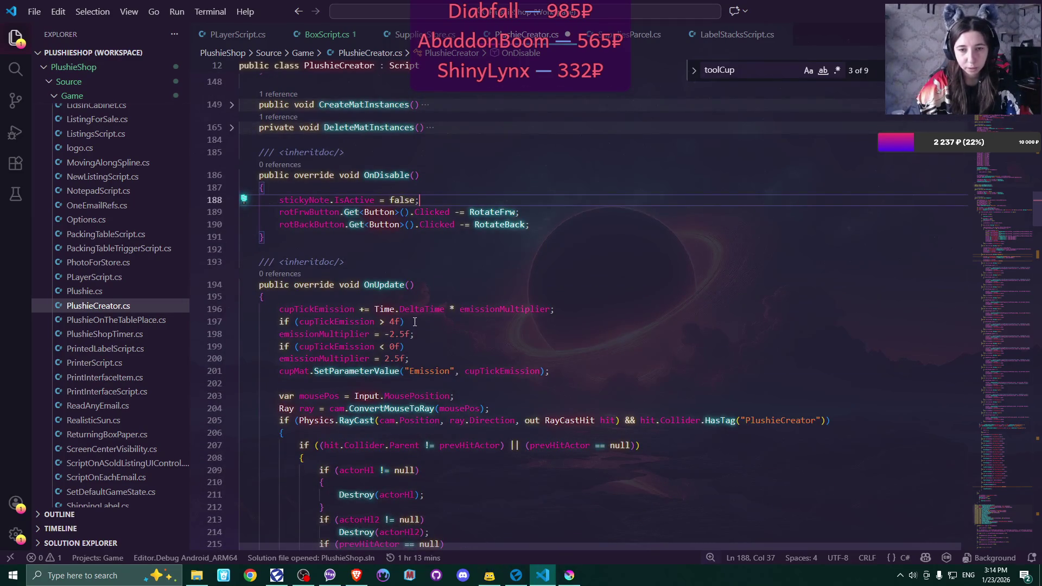
{"action": "left_click", "coordinate": [590, 309]}
{"action": "key", "text": "Return"}
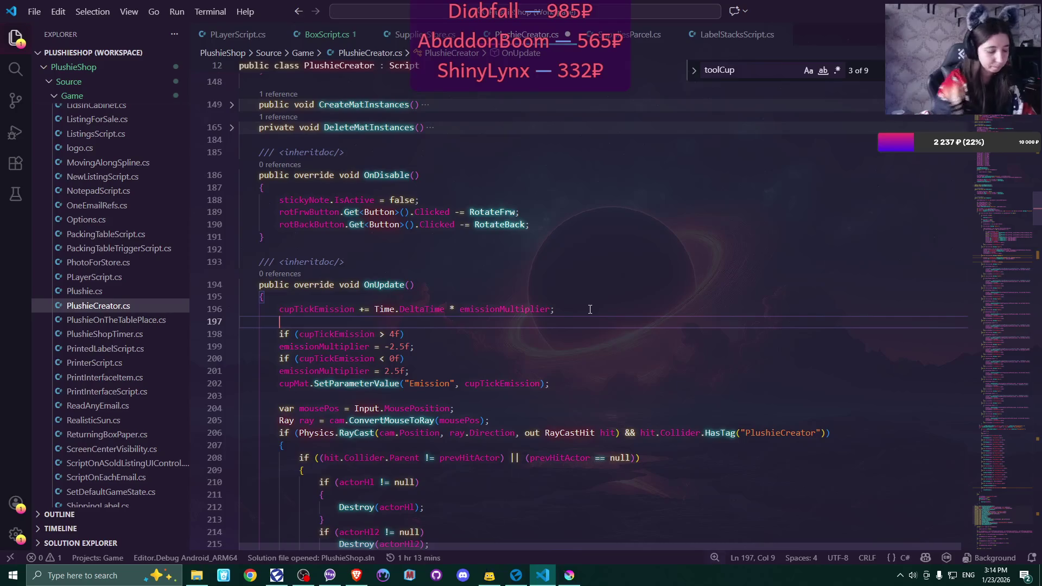
{"action": "key", "text": "ctrl+z"}
{"action": "left_click", "coordinate": [579, 371]}
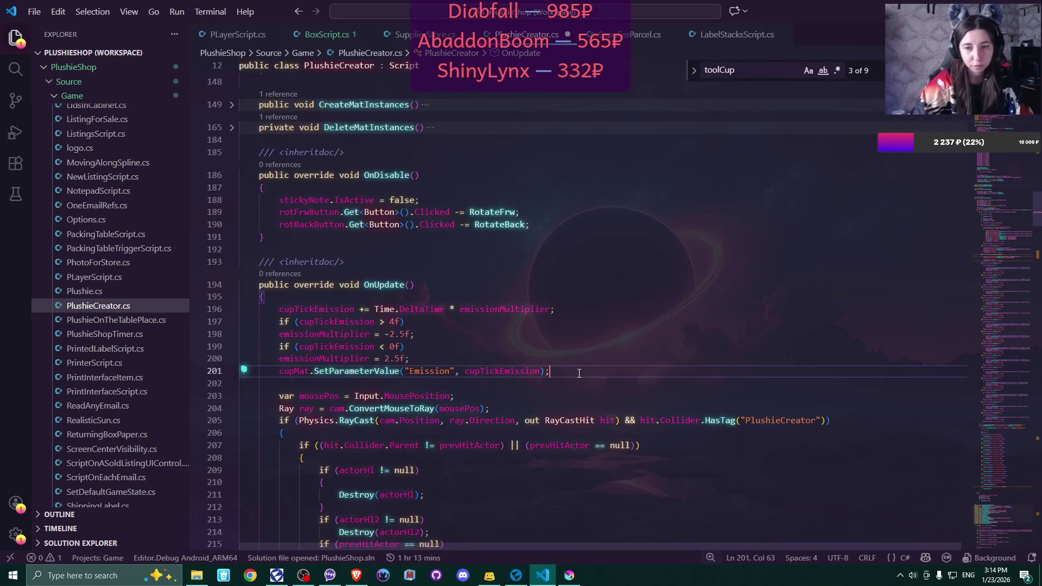
{"action": "key", "text": "Return"}
{"action": "type", "text": "sti"}
{"action": "key", "text": "Tab"}
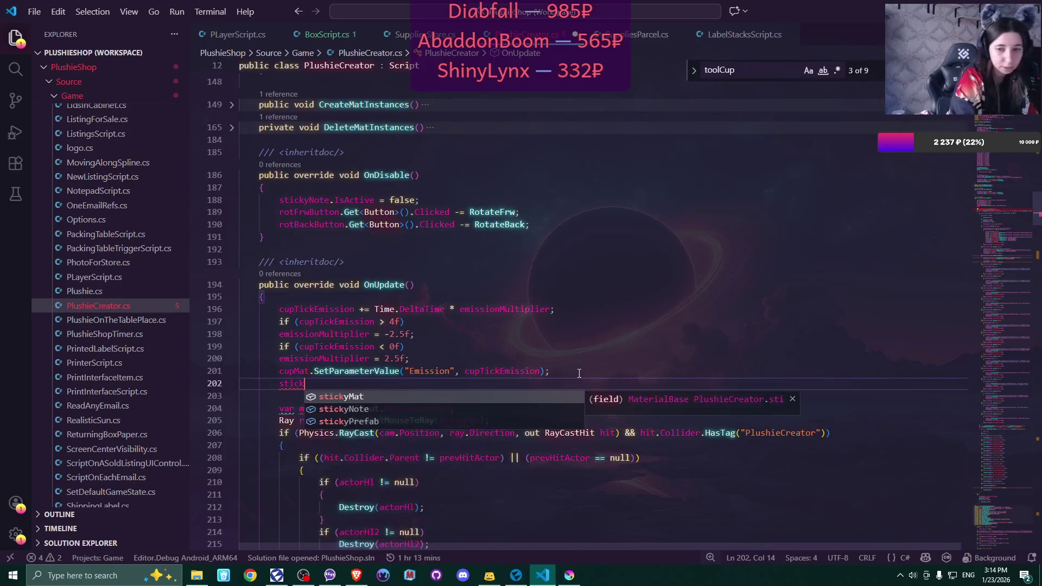
{"action": "type", "text": ".setp"}
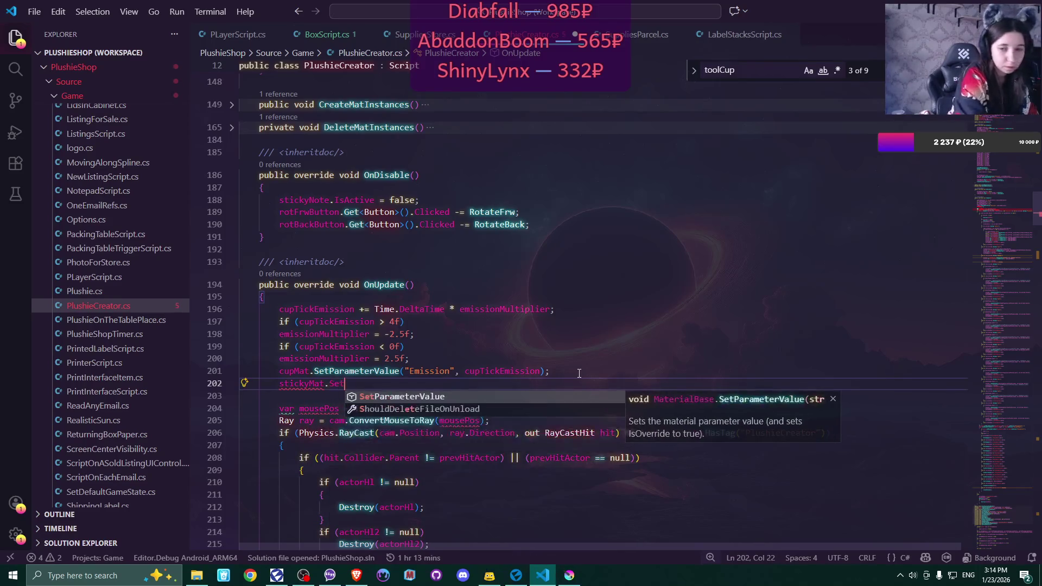
{"action": "key", "text": "Tab"}
{"action": "type", "text": "(\""}
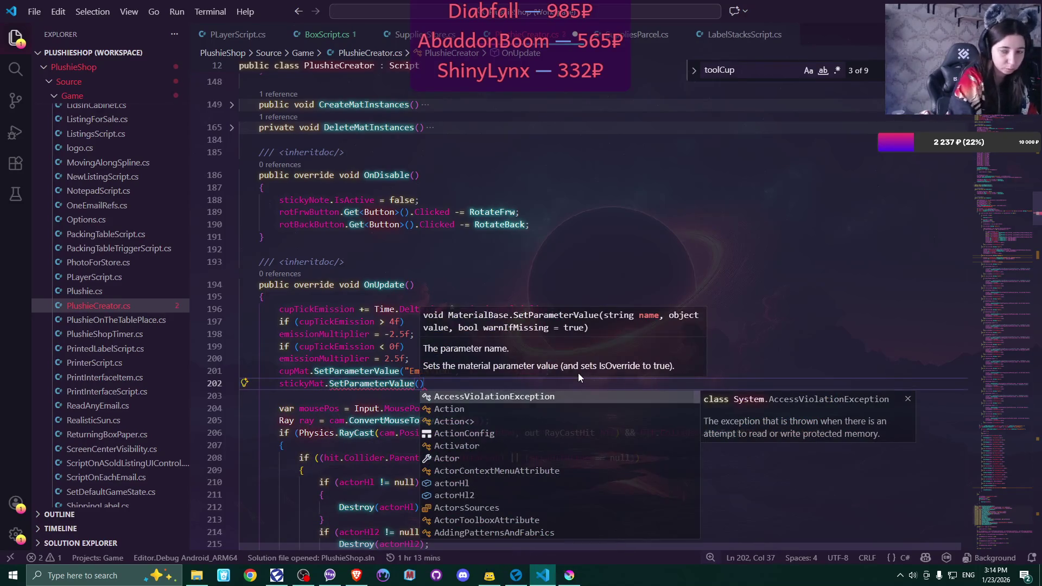
{"action": "type", "text": "Emi"}
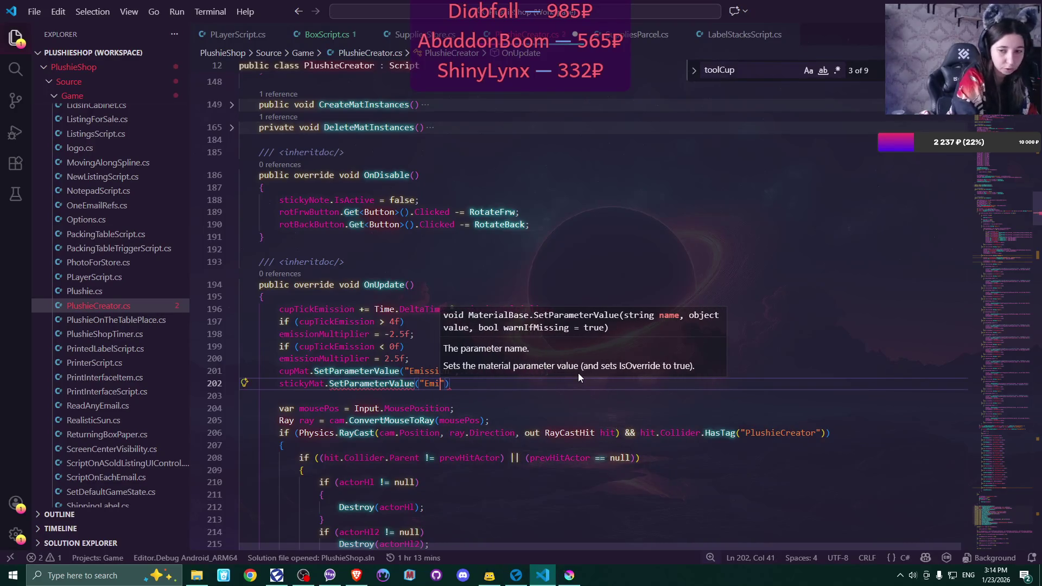
{"action": "type", "text": "ssion"}
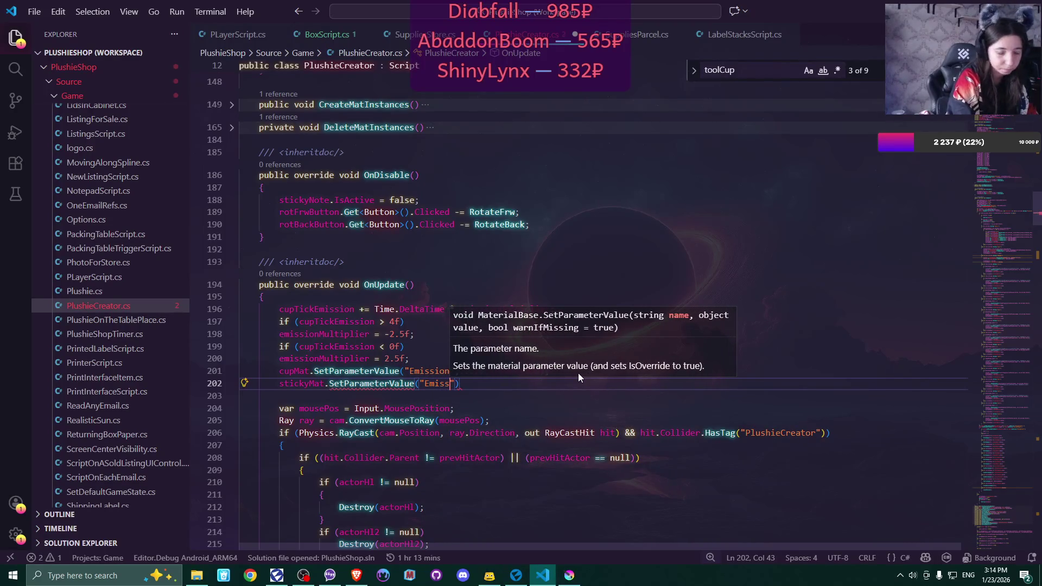
{"action": "type", "text": "\", "}
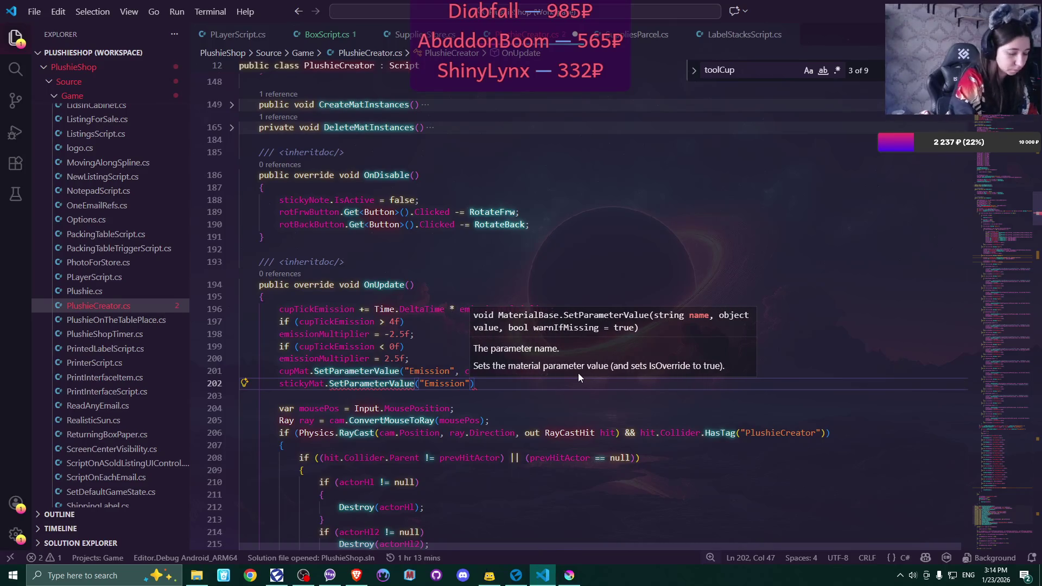
{"action": "type", "text": "cup"}
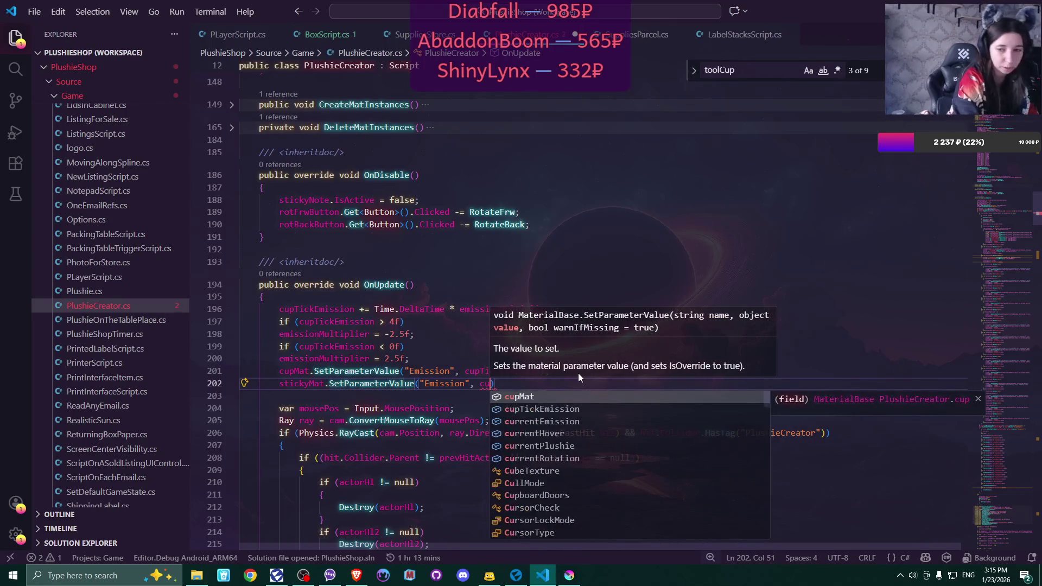
{"action": "key", "text": "Down"}
{"action": "key", "text": "Tab"}
{"action": "type", "text": ")"}
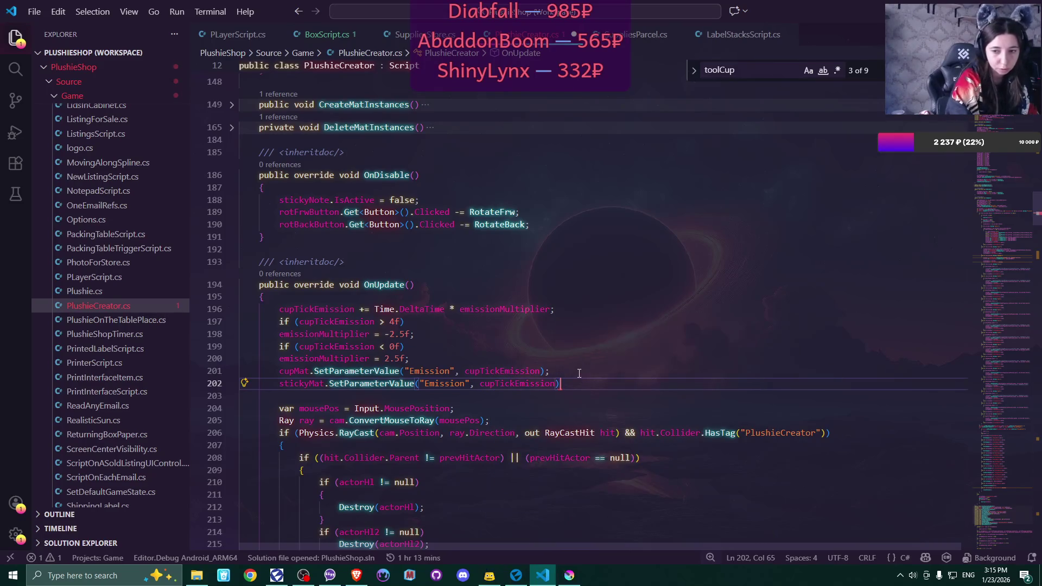
{"action": "type", "text": ";"}
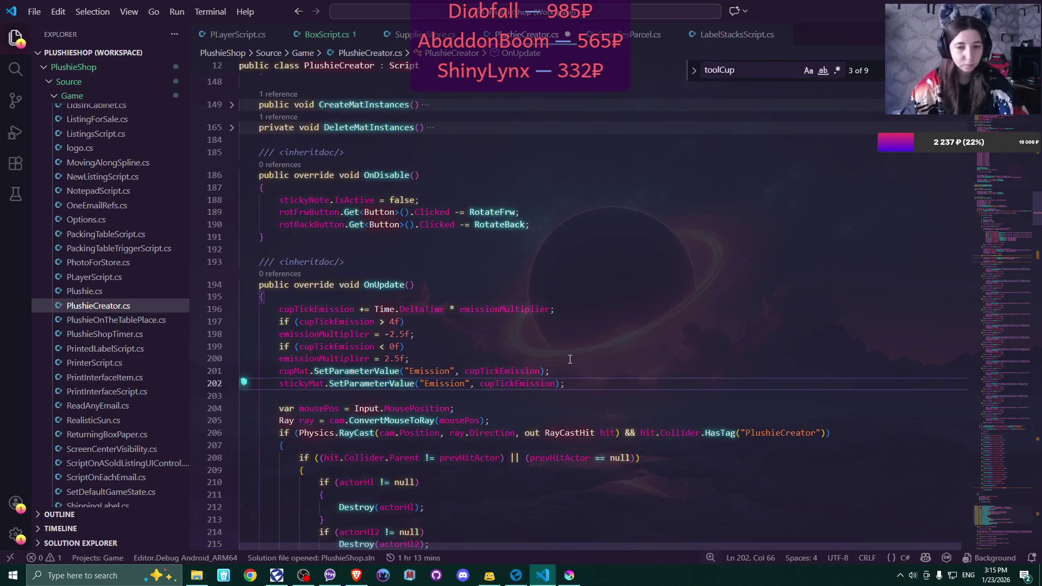
{"action": "key", "text": "ctrl+s"}
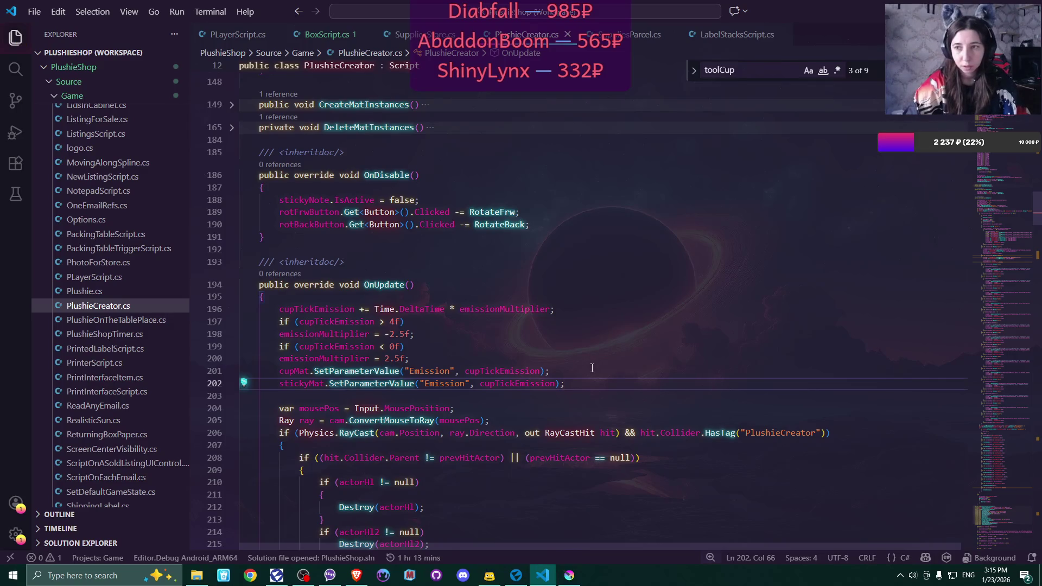
{"action": "scroll", "coordinate": [592, 369], "scroll_direction": "up", "scroll_amount": 2}
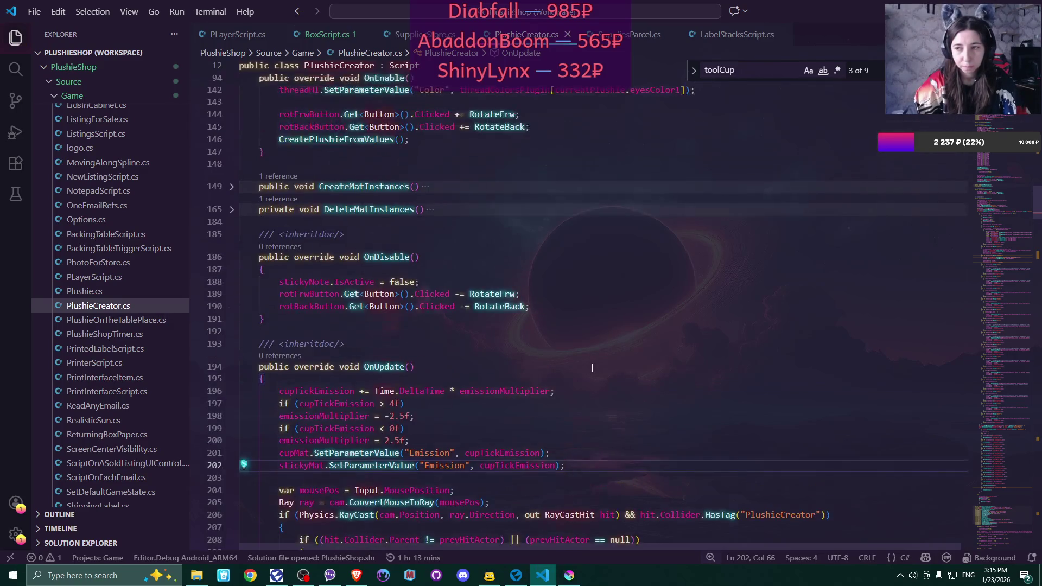
Add an empty else if (hit.Collider.HasTag("sticky")) block after the toolCup branch
{"action": "scroll", "coordinate": [593, 368], "scroll_direction": "down", "scroll_amount": 10}
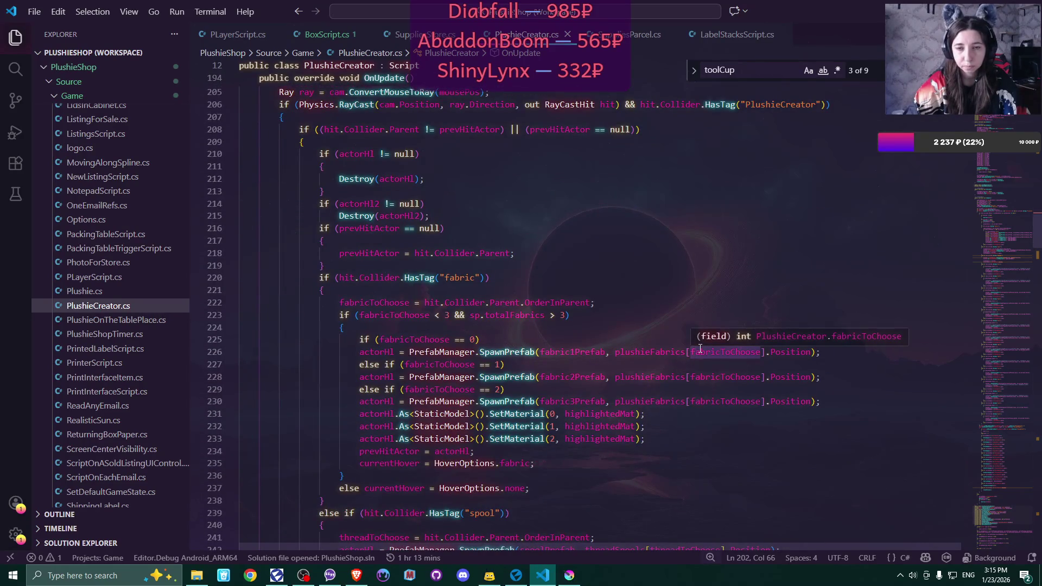
{"action": "scroll", "coordinate": [701, 349], "scroll_direction": "down", "scroll_amount": 8}
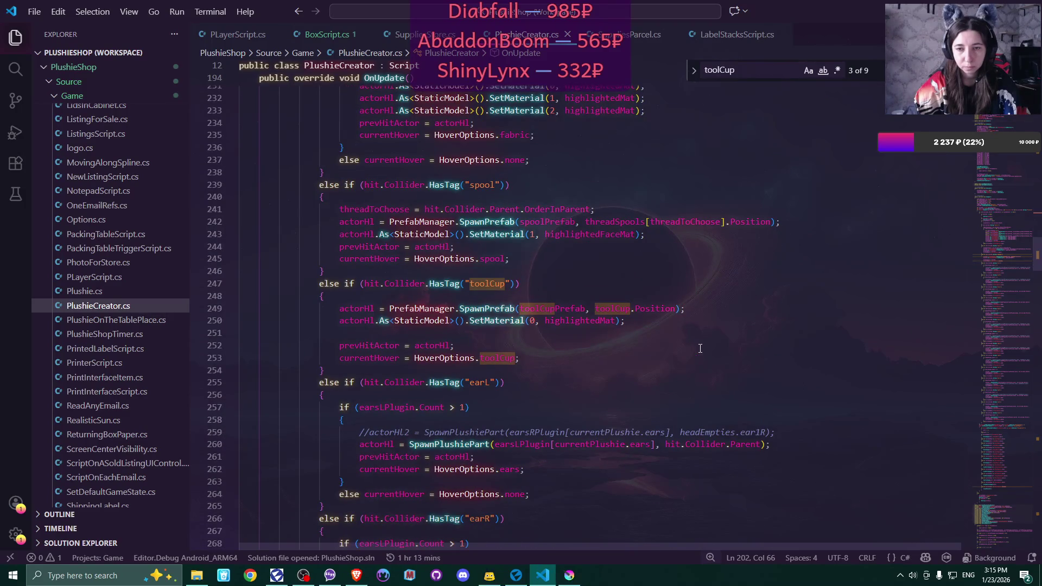
{"action": "scroll", "coordinate": [700, 349], "scroll_direction": "down", "scroll_amount": 2}
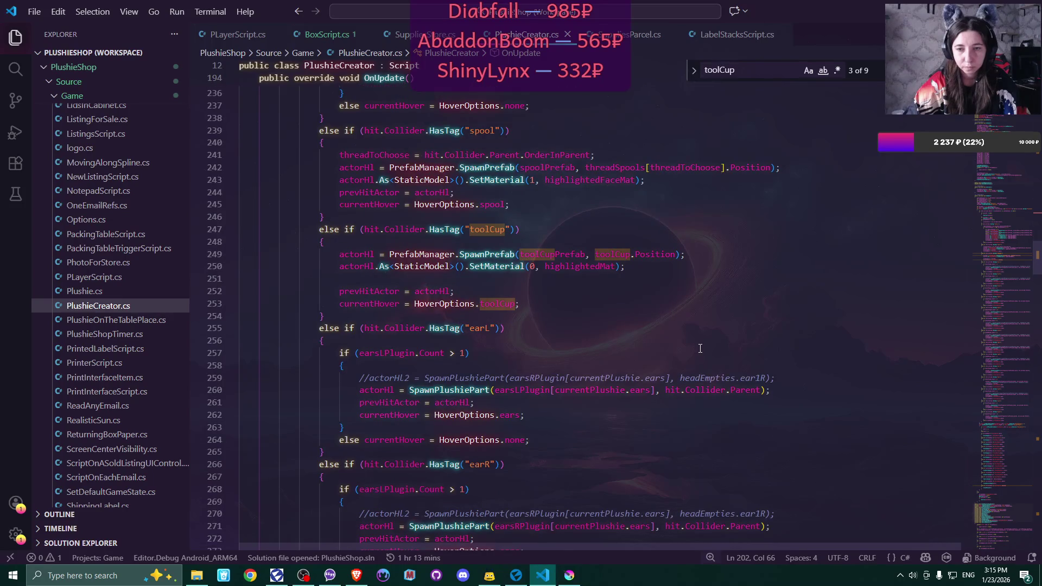
{"action": "left_click", "coordinate": [489, 314]}
{"action": "key", "text": "Return"}
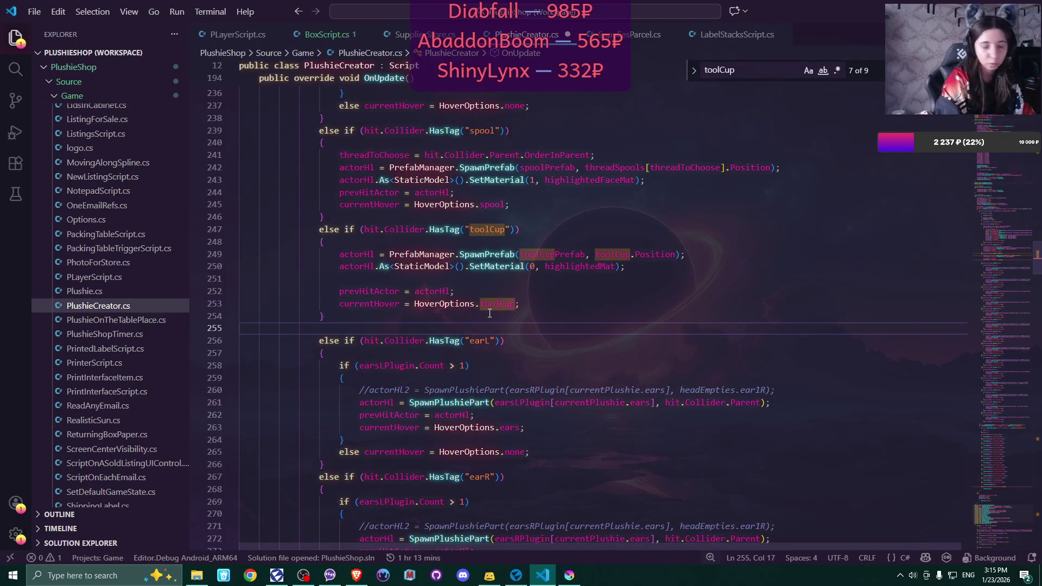
{"action": "type", "text": "else i"}
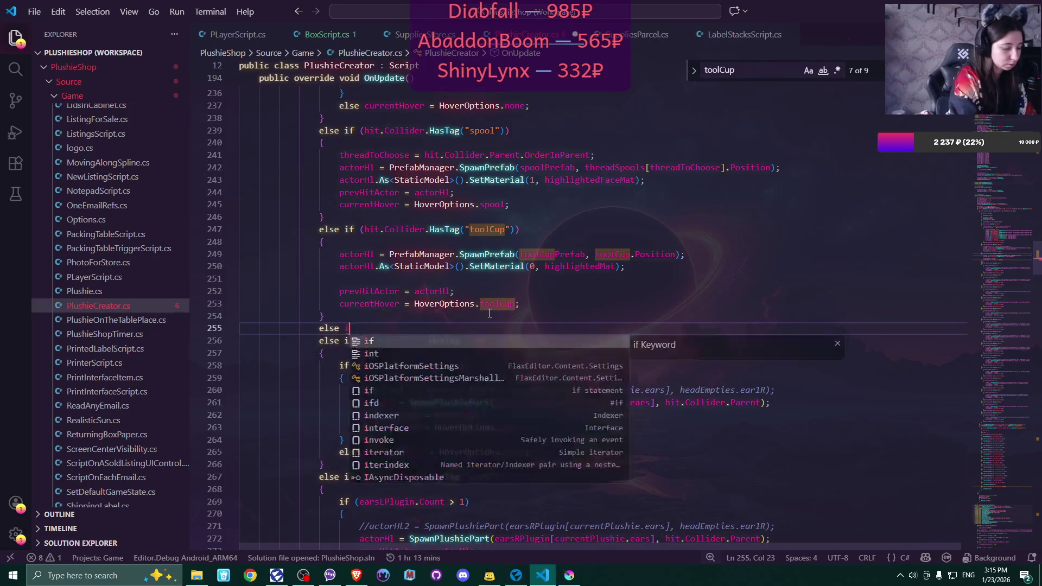
{"action": "type", "text": "f ("}
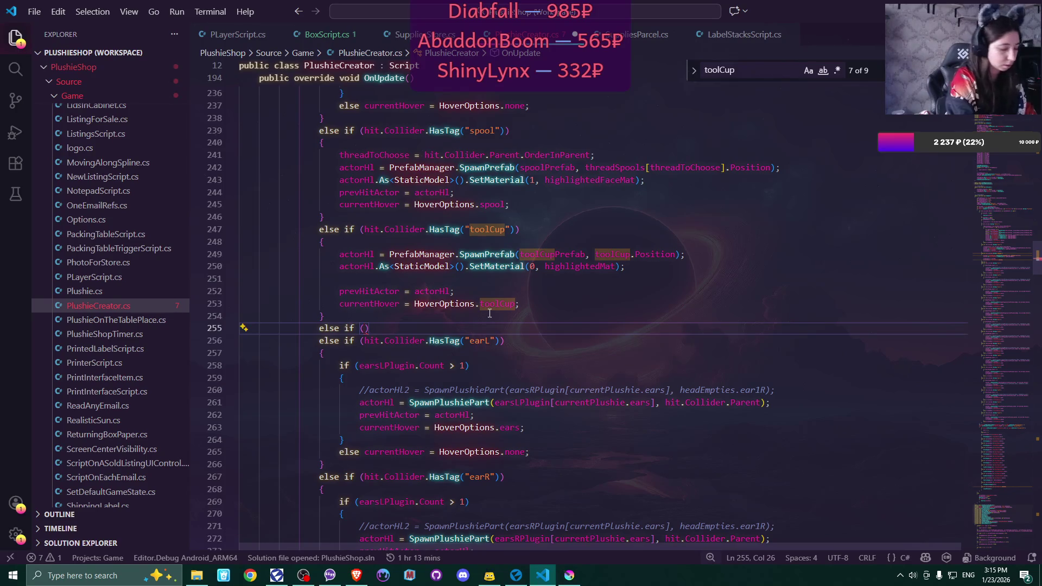
{"action": "type", "text": "hit.collider"}
{"action": "key", "text": "Tab"}
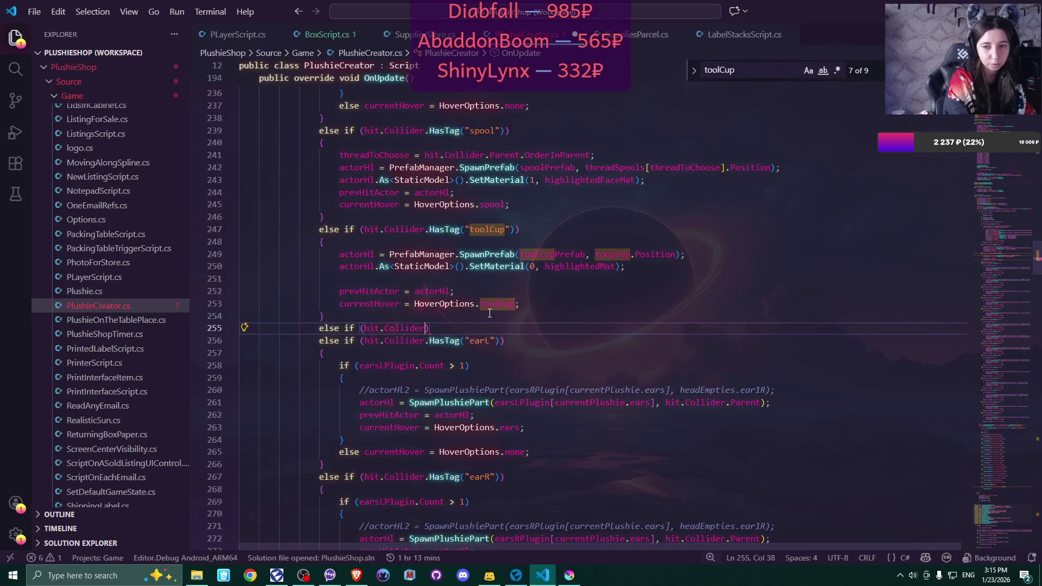
{"action": "type", "text": ".HasTa"}
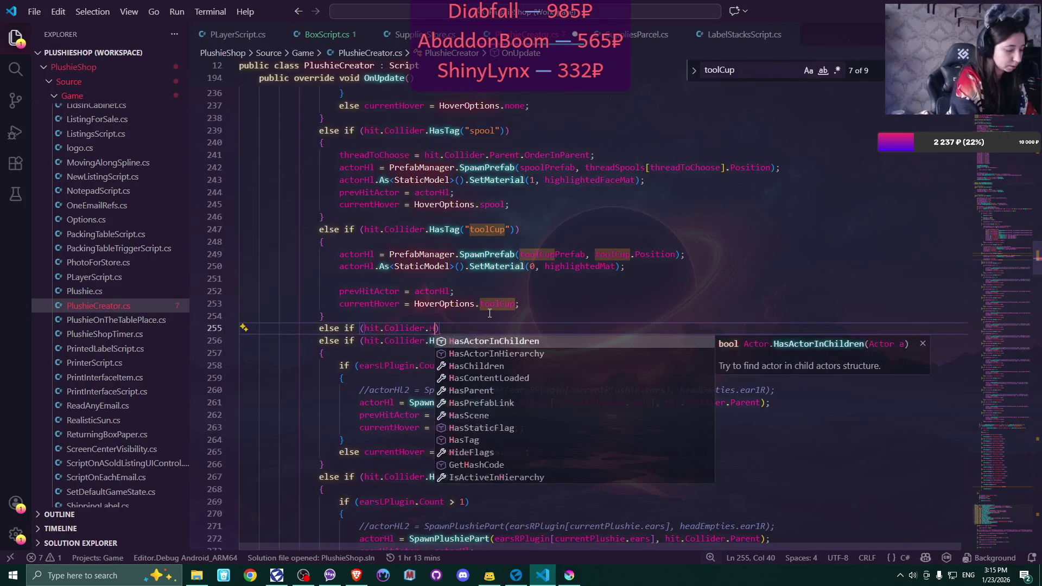
{"action": "key", "text": "Tab"}
{"action": "type", "text": "("}
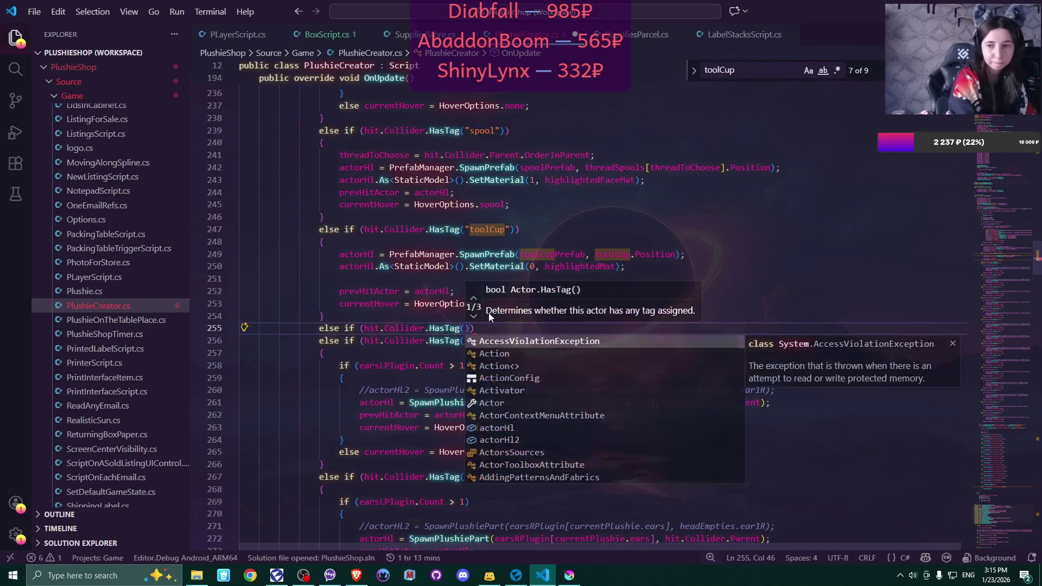
{"action": "type", "text": "\"sticky\")"}
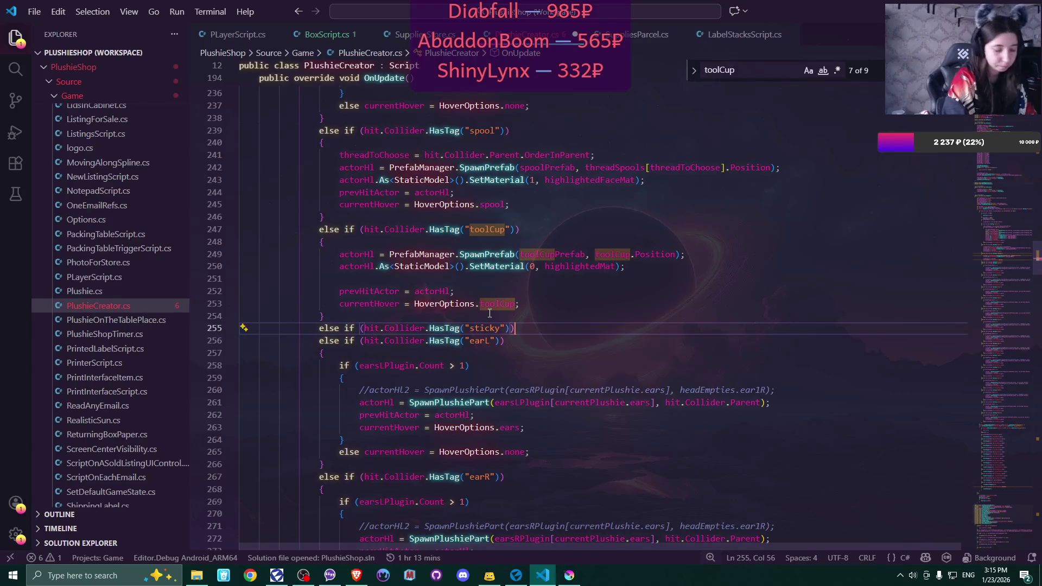
{"action": "key", "text": "Return"}
{"action": "type", "text": "{"}
{"action": "key", "text": "Return"}
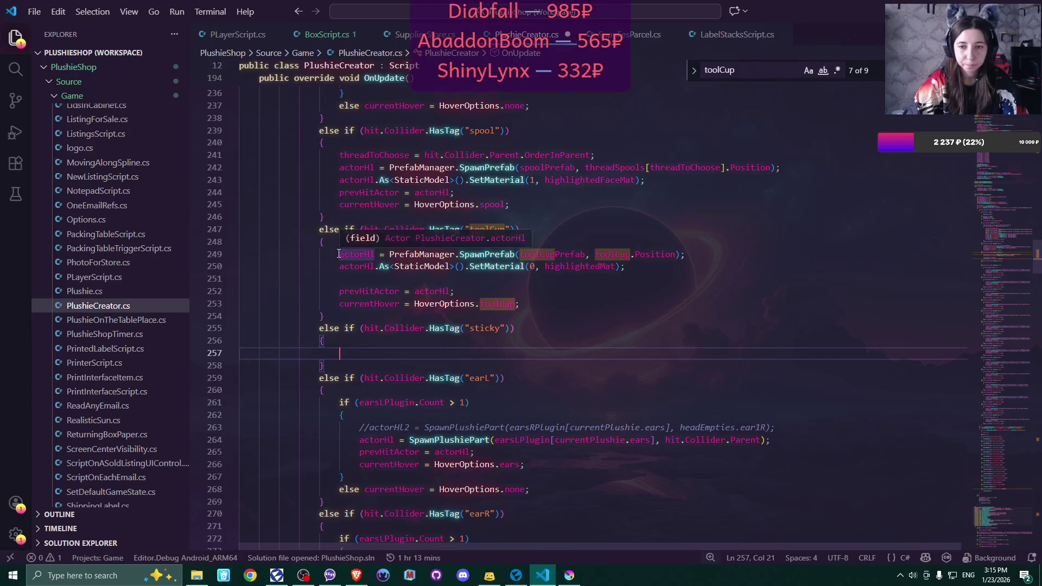
Copy the toolCup branch body into the empty sticky block
{"action": "mouse_move", "coordinate": [341, 254]}
{"action": "left_mouse_down"}
{"action": "mouse_move", "coordinate": [643, 265]}
{"action": "mouse_move", "coordinate": [635, 295]}
{"action": "mouse_move", "coordinate": [453, 291]}
{"action": "mouse_move", "coordinate": [543, 309]}
{"action": "mouse_move", "coordinate": [531, 307]}
{"action": "left_mouse_up"}
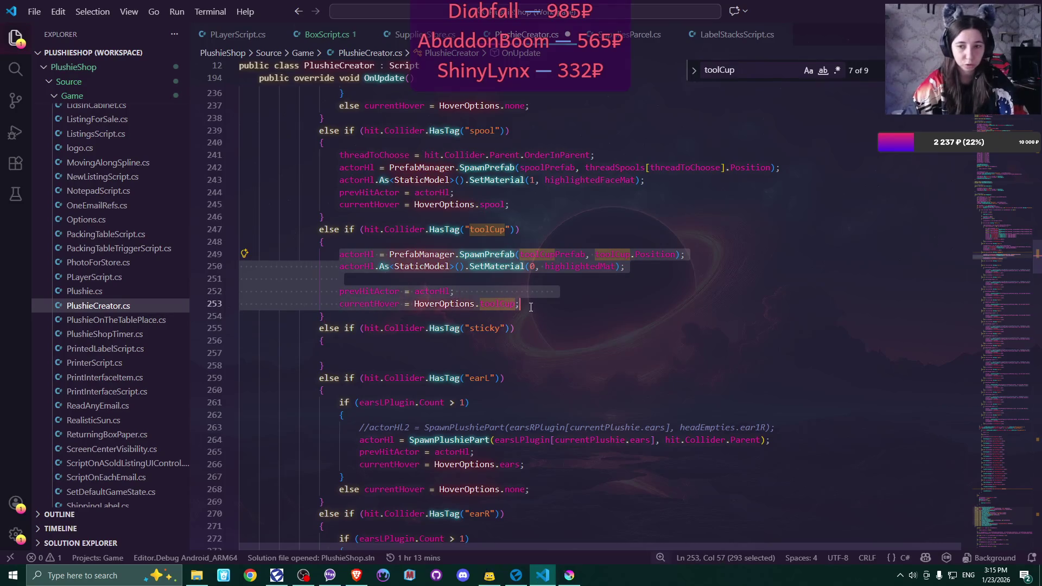
{"action": "key", "text": "ctrl+c"}
{"action": "left_click", "coordinate": [477, 353]}
{"action": "key", "text": "ctrl+v"}
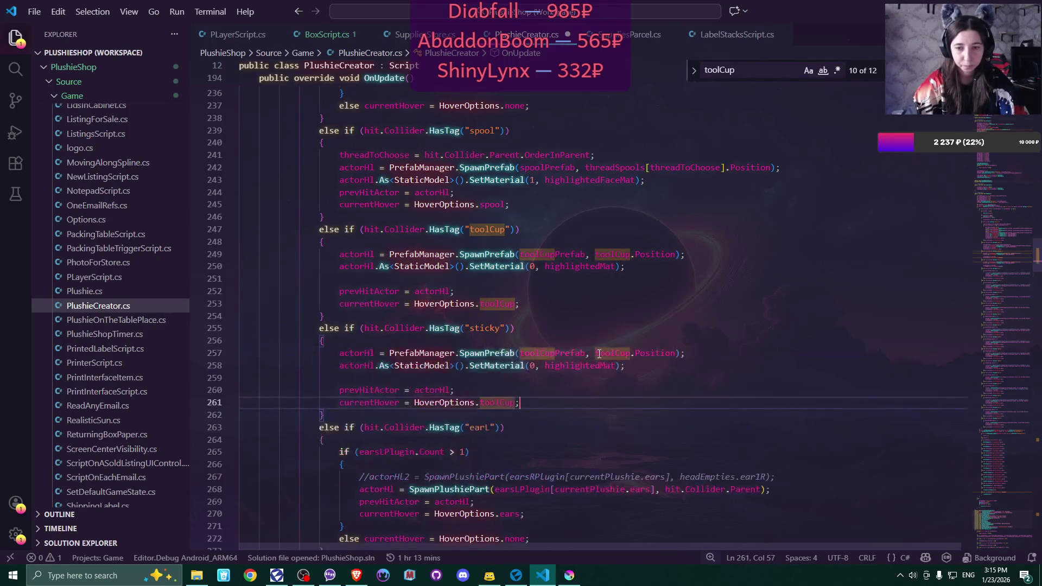
Change the pasted spawn line to use stickyPrefab at stickyNote's position
{"action": "double_click", "coordinate": [554, 353]}
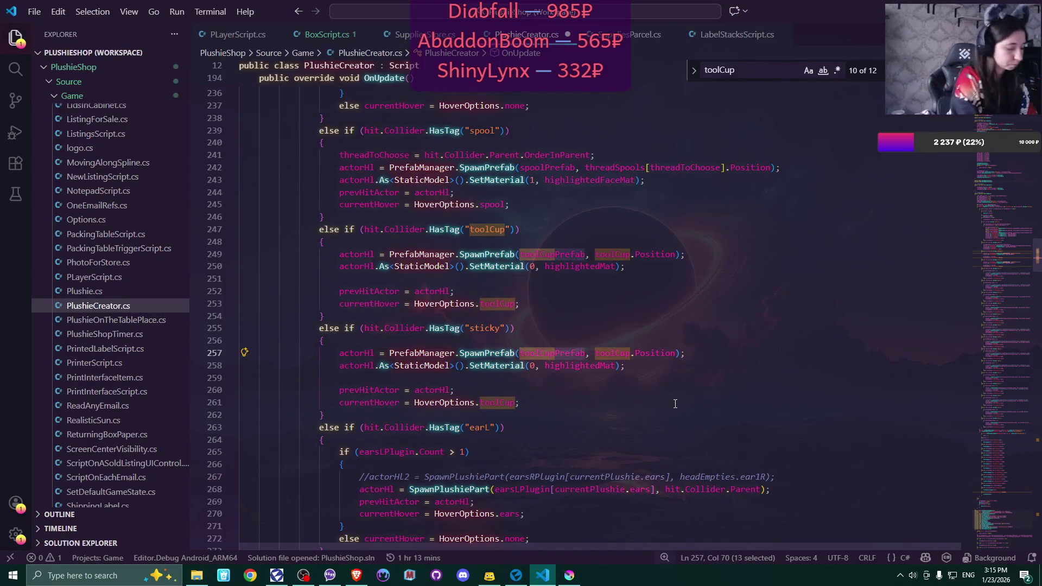
{"action": "type", "text": "stick"}
{"action": "key", "text": "Down"}
{"action": "key", "text": "Down"}
{"action": "key", "text": "Return"}
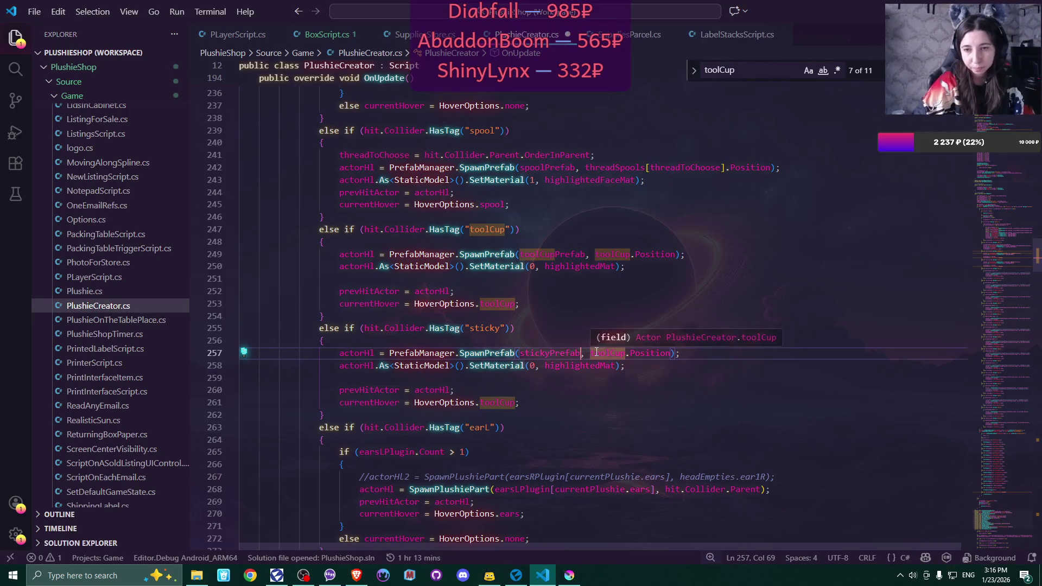
{"action": "double_click", "coordinate": [608, 353]}
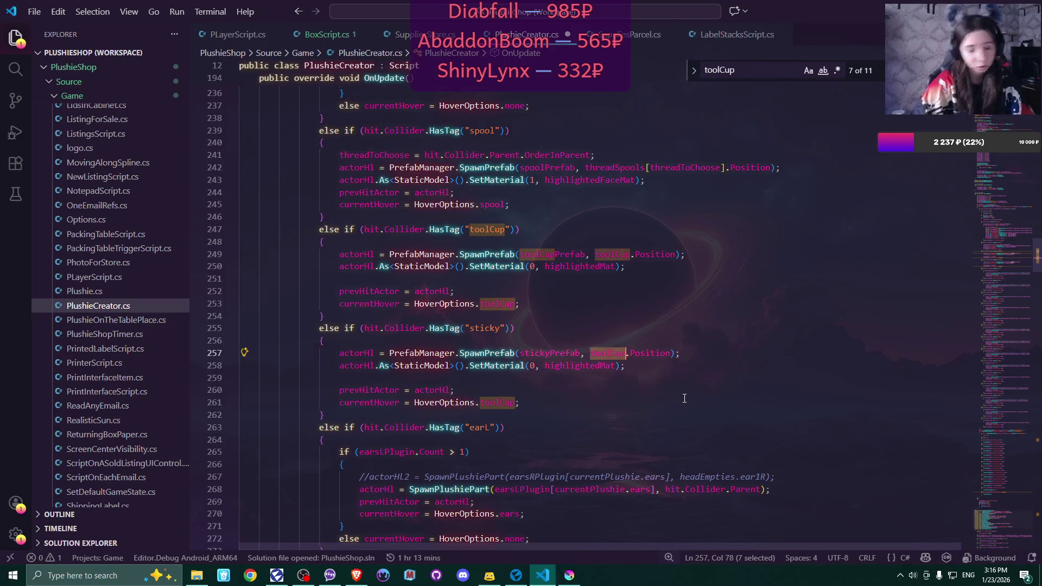
{"action": "type", "text": "stick"}
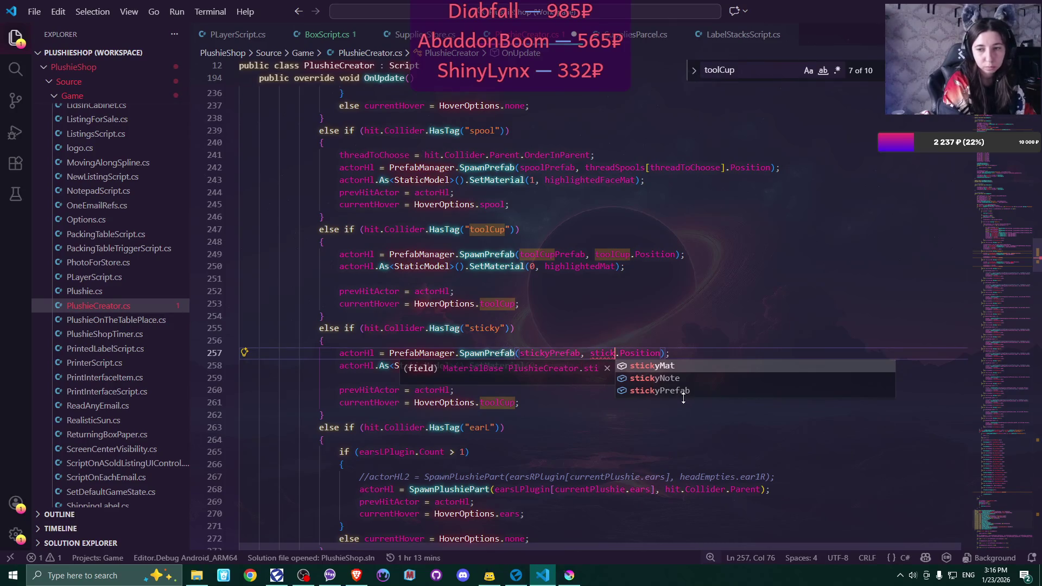
{"action": "key", "text": "Down"}
{"action": "key", "text": "Return"}
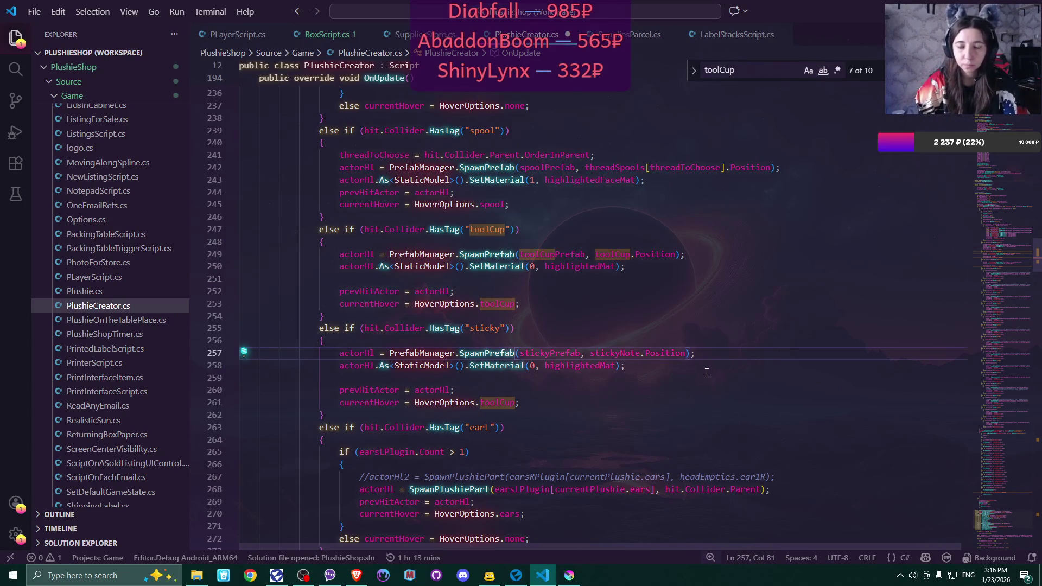
Duplicate the SetMaterial line and change the copy's material index to 1
{"action": "left_click_drag", "start_coordinate": [338, 366], "coordinate": [630, 364]}
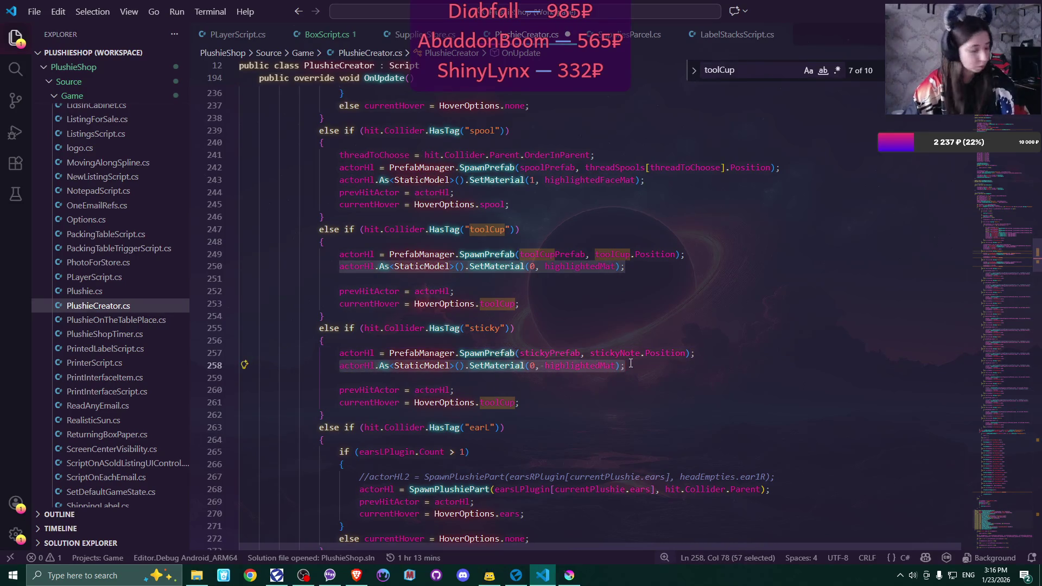
{"action": "key", "text": "ctrl+c"}
{"action": "left_click", "coordinate": [630, 365]}
{"action": "key", "text": "Return"}
{"action": "key", "text": "ctrl+v"}
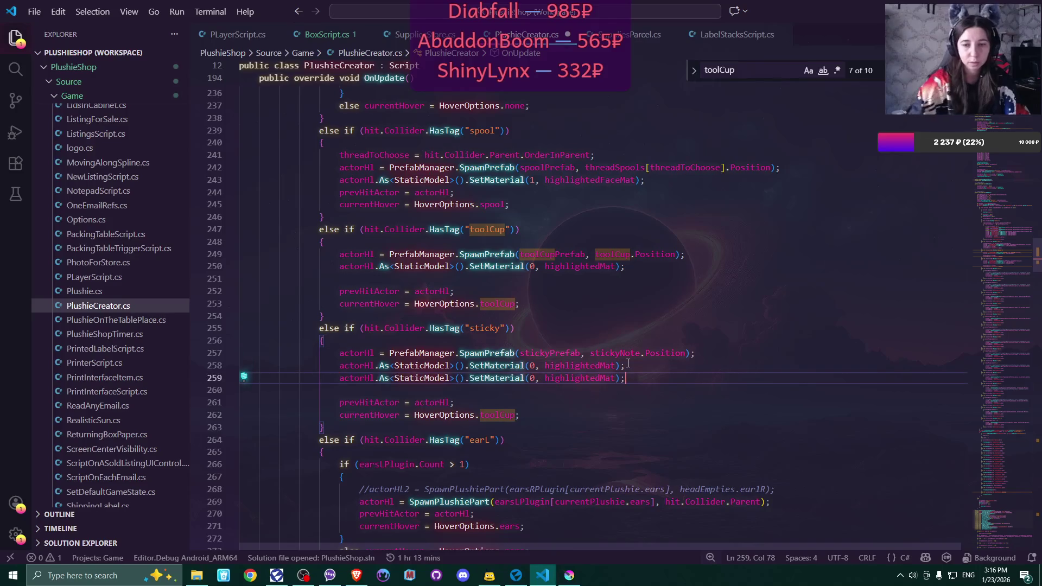
{"action": "left_click", "coordinate": [534, 378]}
{"action": "key", "text": "BackSpace"}
{"action": "type", "text": "1"}
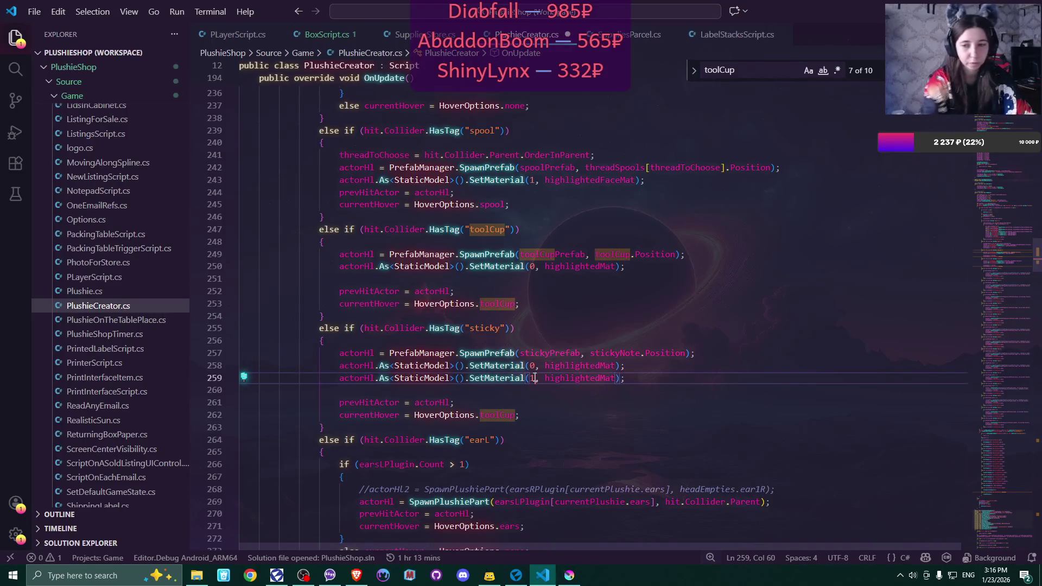
{"action": "left_click", "coordinate": [657, 380]}
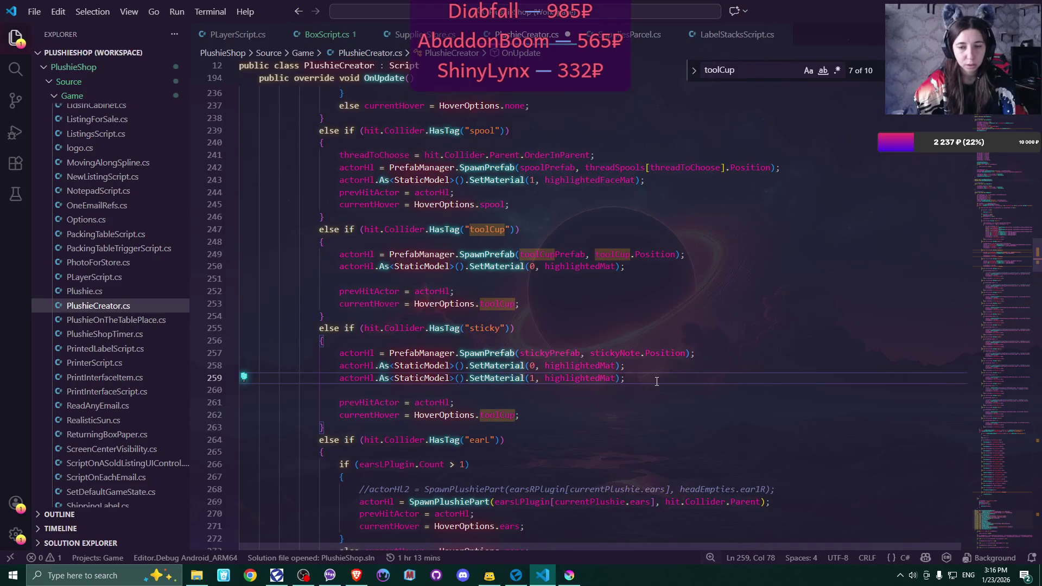
{"action": "mouse_move", "coordinate": [1038, 256]}
{"action": "left_mouse_down"}
{"action": "mouse_move", "coordinate": [1038, 521]}
{"action": "mouse_move", "coordinate": [1038, 510]}
{"action": "left_mouse_up"}
{"action": "left_click", "coordinate": [232, 342]}
Add a sticky member right after toolCup in the HoverOptions enum
{"action": "scroll", "coordinate": [471, 379], "scroll_direction": "down", "scroll_amount": 3}
{"action": "scroll", "coordinate": [471, 379], "scroll_direction": "down", "scroll_amount": 1}
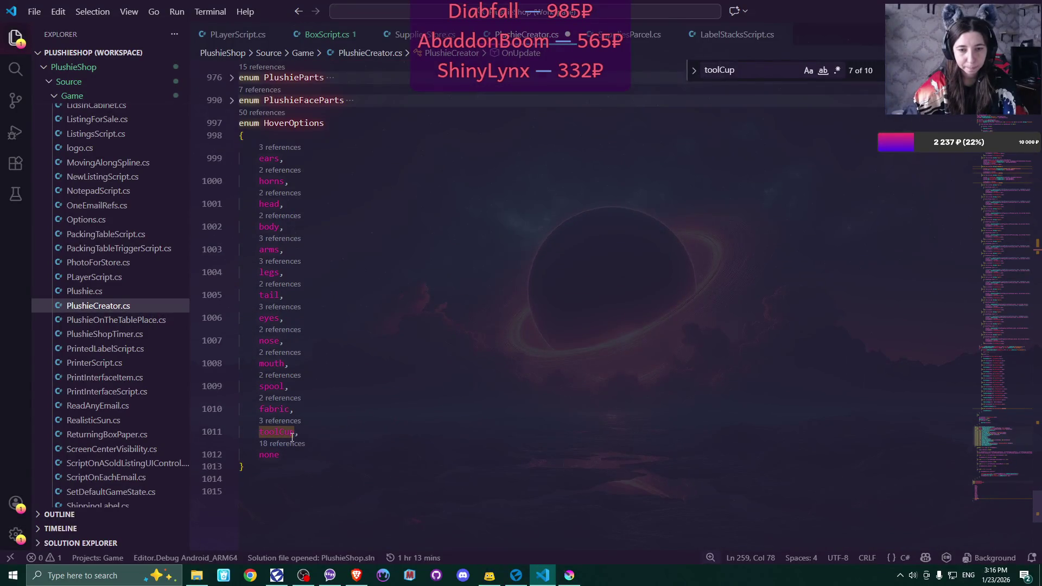
{"action": "left_click", "coordinate": [307, 428]}
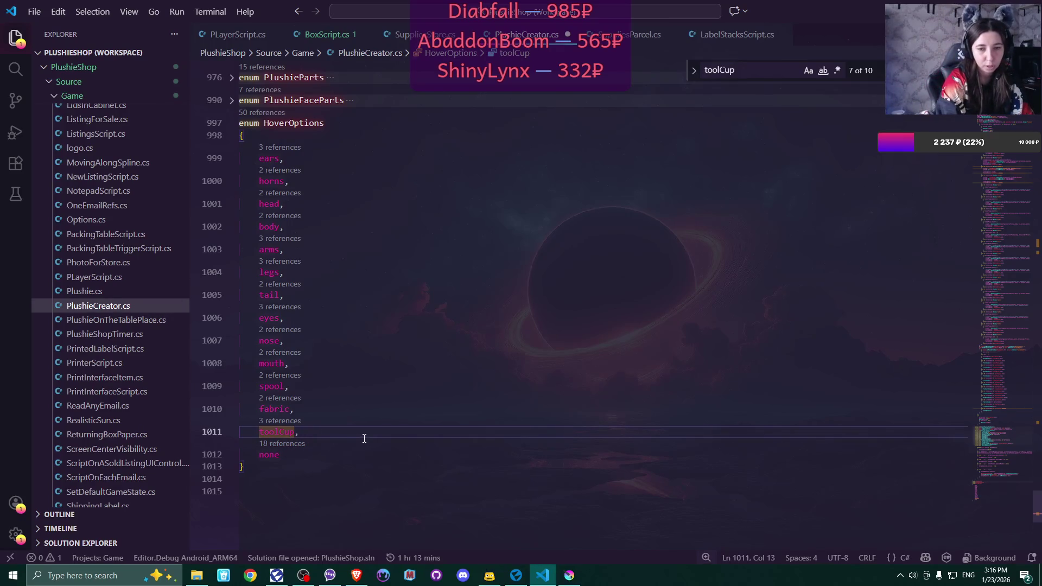
{"action": "key", "text": "Return"}
{"action": "type", "text": "sticky"}
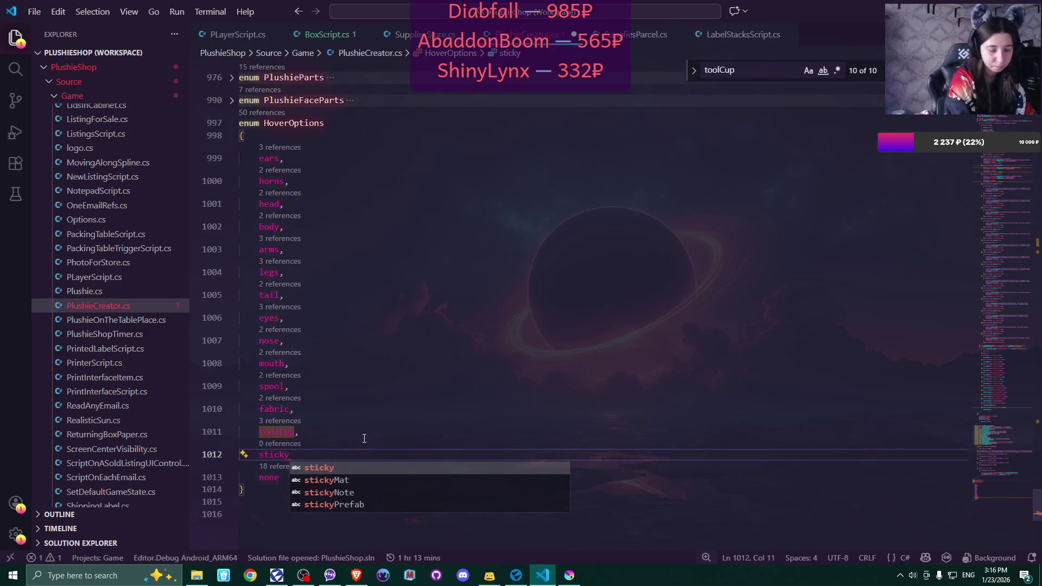
{"action": "key", "text": "Tab"}
Finish the sticky enum member with a comma and return to the toolCup tag check
{"action": "type", "text": ","}
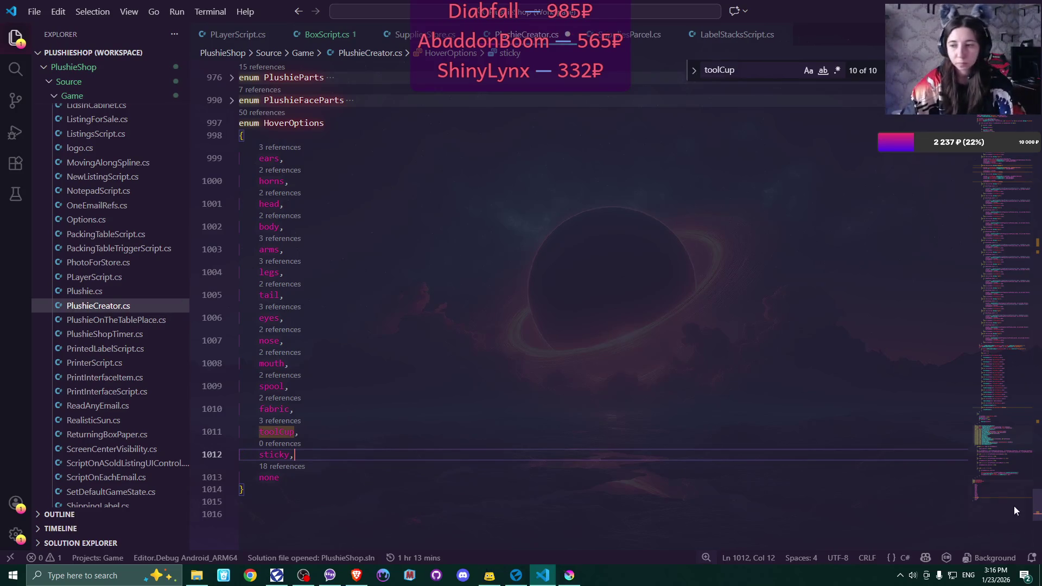
{"action": "scroll", "coordinate": [1035, 507], "scroll_direction": "up", "scroll_amount": 5}
{"action": "scroll", "coordinate": [1033, 164], "scroll_direction": "up", "scroll_amount": 20}
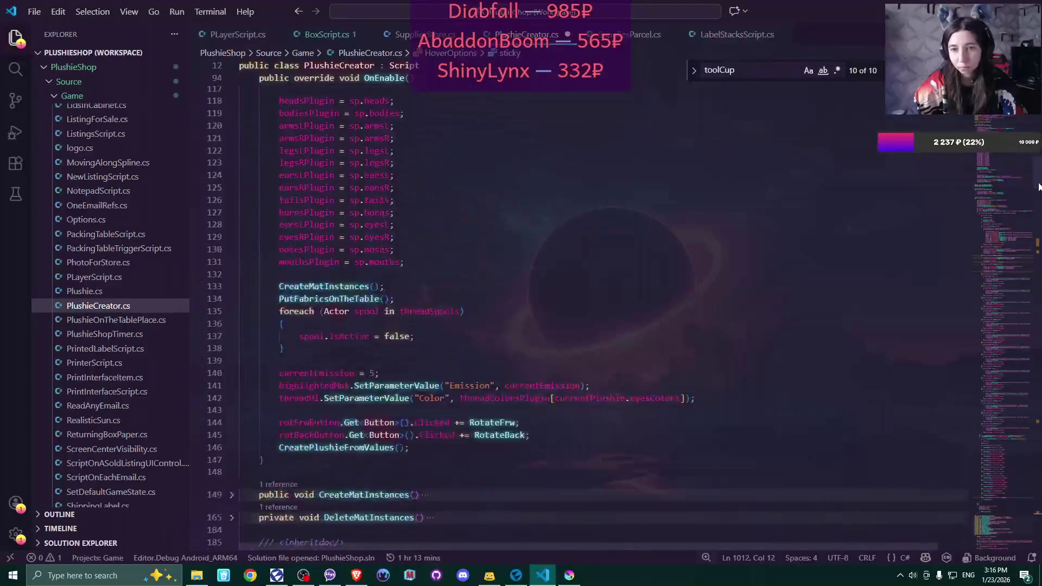
{"action": "mouse_move", "coordinate": [1033, 164]}
{"action": "left_mouse_down"}
{"action": "mouse_move", "coordinate": [1034, 130]}
{"action": "mouse_move", "coordinate": [1040, 222]}
{"action": "left_mouse_up"}
{"action": "scroll", "coordinate": [908, 250], "scroll_direction": "down", "scroll_amount": 10}
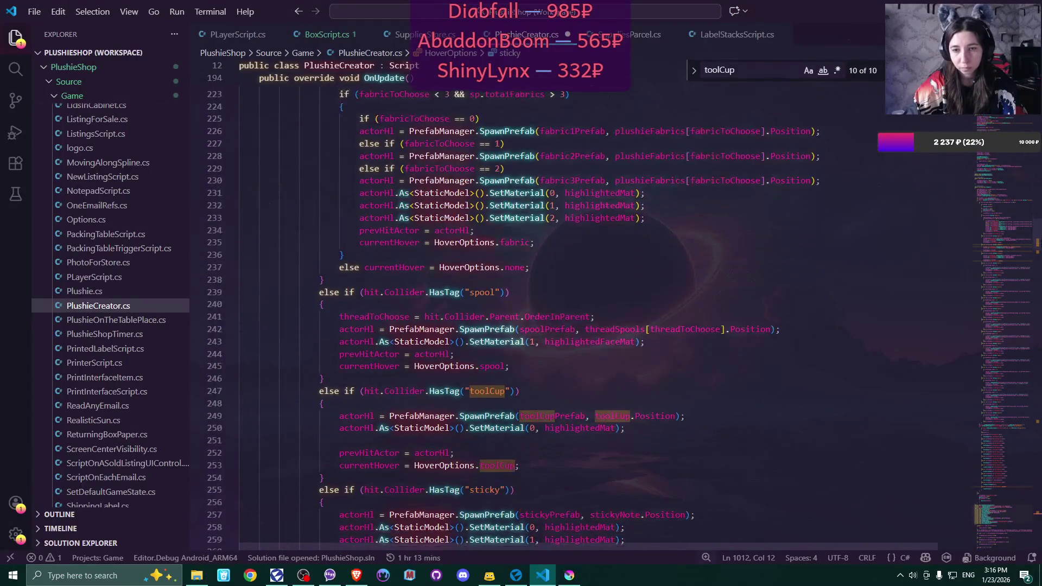
{"action": "double_click", "coordinate": [490, 358]}
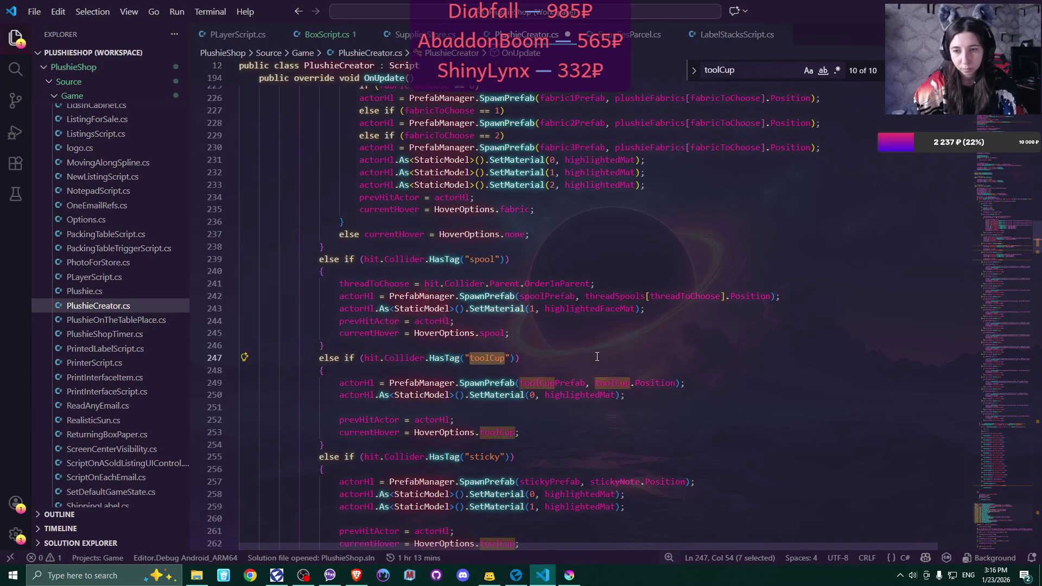
{"action": "scroll", "coordinate": [597, 356], "scroll_direction": "down", "scroll_amount": 2}
Set the sticky branch's hover assignment to HoverOptions.sticky
{"action": "double_click", "coordinate": [498, 461]}
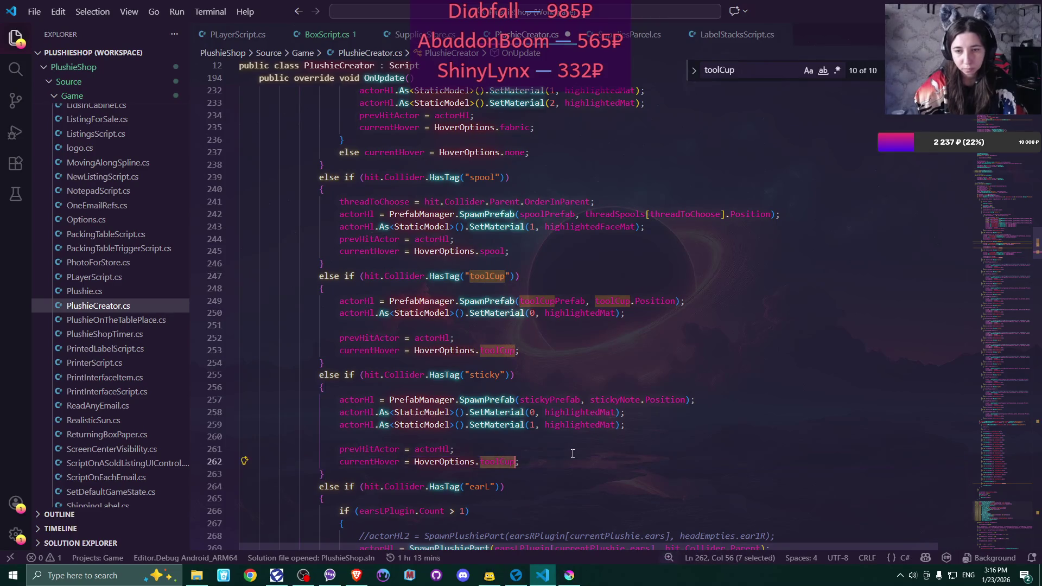
{"action": "type", "text": "sticky"}
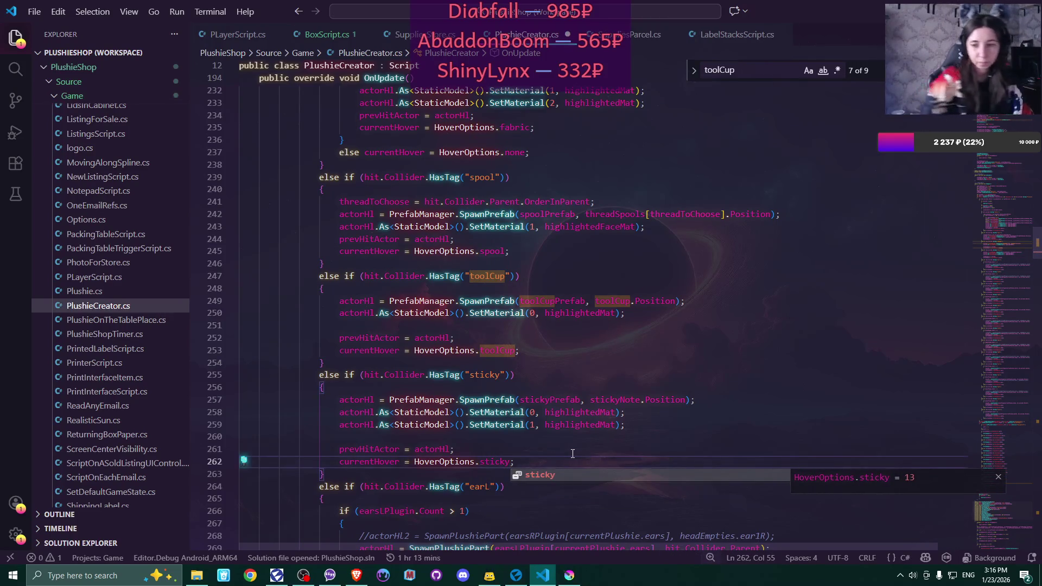
{"action": "left_click", "coordinate": [573, 453]}
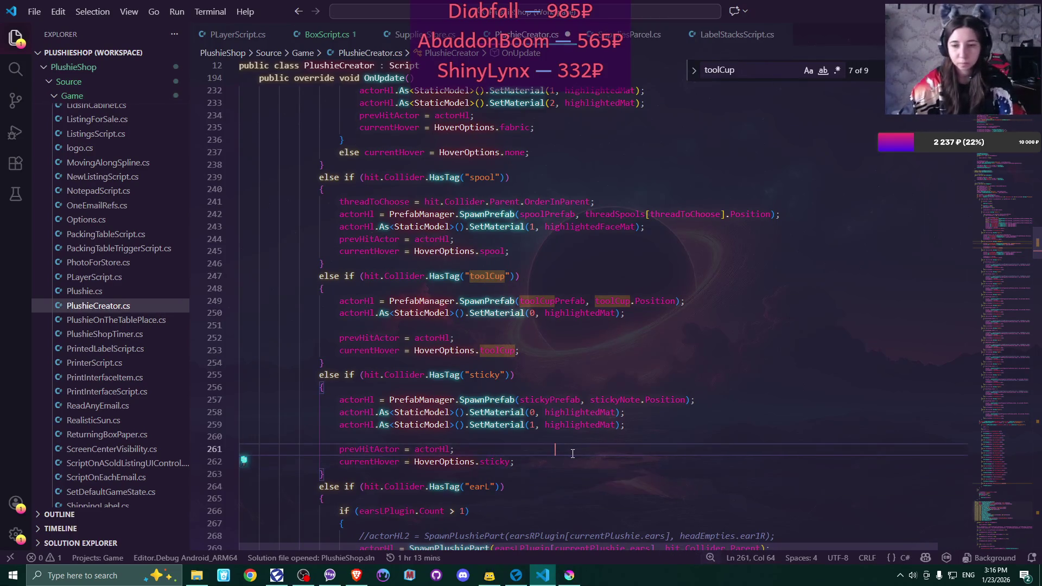
{"action": "double_click", "coordinate": [451, 462]}
Scroll down to the hover-option else-if chain ending with CreatePlushie()
{"action": "scroll", "coordinate": [647, 404], "scroll_direction": "down", "scroll_amount": 7}
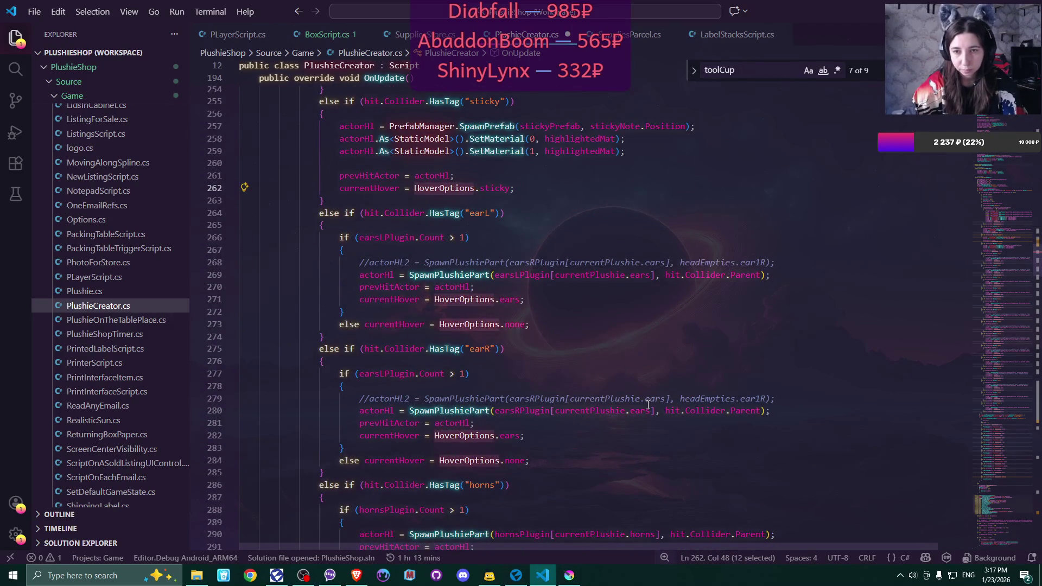
{"action": "scroll", "coordinate": [648, 405], "scroll_direction": "down", "scroll_amount": 18}
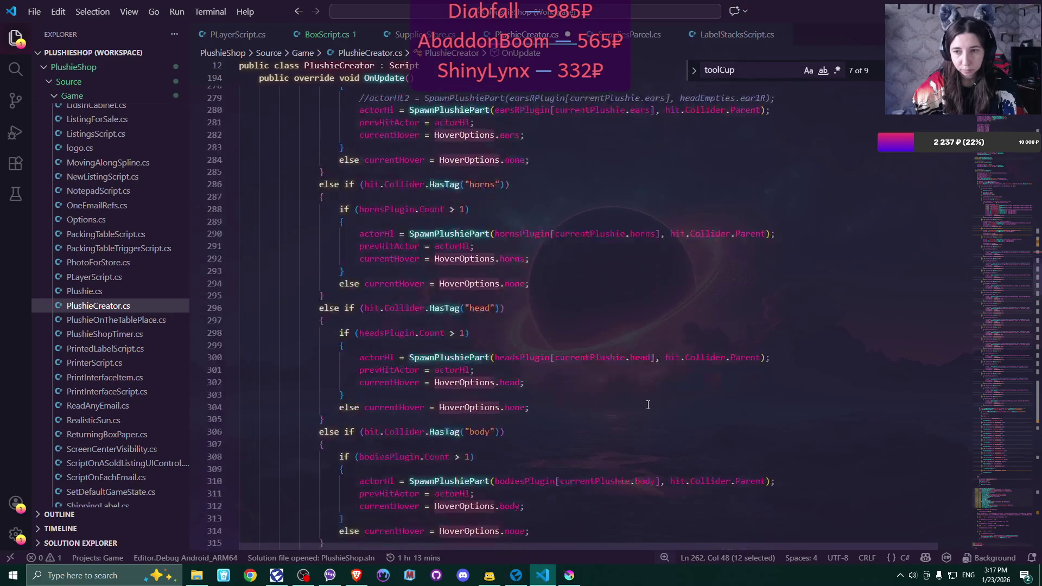
{"action": "scroll", "coordinate": [648, 405], "scroll_direction": "down", "scroll_amount": 16}
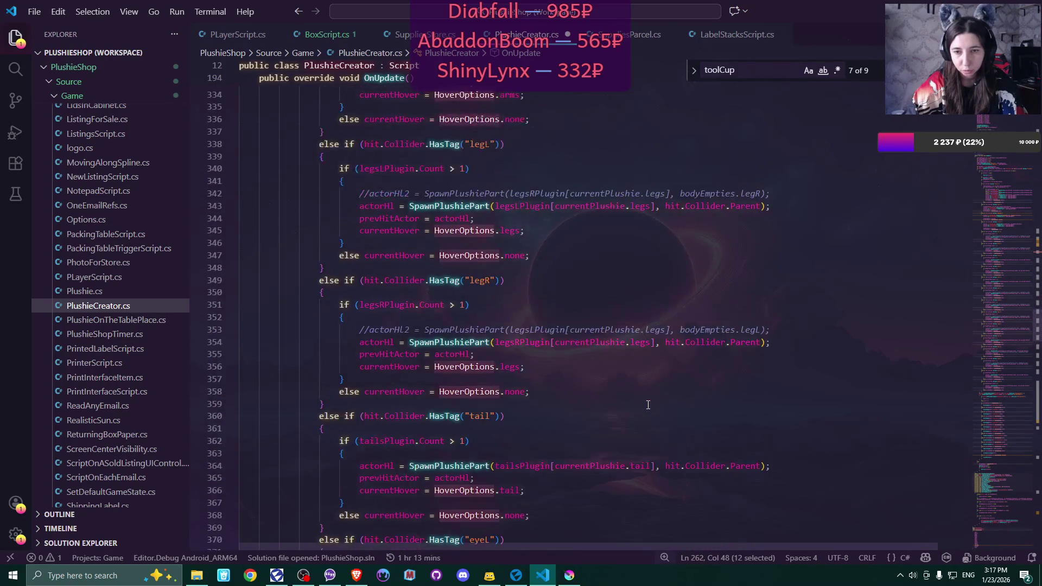
{"action": "scroll", "coordinate": [647, 405], "scroll_direction": "down", "scroll_amount": 5}
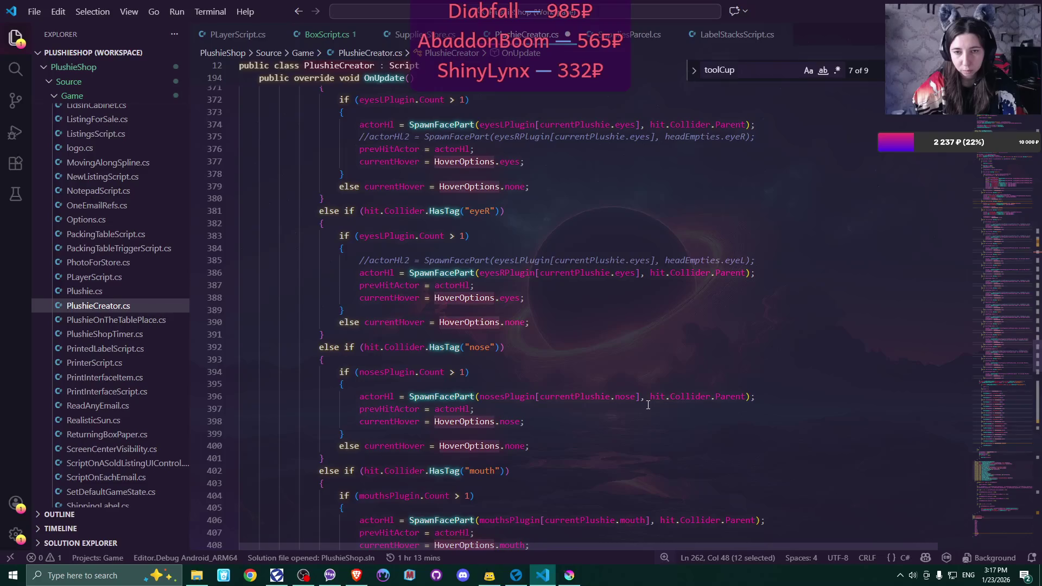
{"action": "scroll", "coordinate": [647, 405], "scroll_direction": "down", "scroll_amount": 10}
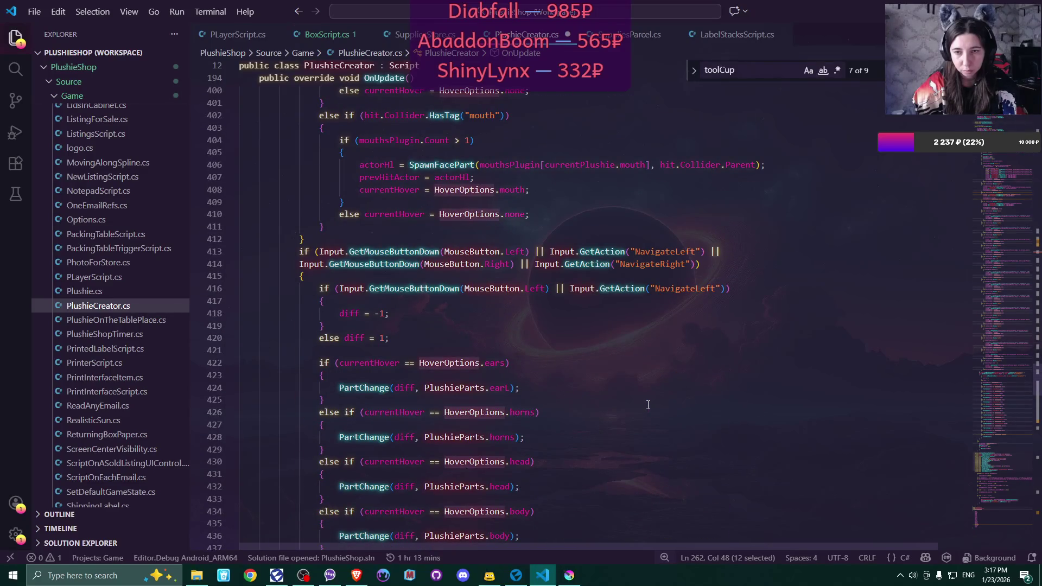
{"action": "scroll", "coordinate": [648, 405], "scroll_direction": "down", "scroll_amount": 6}
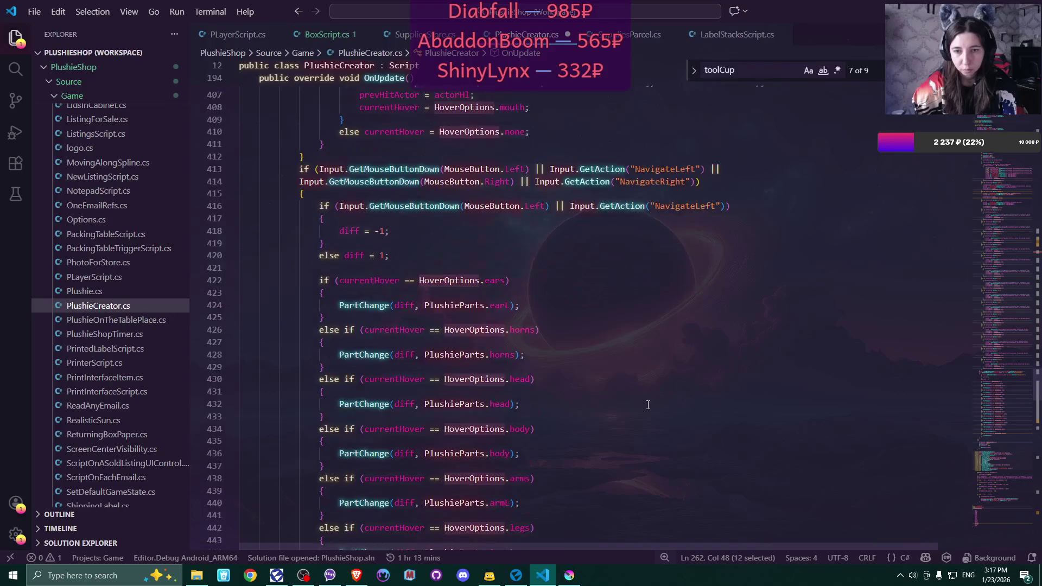
{"action": "scroll", "coordinate": [648, 405], "scroll_direction": "up", "scroll_amount": 2}
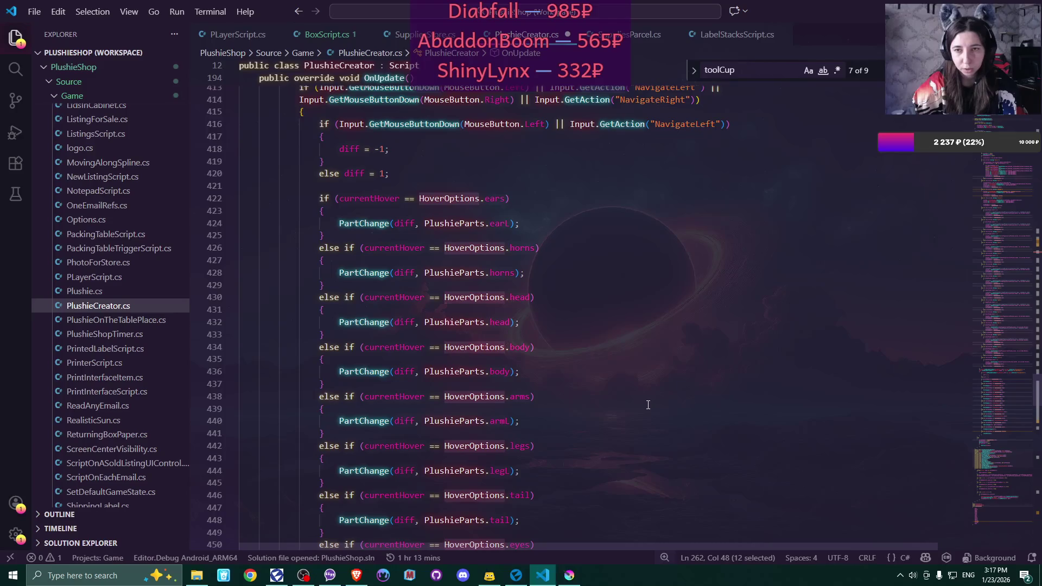
{"action": "scroll", "coordinate": [708, 405], "scroll_direction": "down", "scroll_amount": 11}
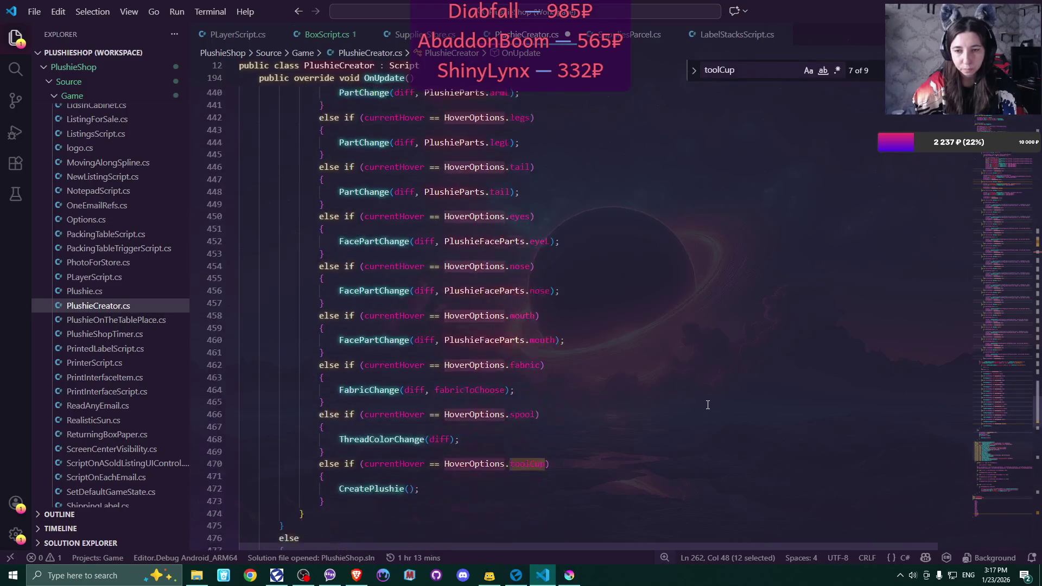
Add an else if (currentHover == HoverOptions.sticky) condition after the CreatePlushie branch
{"action": "left_click", "coordinate": [364, 420]}
{"action": "key", "text": "Return"}
{"action": "type", "text": "else if ("}
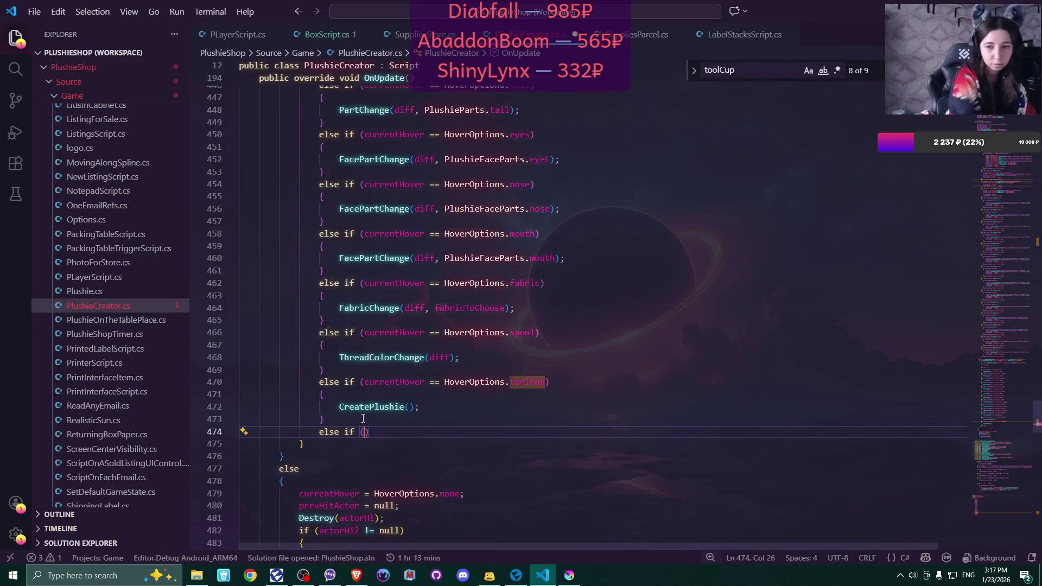
{"action": "left_click_drag", "start_coordinate": [364, 382], "coordinate": [509, 382]}
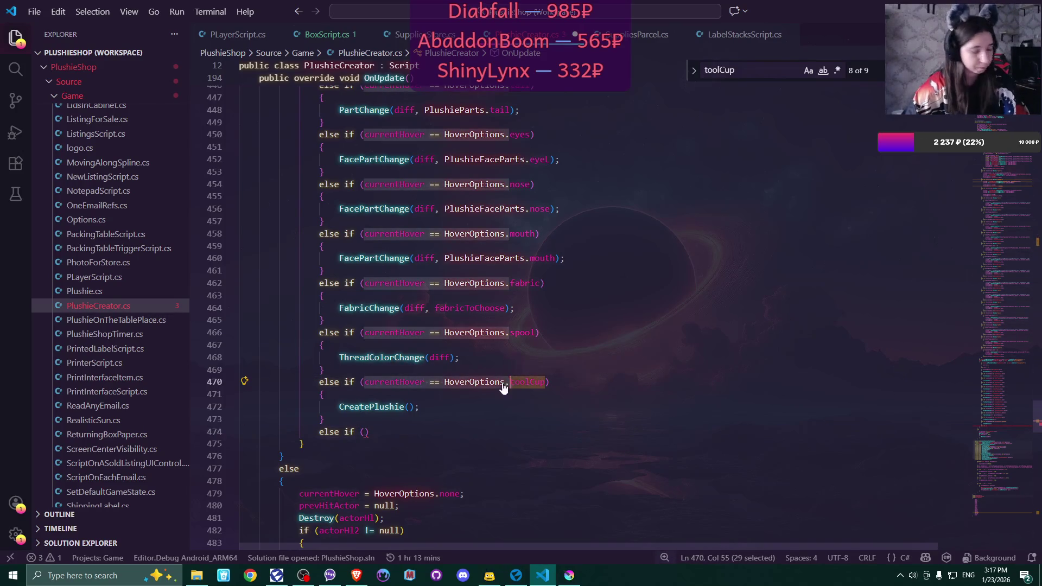
{"action": "key", "text": "ctrl+c"}
{"action": "left_click", "coordinate": [363, 432]}
{"action": "key", "text": "ctrl+v"}
{"action": "type", "text": "stic"}
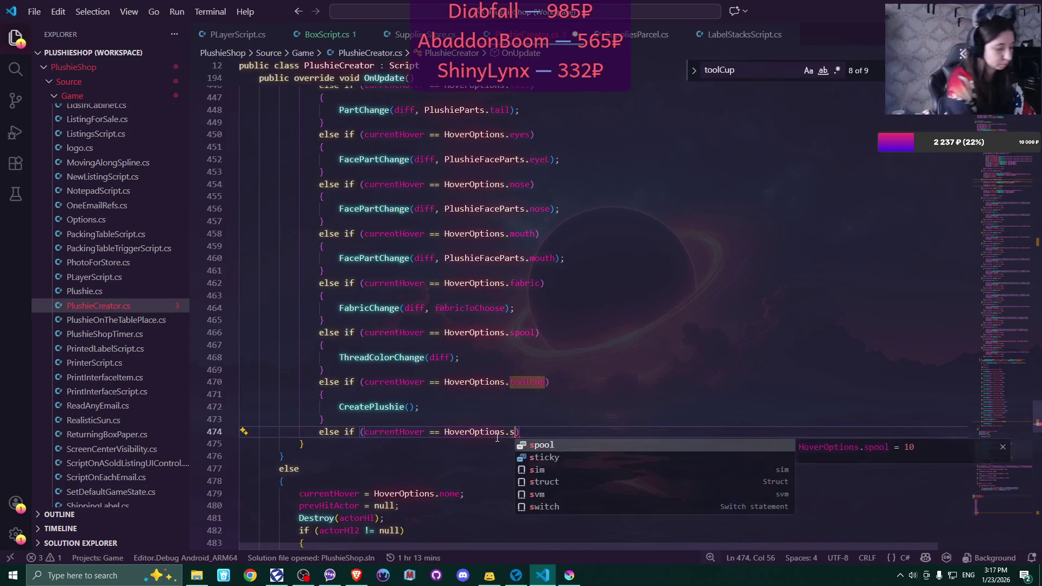
{"action": "key", "text": "Tab"}
{"action": "key", "text": "Right"}
{"action": "key", "text": "Right"}
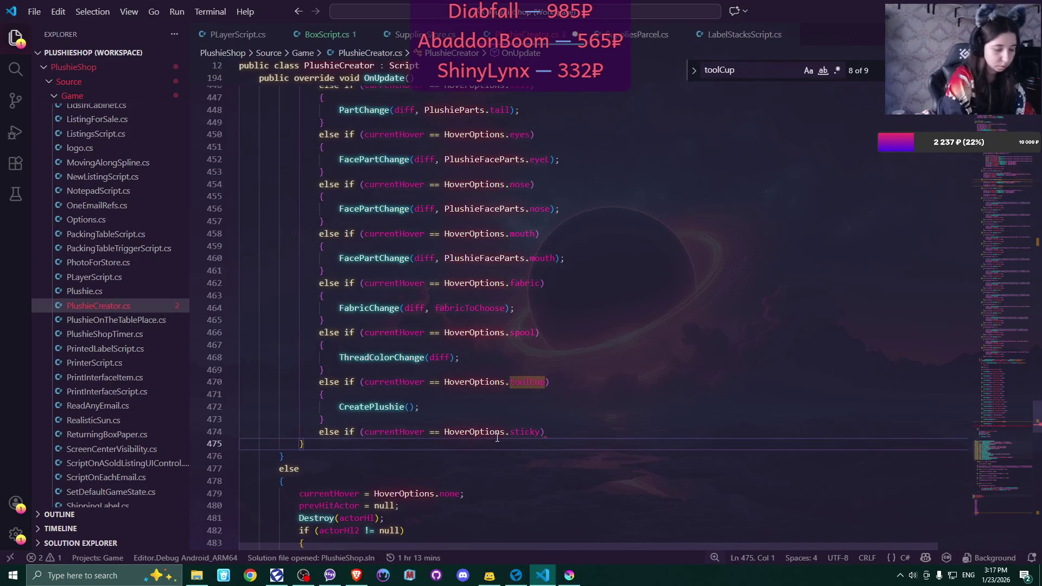
{"action": "key", "text": "Left"}
Give the sticky branch a body that calls CancelPlushie();
{"action": "key", "text": "Return"}
{"action": "type", "text": "{"}
{"action": "key", "text": "Return"}
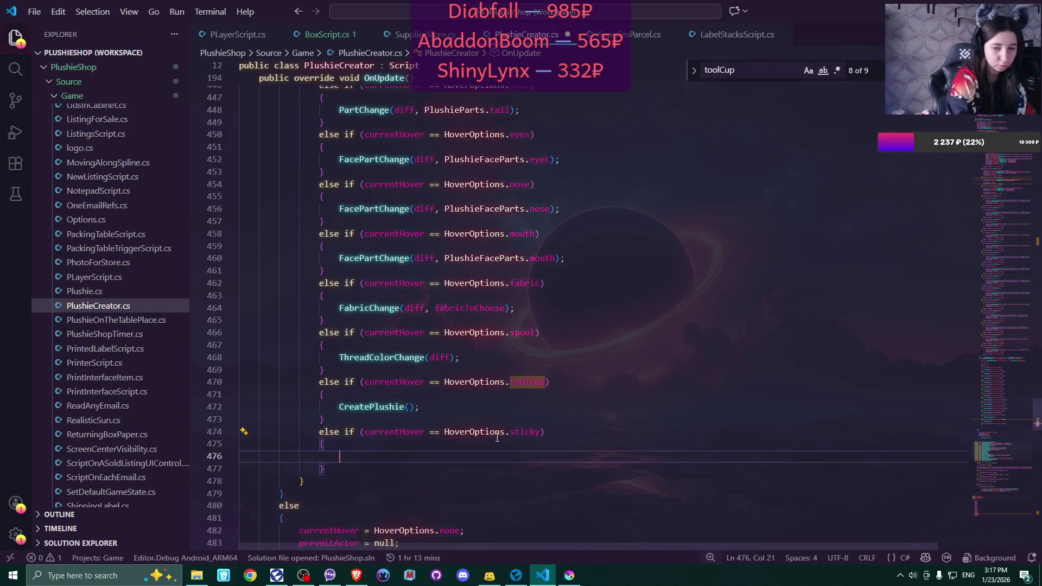
{"action": "type", "text": "Canc"}
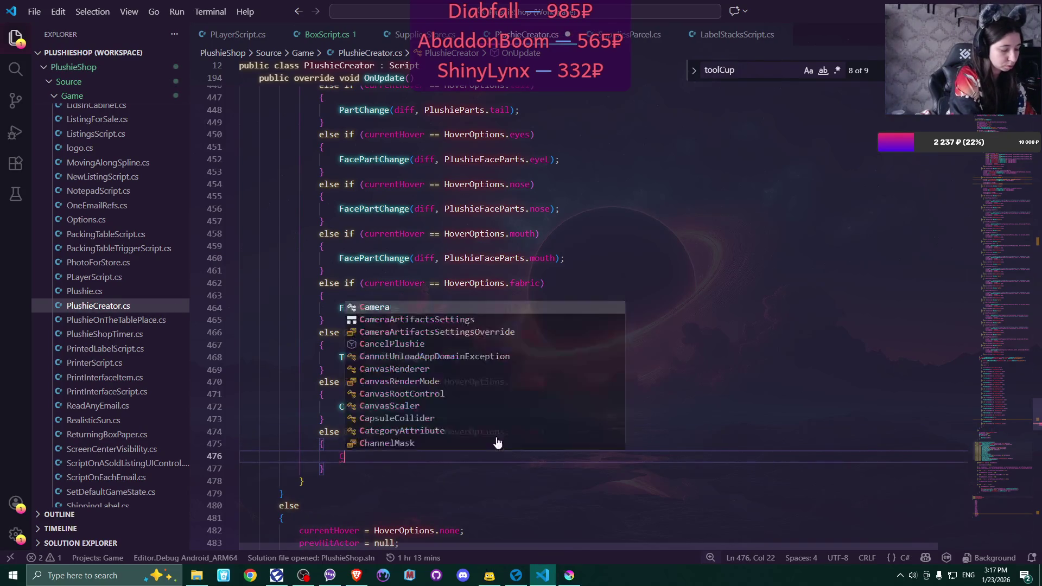
{"action": "key", "text": "Tab"}
{"action": "type", "text": "();"}
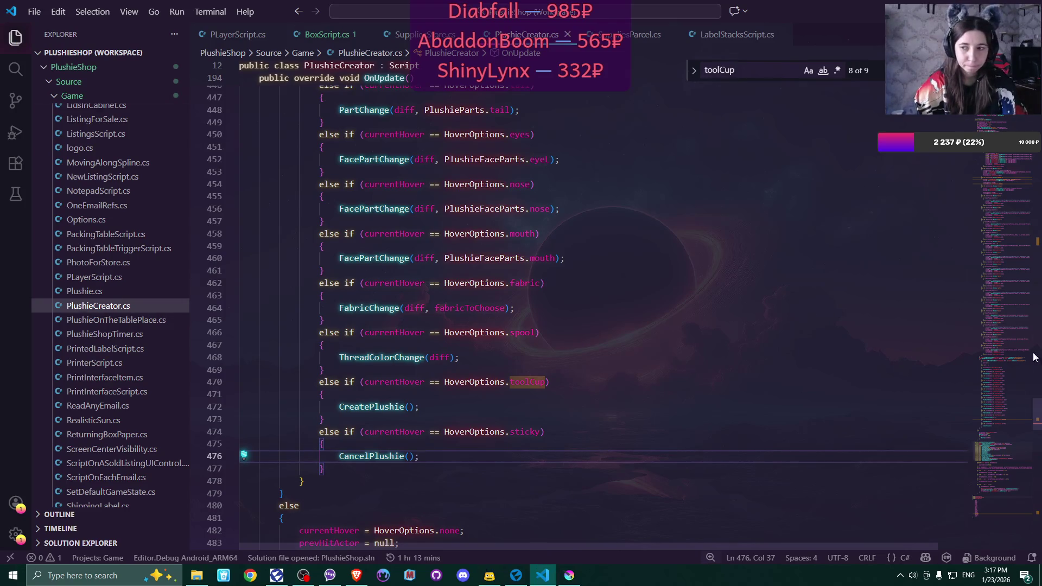
{"action": "left_click_drag", "start_coordinate": [1038, 410], "coordinate": [1038, 451]}
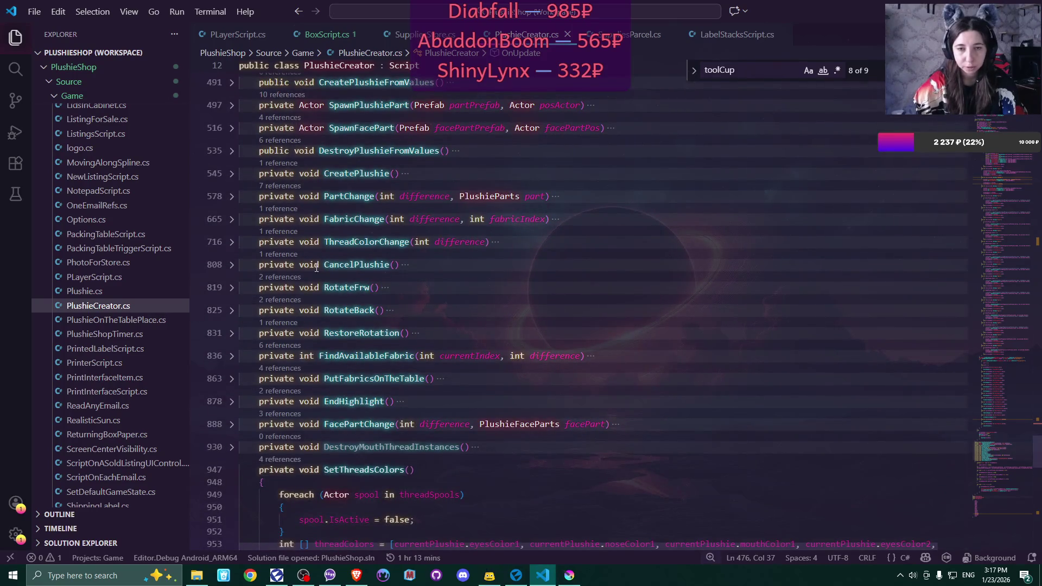
Unfold CancelPlushie and EndHighlight and inspect their EndHighlight and DestroyPlushieFromValues calls
{"action": "left_click", "coordinate": [232, 264]}
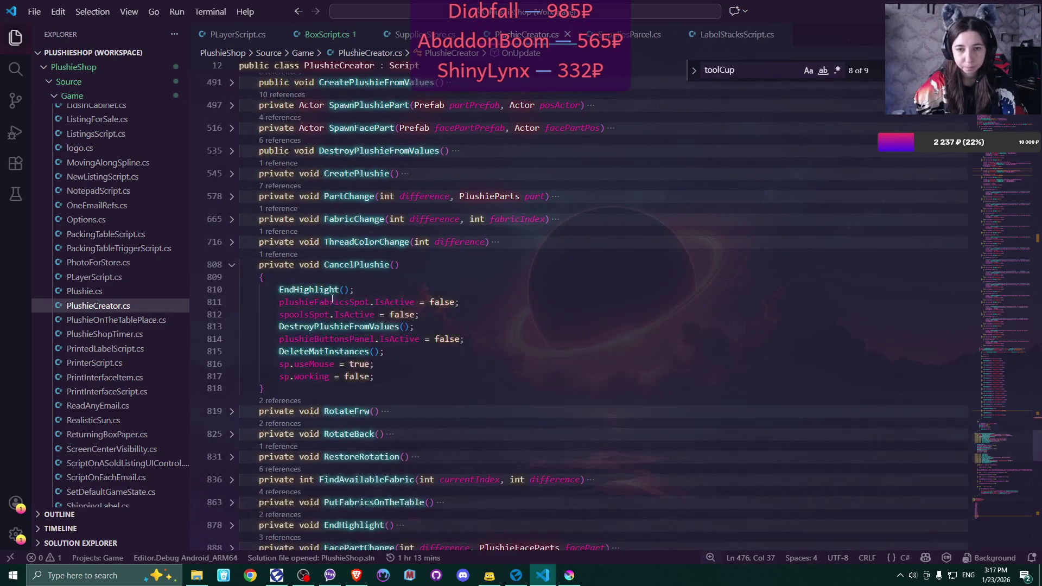
{"action": "double_click", "coordinate": [290, 290]}
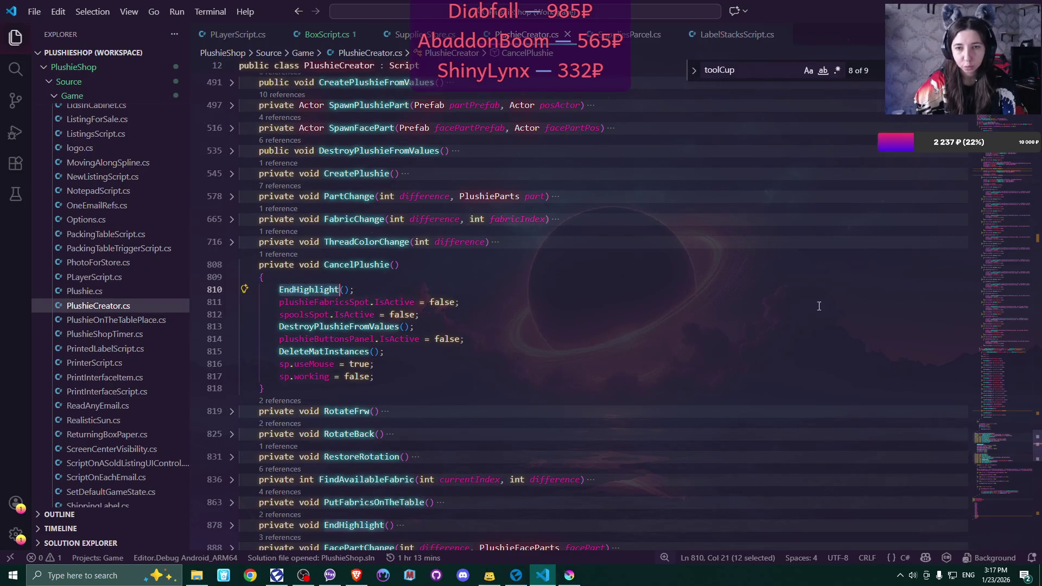
{"action": "scroll", "coordinate": [1041, 472], "scroll_direction": "down", "scroll_amount": 10}
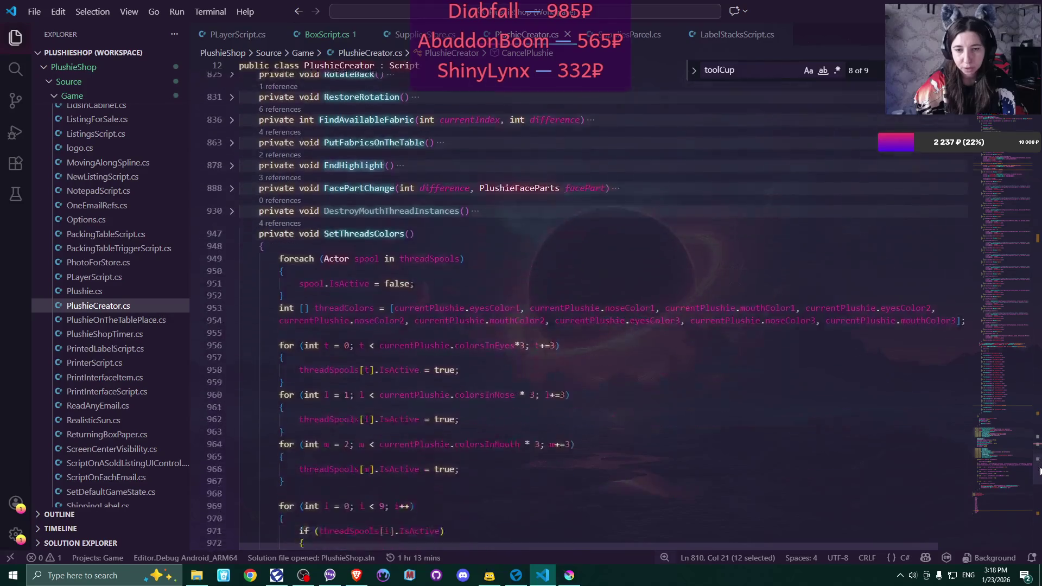
{"action": "mouse_move", "coordinate": [1040, 471]}
{"action": "left_mouse_down"}
{"action": "mouse_move", "coordinate": [1040, 491]}
{"action": "mouse_move", "coordinate": [1038, 358]}
{"action": "mouse_move", "coordinate": [973, 217]}
{"action": "mouse_move", "coordinate": [998, 457]}
{"action": "left_mouse_up"}
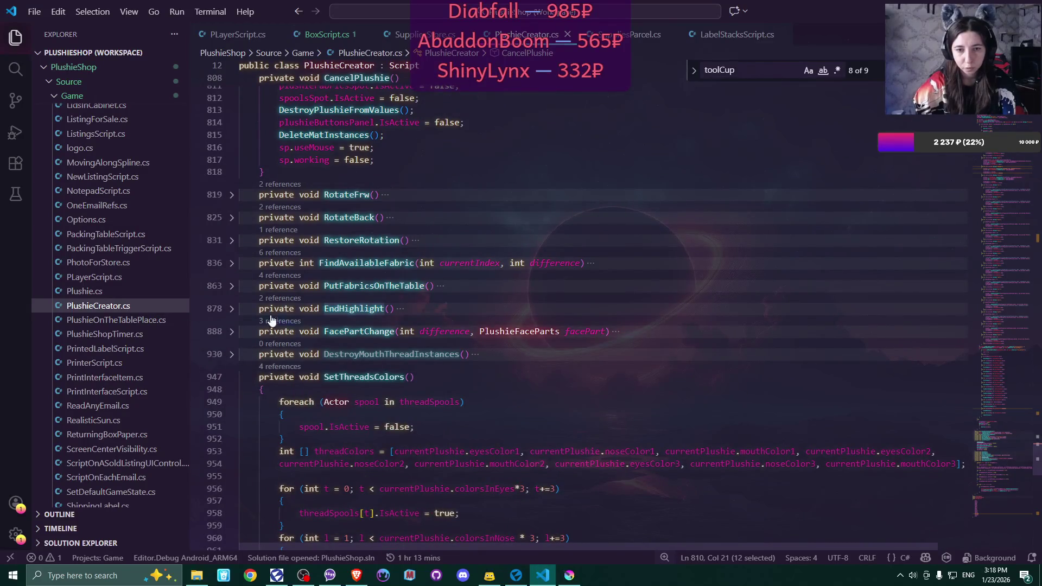
{"action": "left_click", "coordinate": [231, 308]}
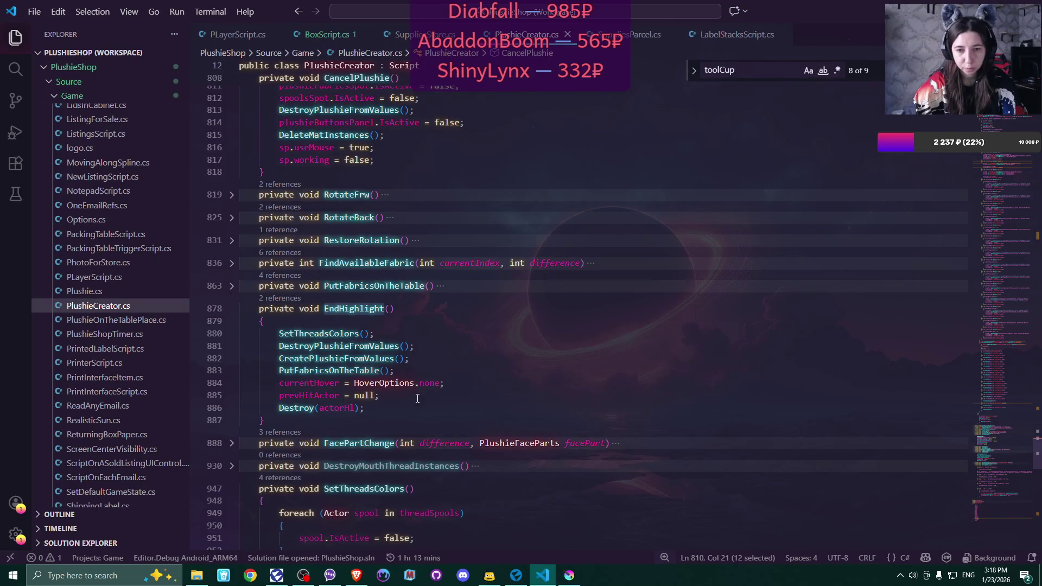
{"action": "mouse_move", "coordinate": [358, 405]}
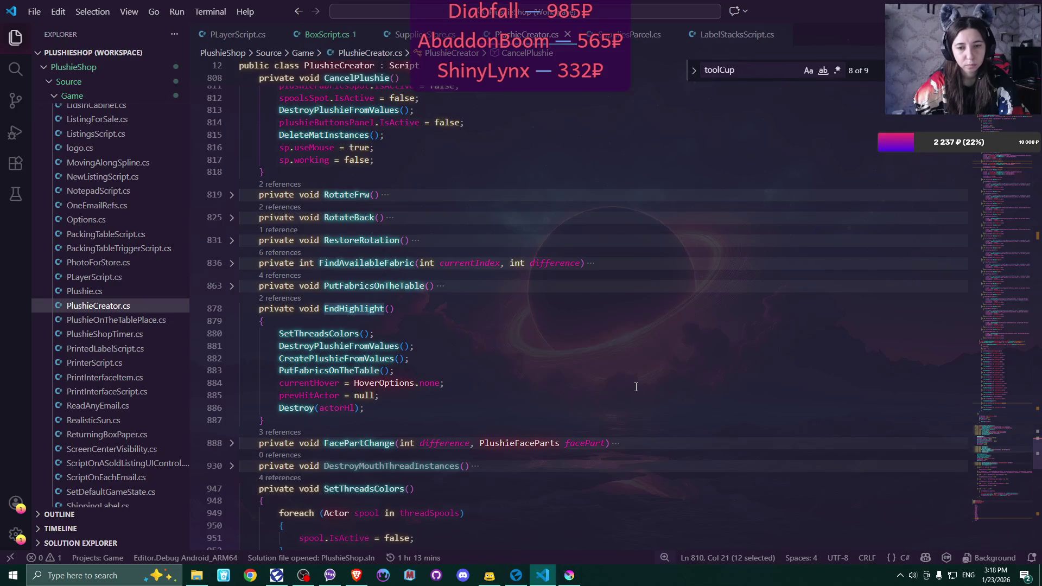
{"action": "double_click", "coordinate": [380, 346]}
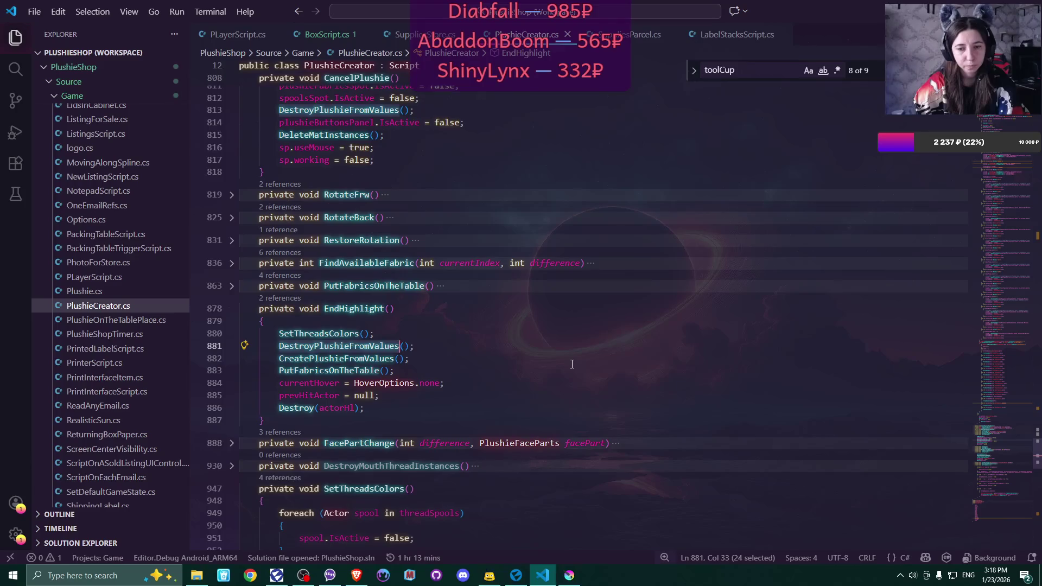
Copy DestroyPlushieFromValues' null-checked actorHl2 destroy into EndHighlight after Destroy(actorHl) and save
{"action": "scroll", "coordinate": [572, 364], "scroll_direction": "down", "scroll_amount": 15}
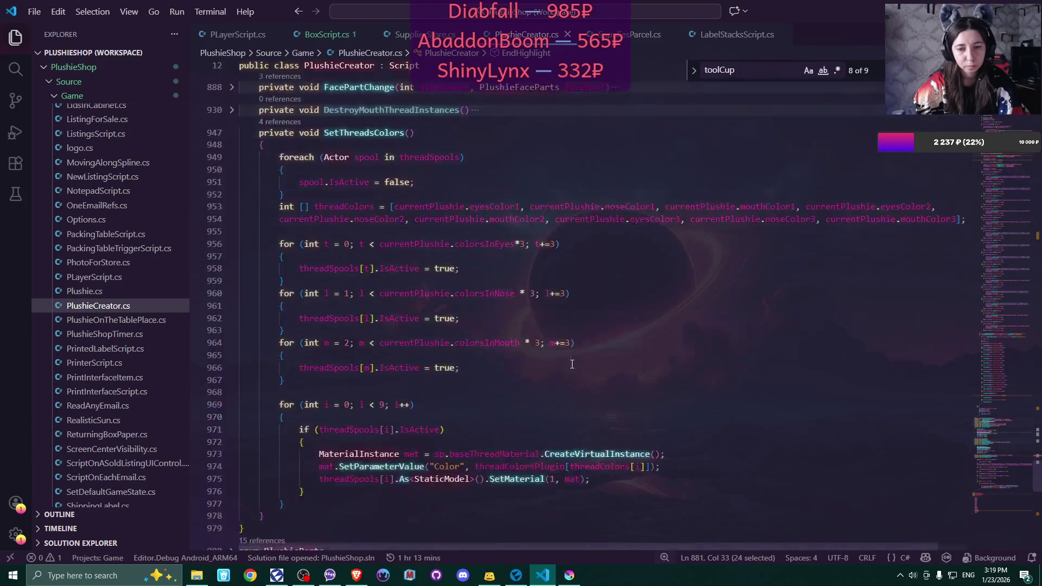
{"action": "scroll", "coordinate": [572, 364], "scroll_direction": "up", "scroll_amount": 5}
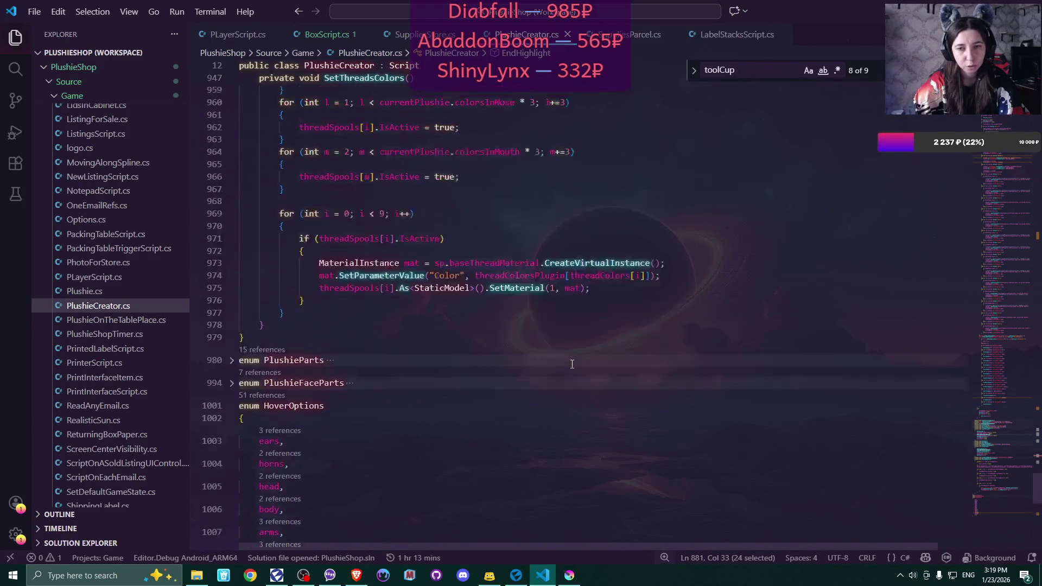
{"action": "scroll", "coordinate": [572, 363], "scroll_direction": "up", "scroll_amount": 12}
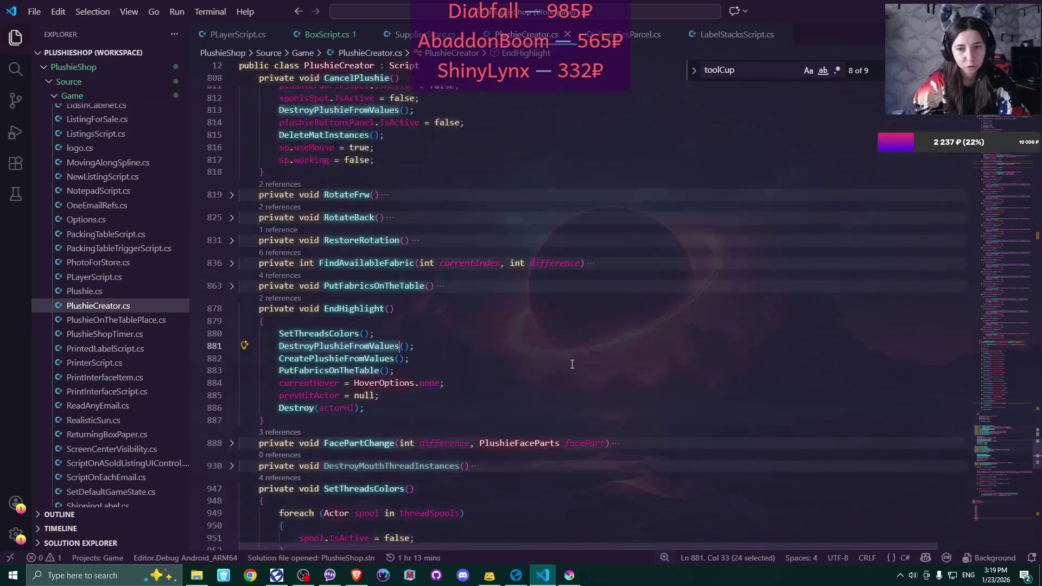
{"action": "scroll", "coordinate": [572, 363], "scroll_direction": "up", "scroll_amount": 8}
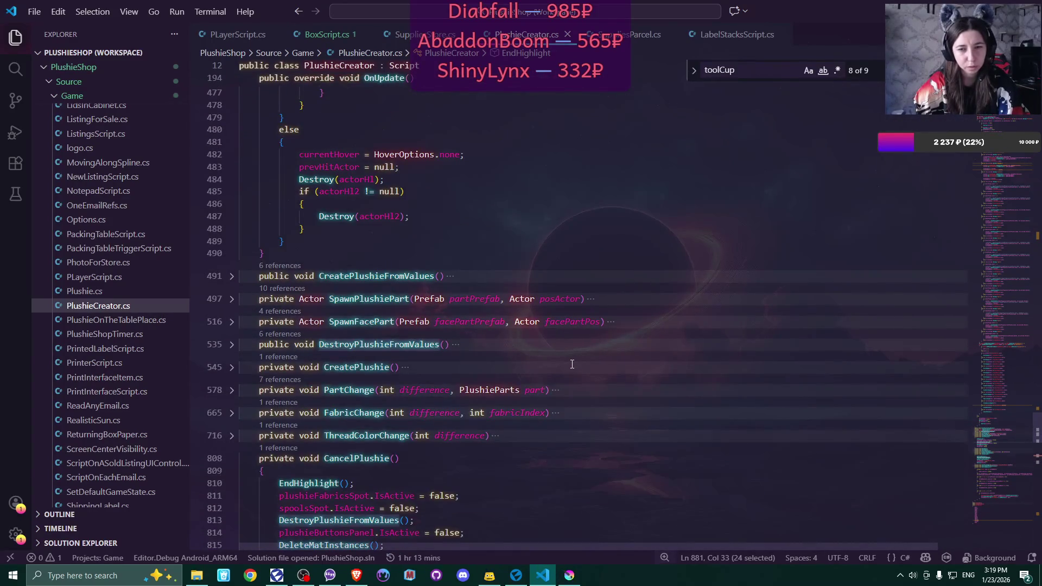
{"action": "left_click", "coordinate": [232, 344]}
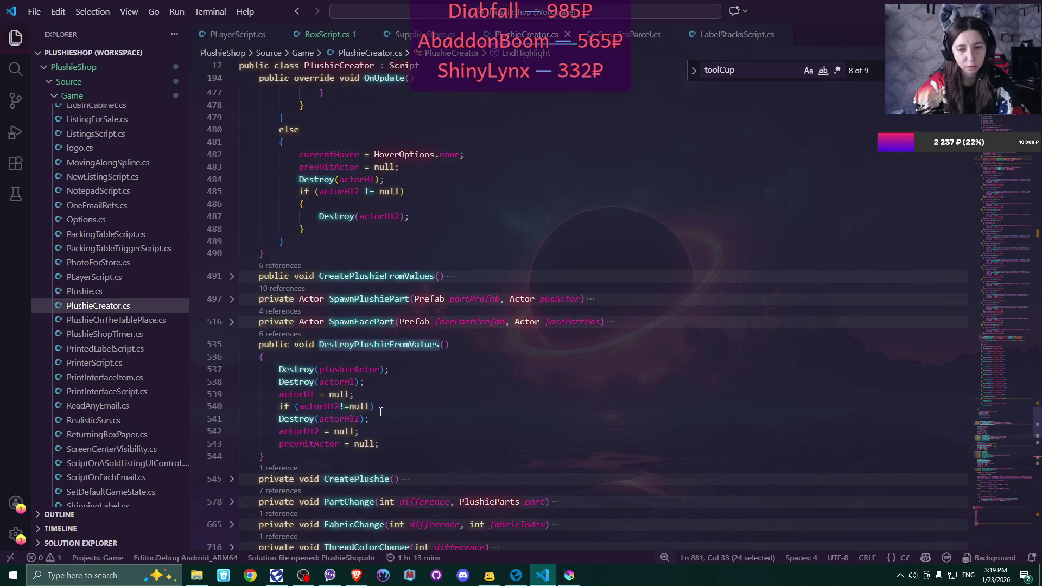
{"action": "left_click_drag", "start_coordinate": [283, 407], "coordinate": [383, 418]}
{"action": "key", "text": "ctrl+c"}
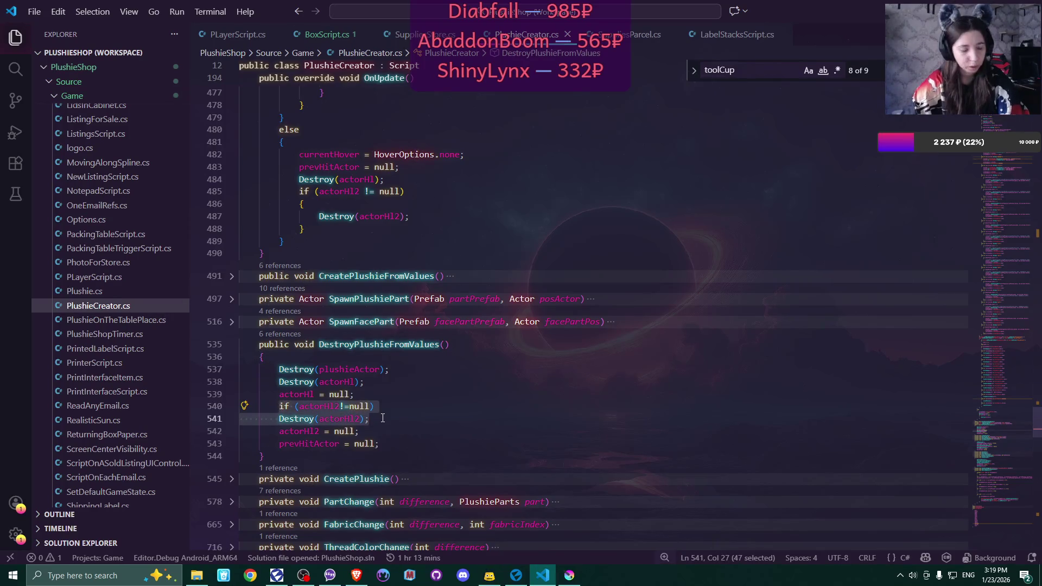
{"action": "scroll", "coordinate": [382, 418], "scroll_direction": "down", "scroll_amount": 5}
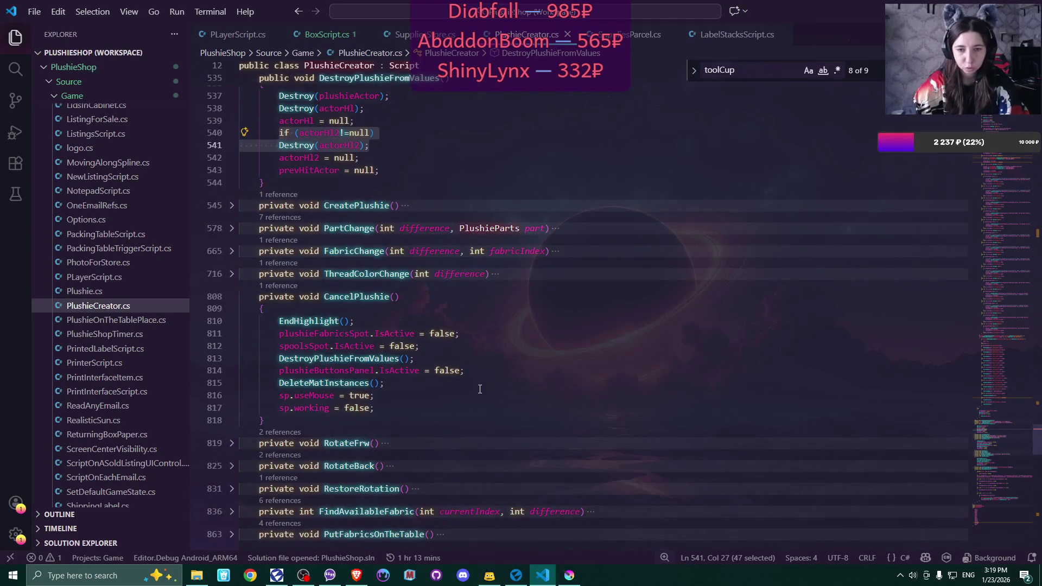
{"action": "scroll", "coordinate": [480, 389], "scroll_direction": "up", "scroll_amount": 3}
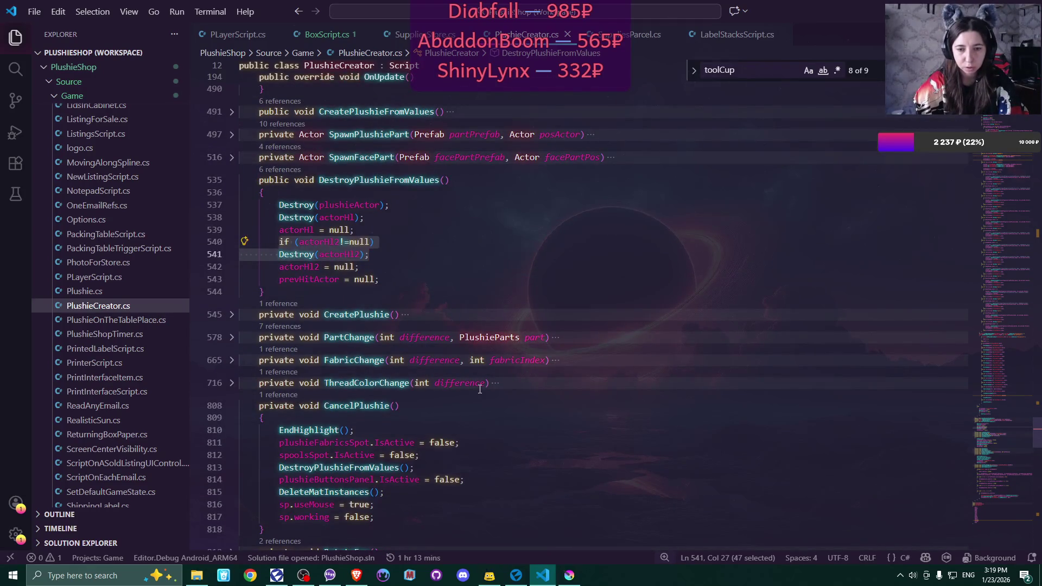
{"action": "scroll", "coordinate": [480, 390], "scroll_direction": "down", "scroll_amount": 8}
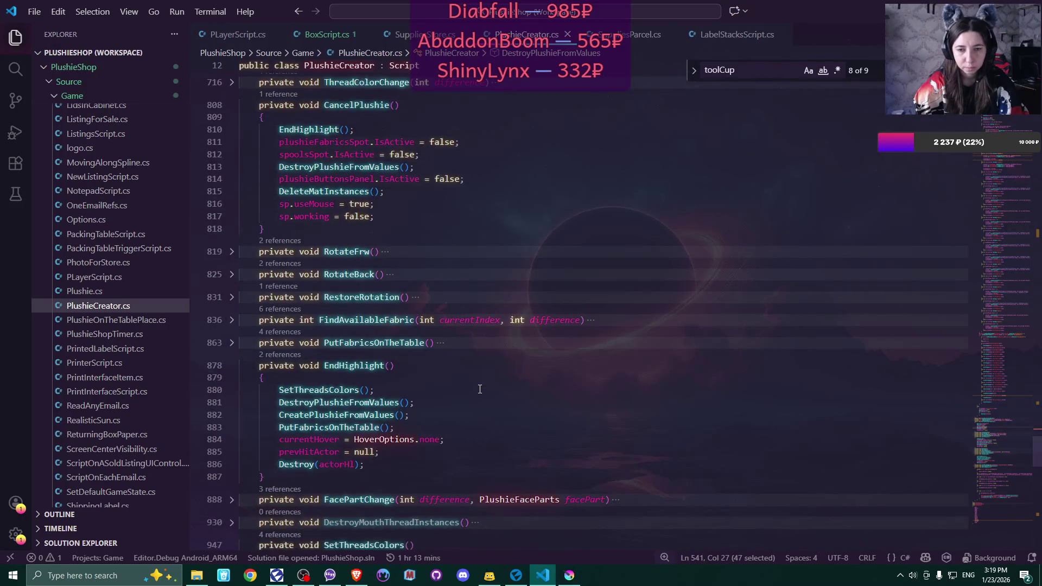
{"action": "left_click", "coordinate": [376, 439]}
{"action": "key", "text": "Return"}
{"action": "key", "text": "ctrl+v"}
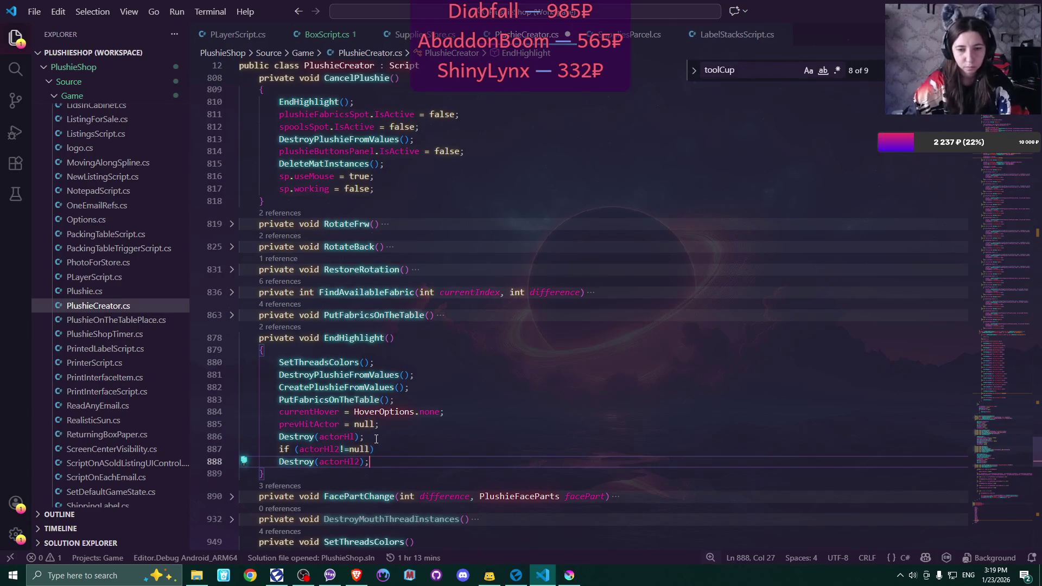
{"action": "key", "text": "ctrl+s"}
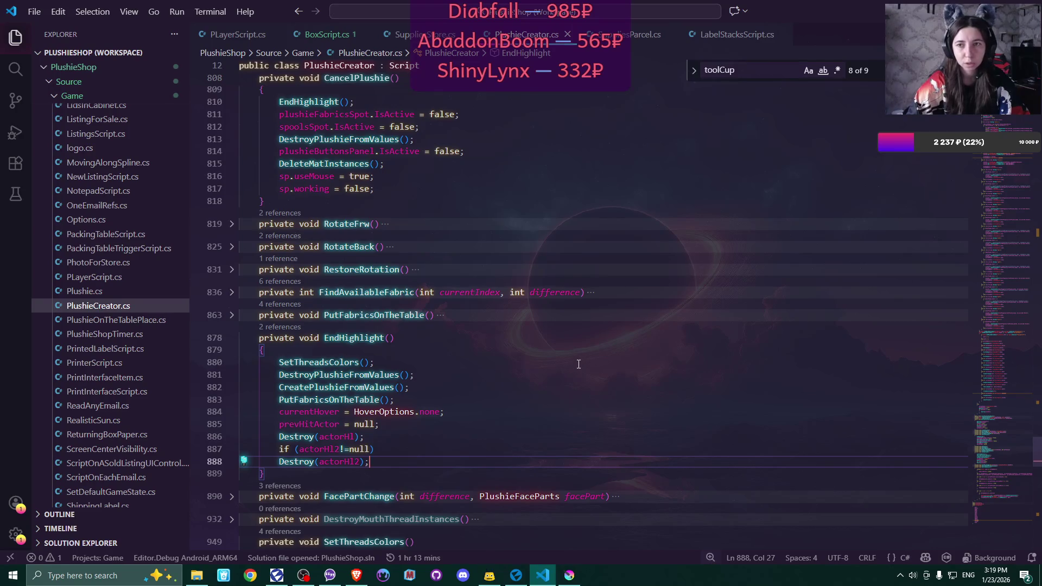
Fold CancelPlushie and EndHighlight back up and scroll through the method list
{"action": "scroll", "coordinate": [579, 364], "scroll_direction": "up", "scroll_amount": 4}
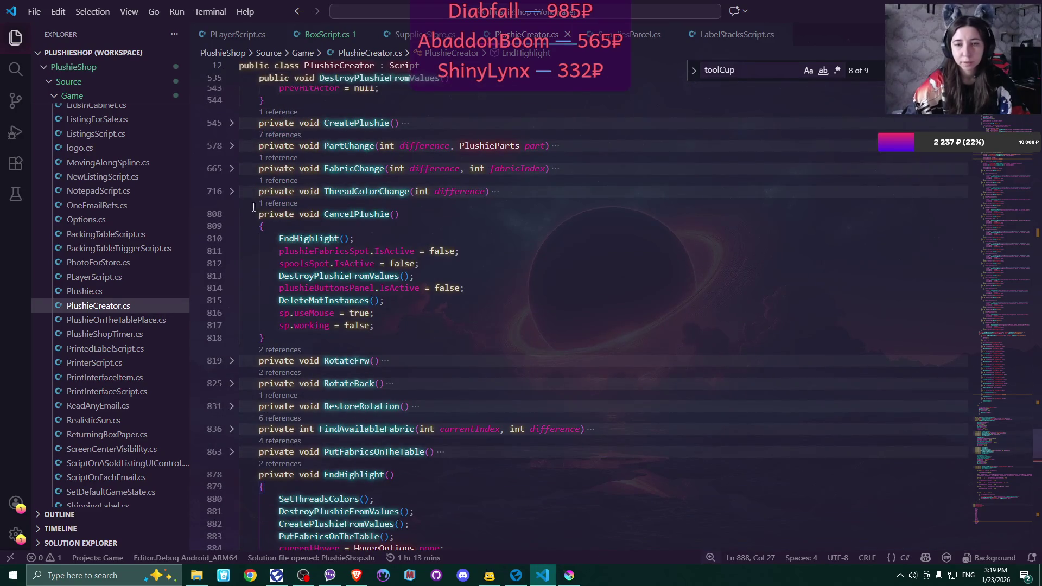
{"action": "left_click", "coordinate": [232, 214]}
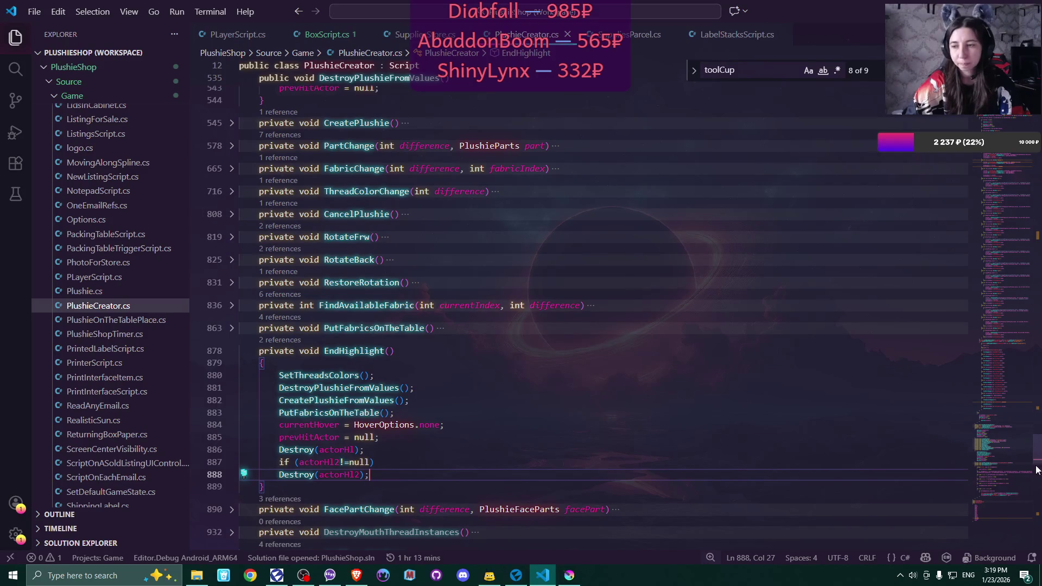
{"action": "left_click", "coordinate": [232, 352]}
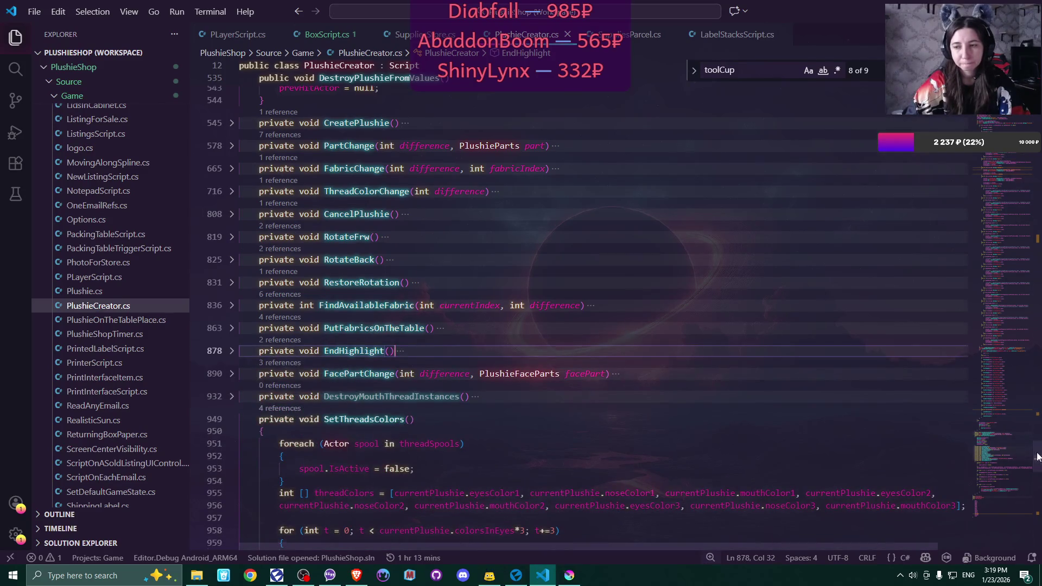
{"action": "scroll", "coordinate": [1037, 456], "scroll_direction": "up", "scroll_amount": 12}
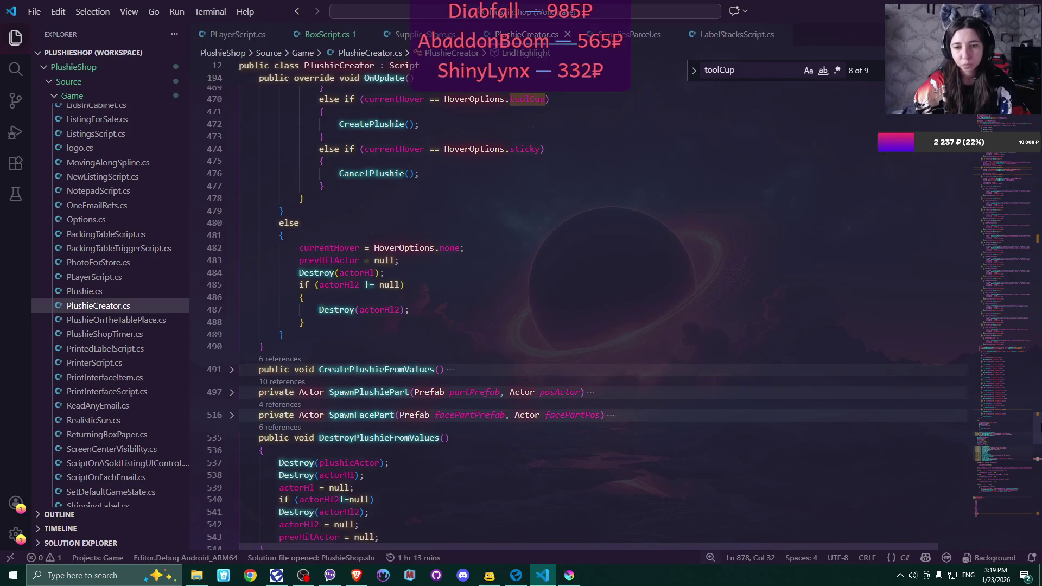
{"action": "scroll", "coordinate": [1037, 446], "scroll_direction": "down", "scroll_amount": 8}
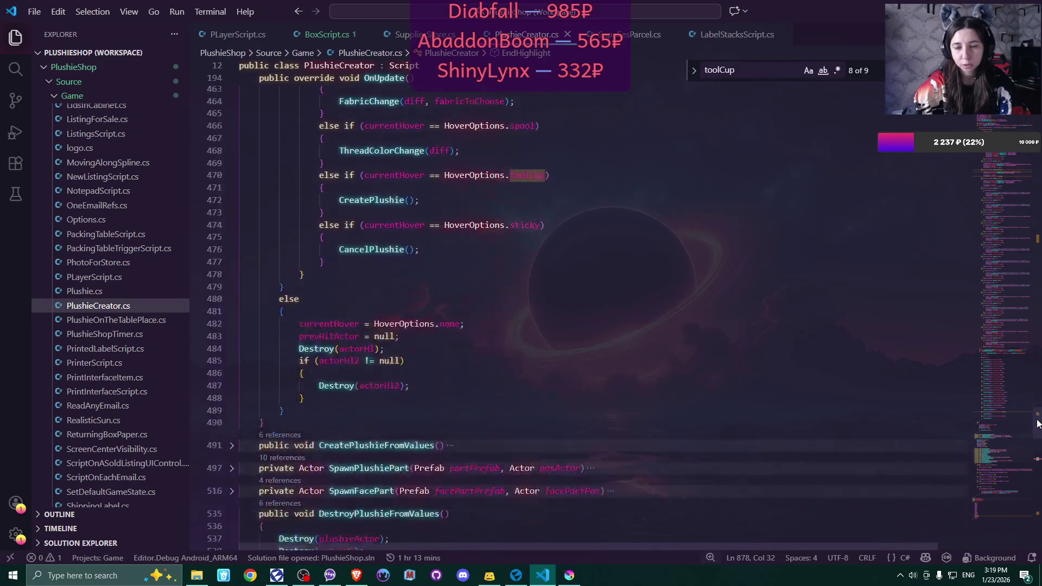
{"action": "scroll", "coordinate": [1038, 432], "scroll_direction": "down", "scroll_amount": 5}
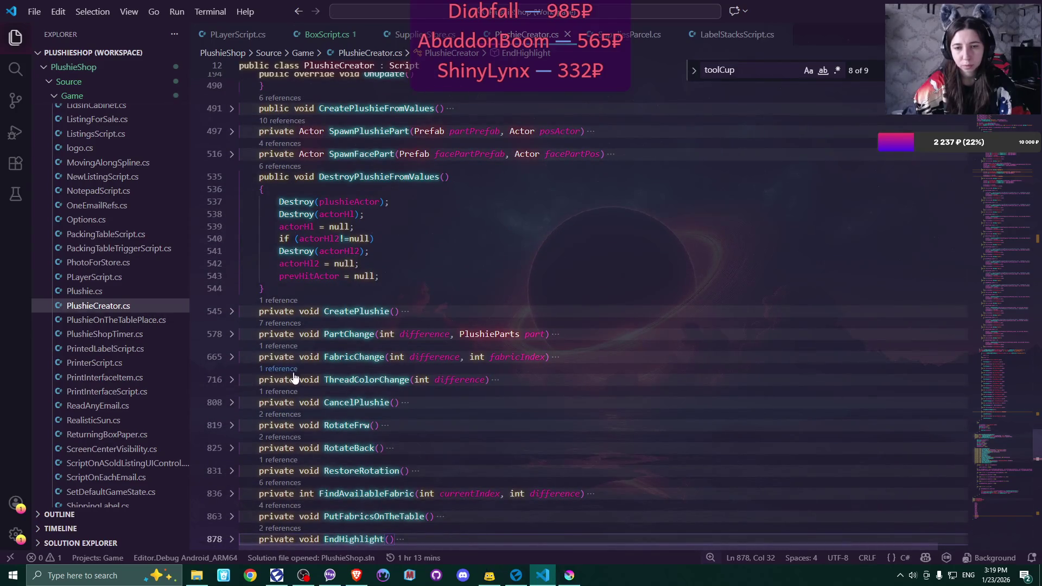
{"action": "scroll", "coordinate": [273, 400], "scroll_direction": "down", "scroll_amount": 3}
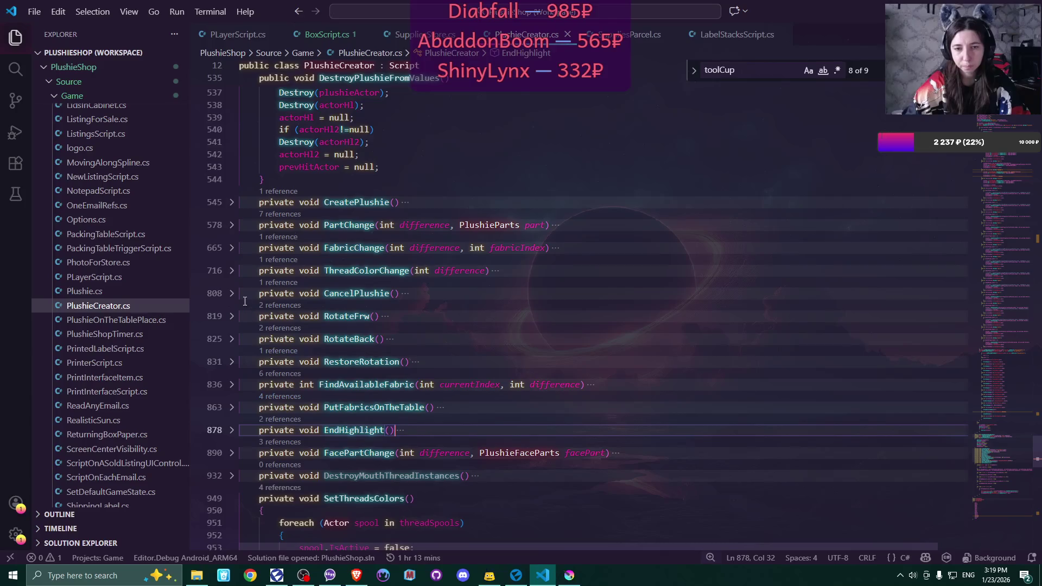
Add stickyNote.IsActive = false; below the spoolsSpot line in CancelPlushie
{"action": "left_click", "coordinate": [232, 294]}
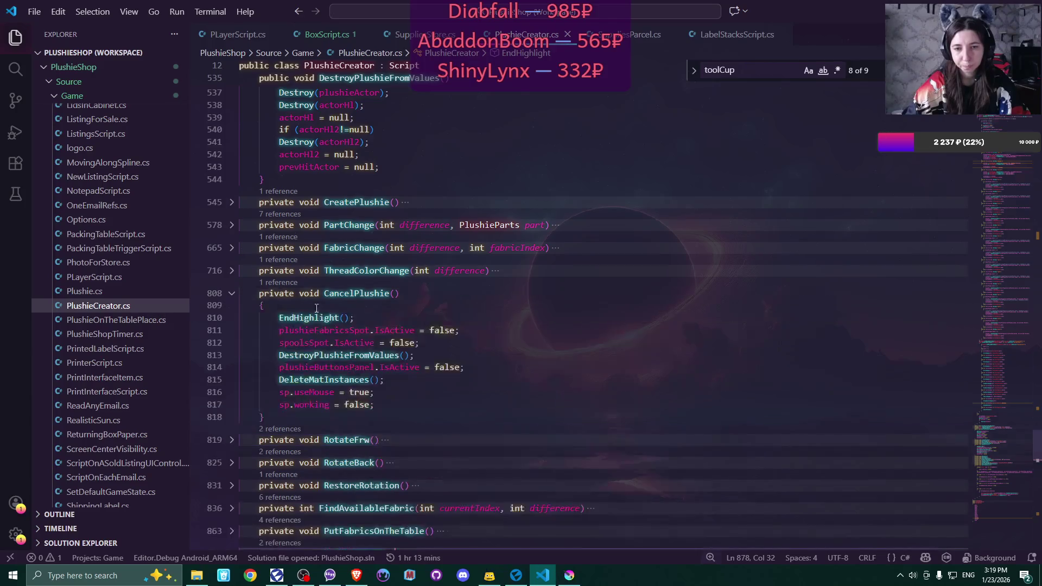
{"action": "left_click", "coordinate": [486, 341]}
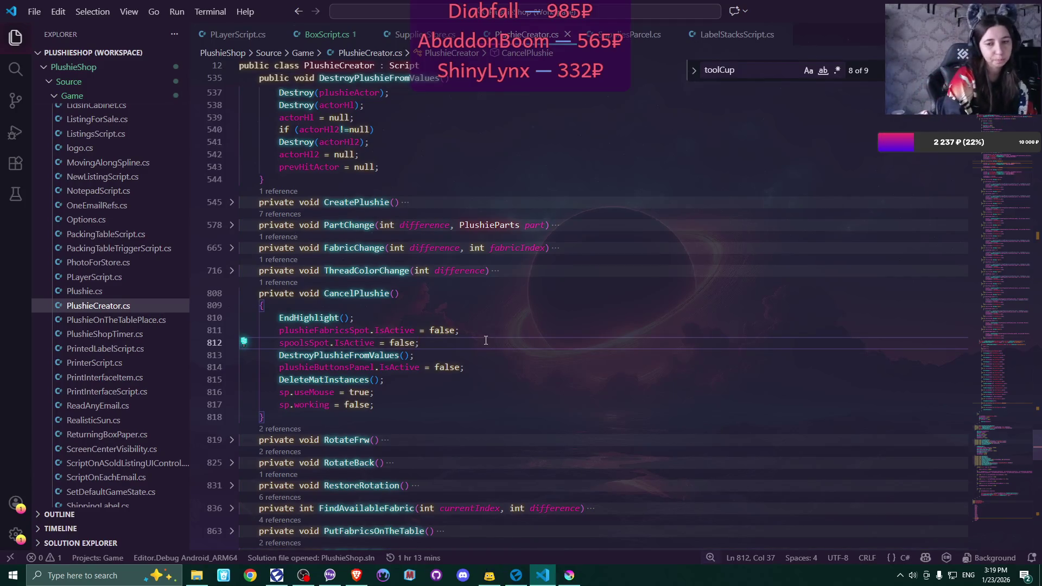
{"action": "key", "text": "Return"}
{"action": "type", "text": "s"}
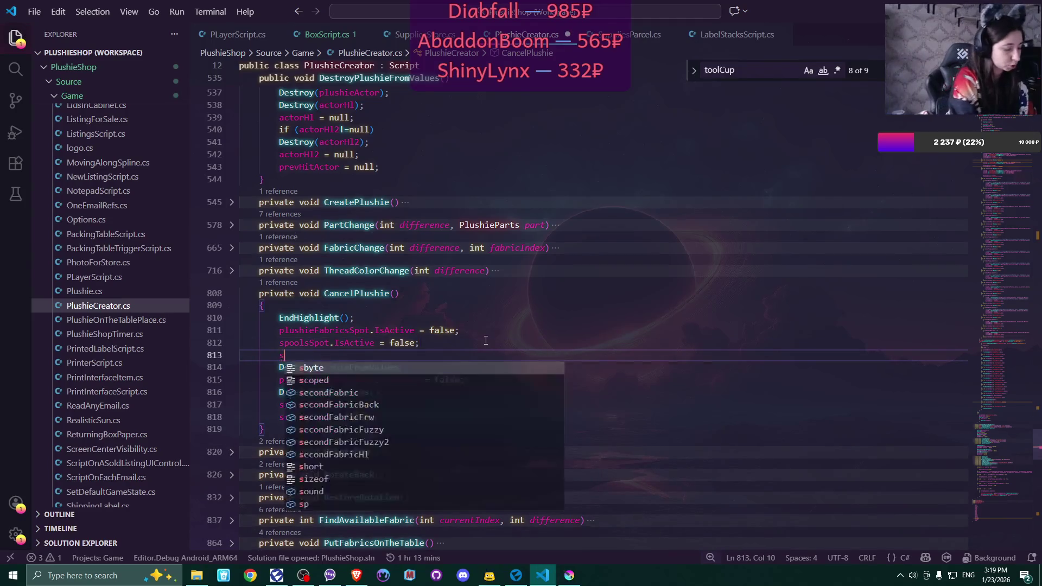
{"action": "type", "text": "tick"}
{"action": "key", "text": "Down"}
{"action": "key", "text": "Tab"}
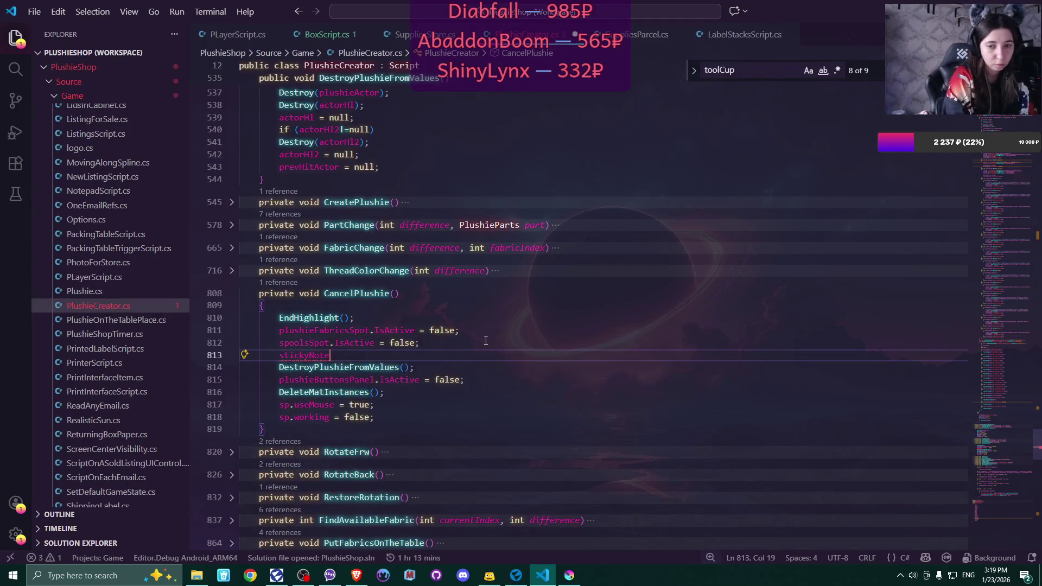
{"action": "type", "text": ".is"}
{"action": "key", "text": "Tab"}
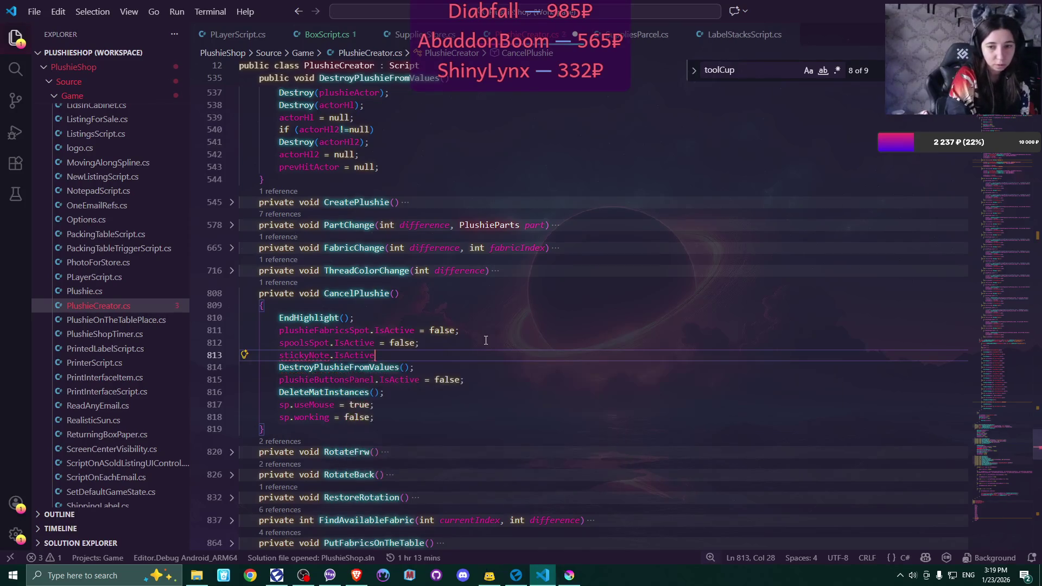
{"action": "type", "text": " = fals"}
{"action": "key", "text": "Tab"}
{"action": "type", "text": ";"}
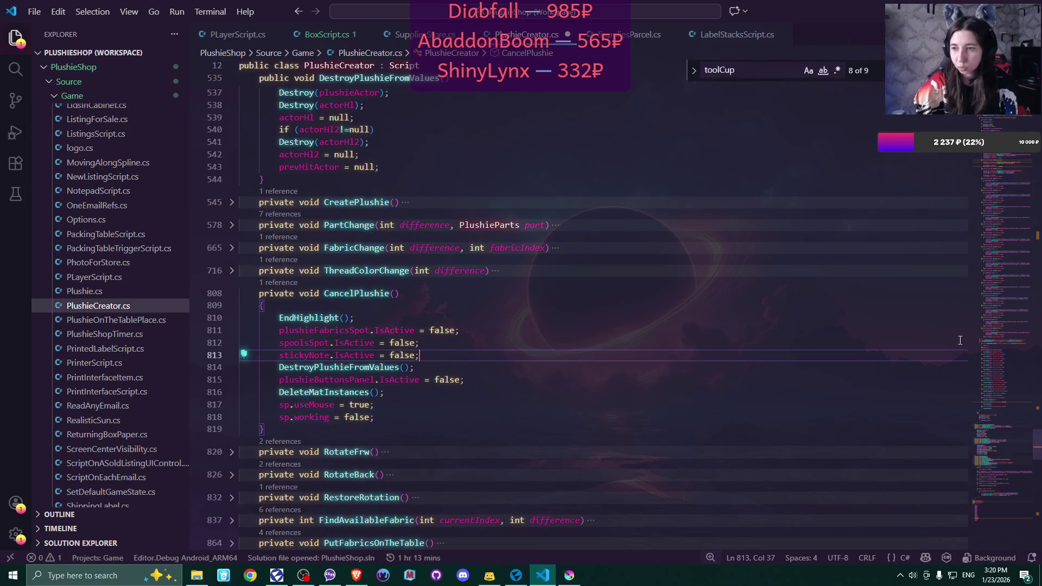
Review OnUpdate's cupMat/stickyMat emission pulse and sticky hover checks, then save PlushieCreator.cs
{"action": "scroll", "coordinate": [900, 344], "scroll_direction": "up", "scroll_amount": 1}
{"action": "scroll", "coordinate": [900, 345], "scroll_direction": "up", "scroll_amount": 20}
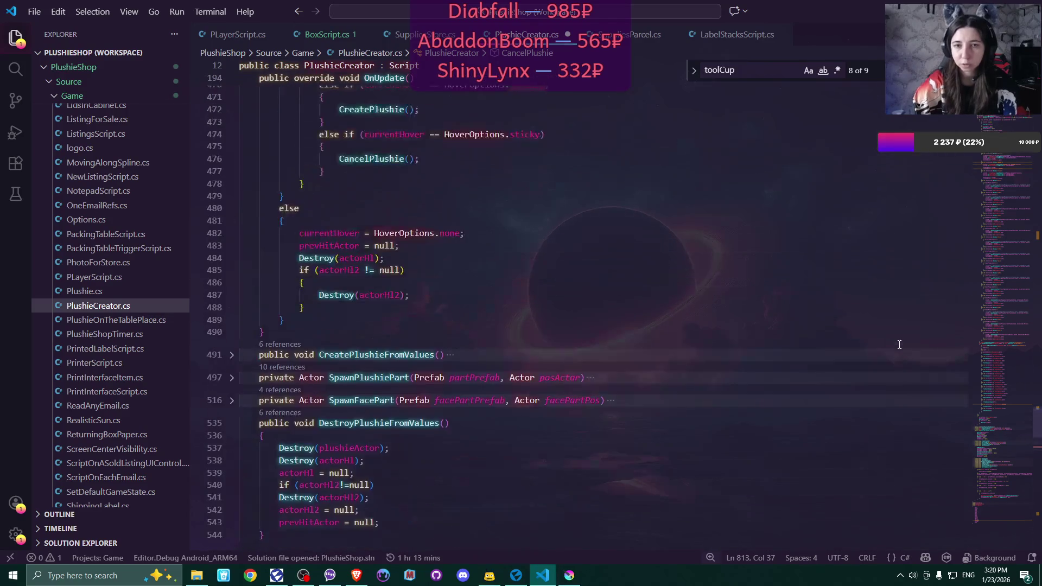
{"action": "scroll", "coordinate": [900, 345], "scroll_direction": "up", "scroll_amount": 17}
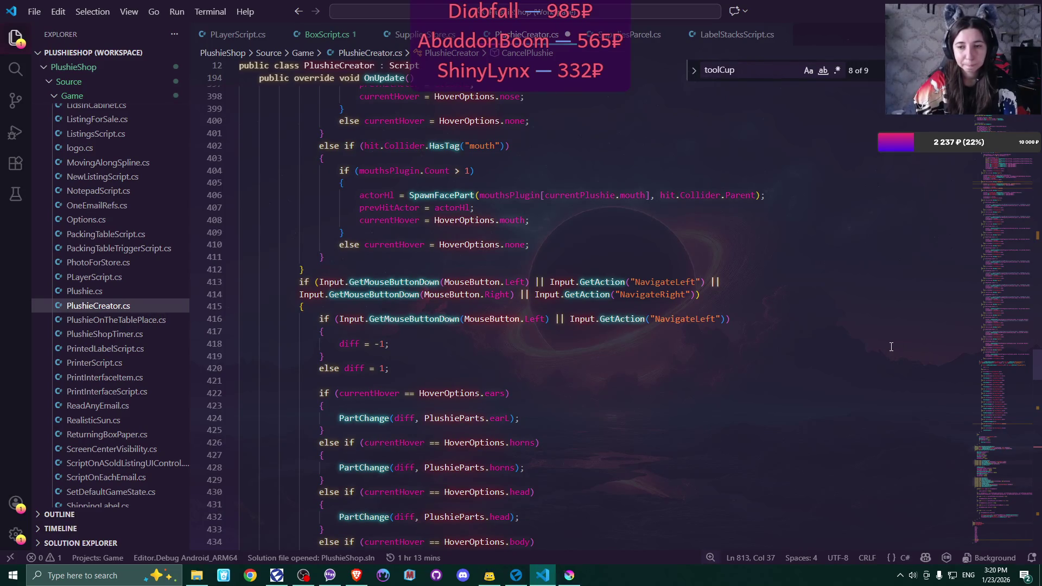
{"action": "scroll", "coordinate": [891, 347], "scroll_direction": "up", "scroll_amount": 1}
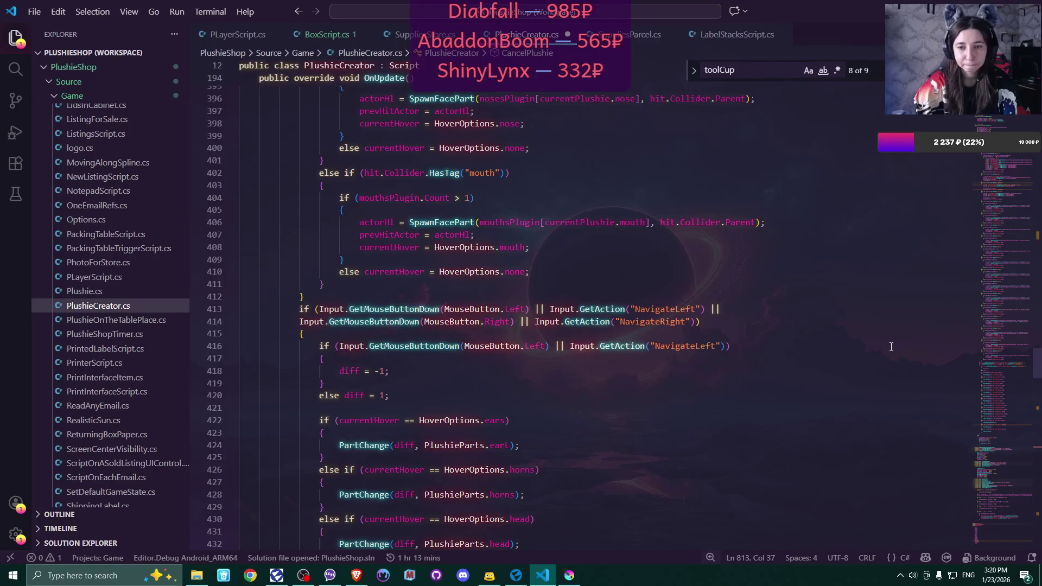
{"action": "scroll", "coordinate": [891, 346], "scroll_direction": "up", "scroll_amount": 6}
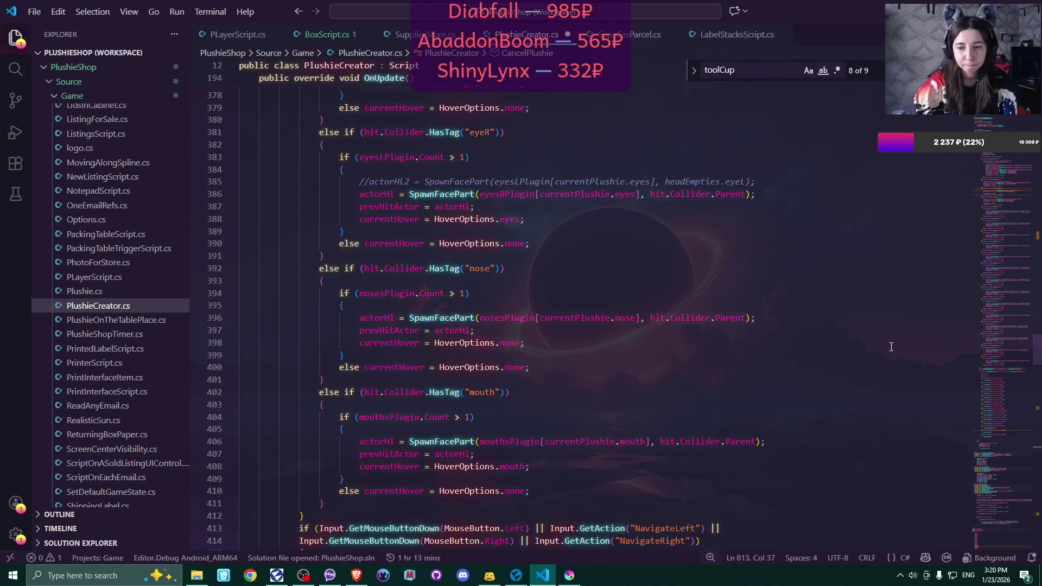
{"action": "scroll", "coordinate": [891, 346], "scroll_direction": "up", "scroll_amount": 13}
{"action": "scroll", "coordinate": [891, 347], "scroll_direction": "up", "scroll_amount": 7}
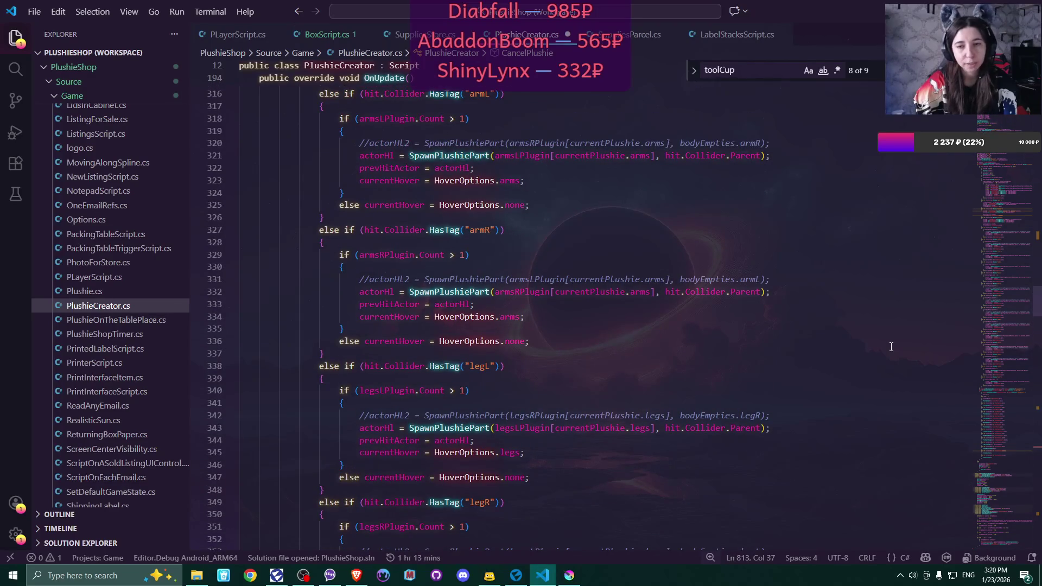
{"action": "scroll", "coordinate": [891, 347], "scroll_direction": "up", "scroll_amount": 10}
{"action": "scroll", "coordinate": [891, 346], "scroll_direction": "up", "scroll_amount": 10}
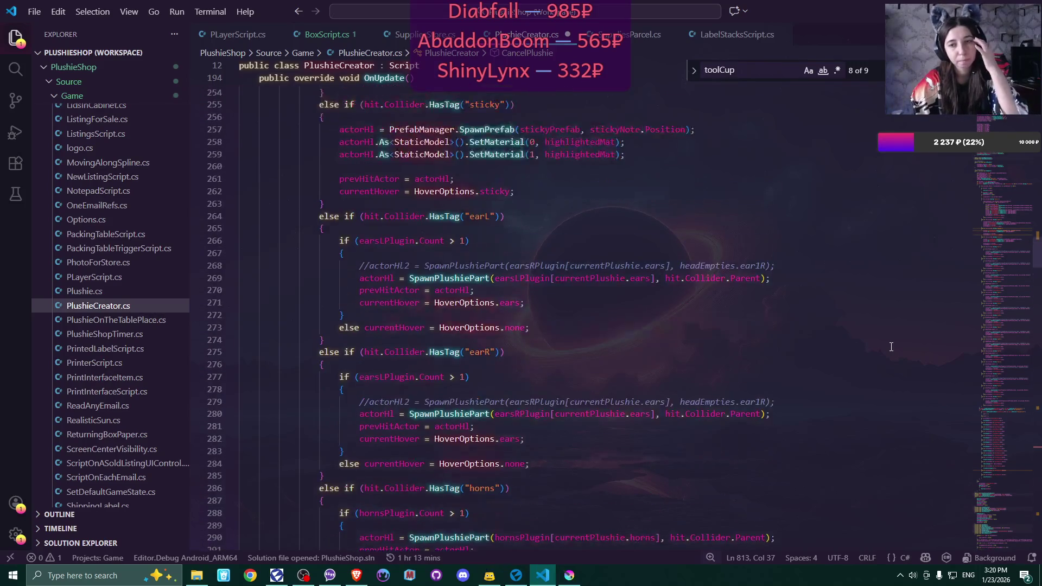
{"action": "scroll", "coordinate": [891, 347], "scroll_direction": "up", "scroll_amount": 10}
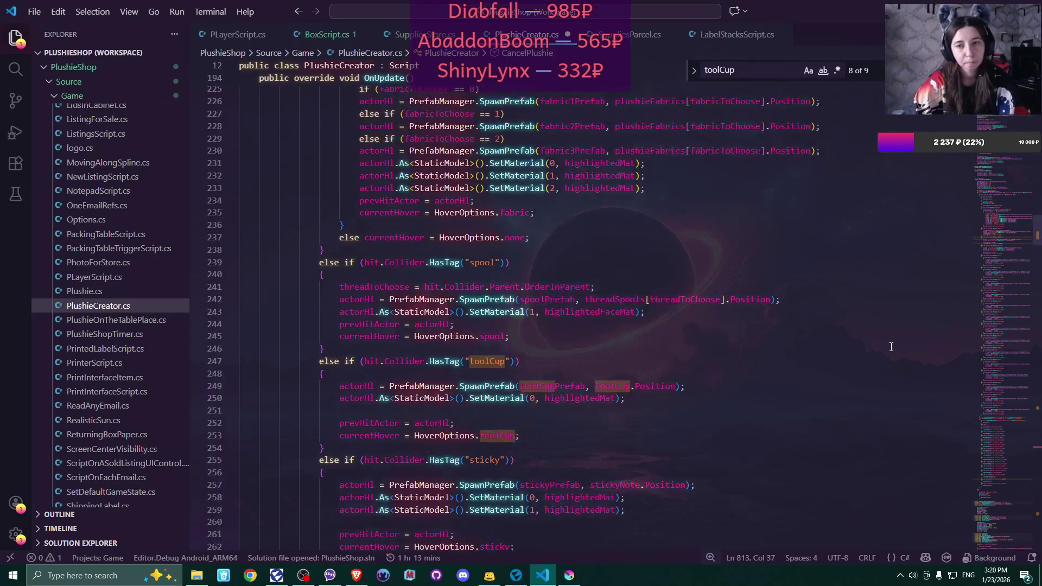
{"action": "scroll", "coordinate": [890, 346], "scroll_direction": "up", "scroll_amount": 2}
{"action": "scroll", "coordinate": [891, 347], "scroll_direction": "up", "scroll_amount": 6}
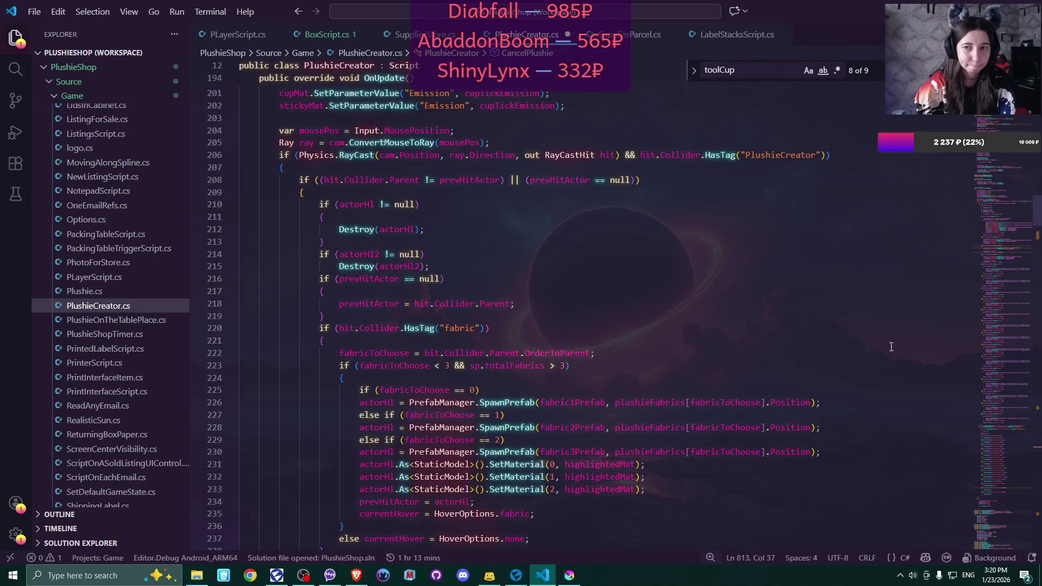
{"action": "scroll", "coordinate": [891, 346], "scroll_direction": "up", "scroll_amount": 3}
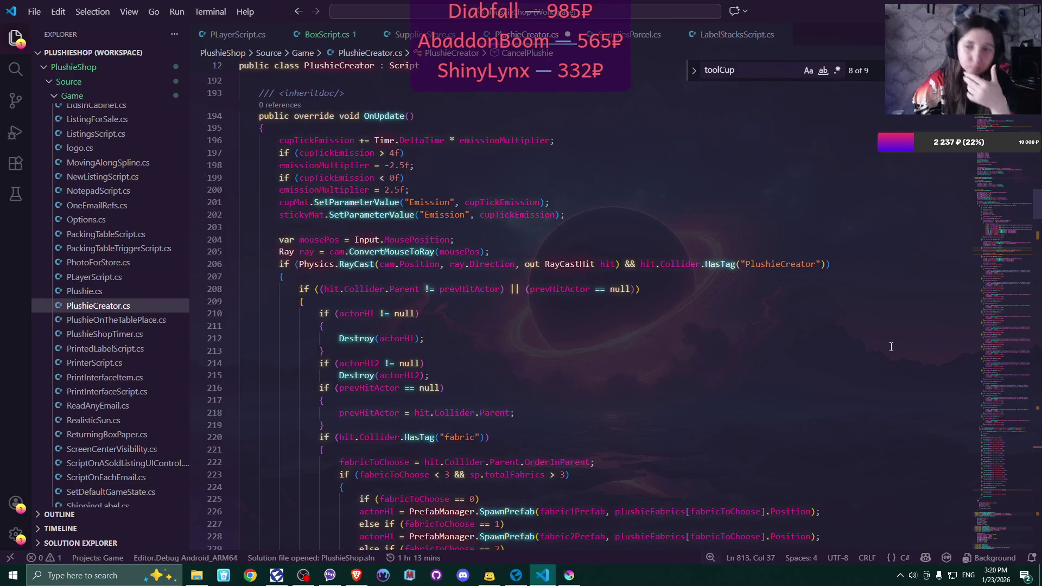
{"action": "key", "text": "ctrl+s"}
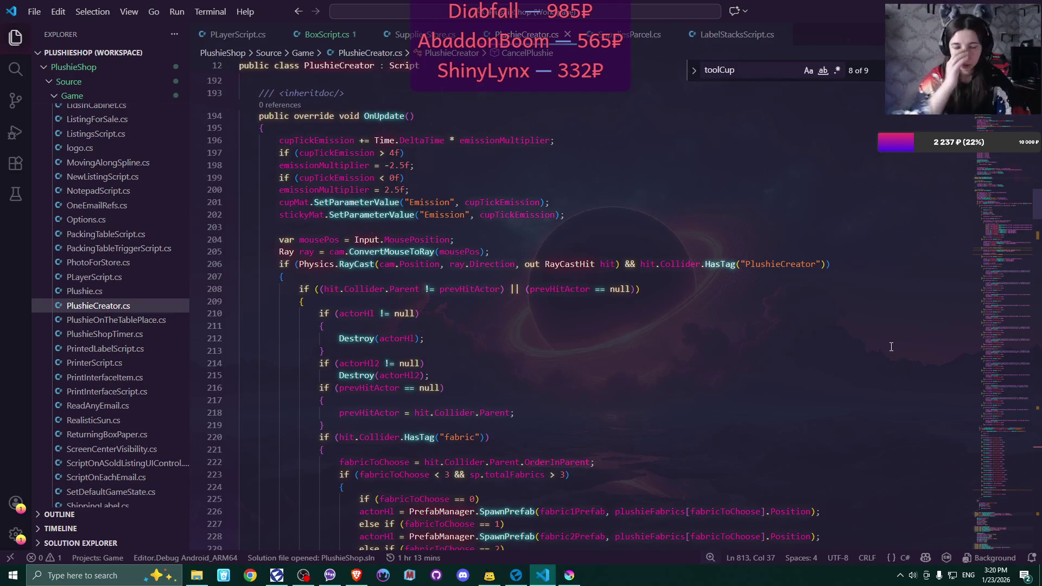
{"action": "left_click", "coordinate": [516, 574]}
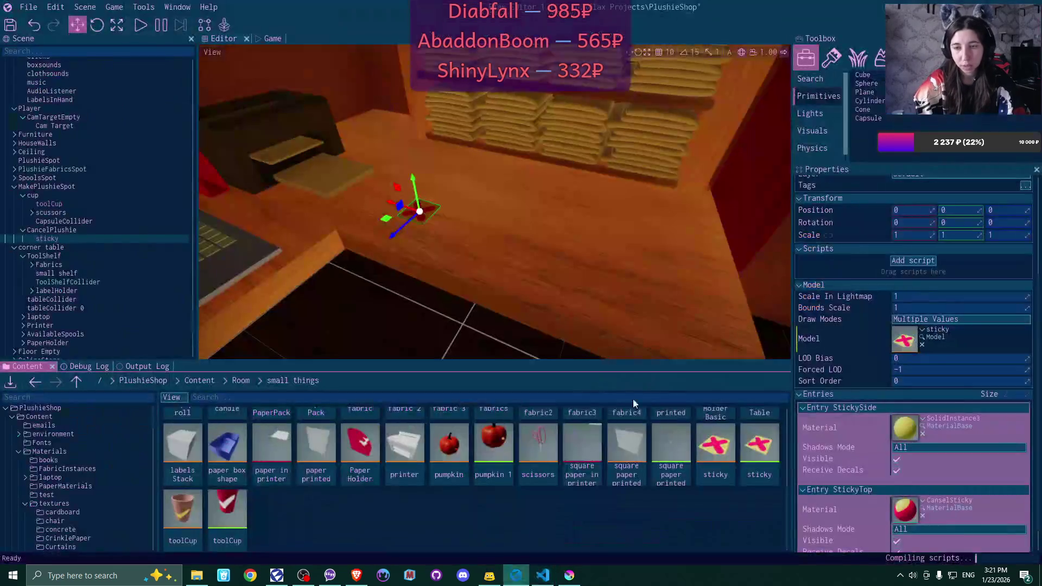
{"action": "scroll", "coordinate": [119, 142], "scroll_direction": "down", "scroll_amount": 15}
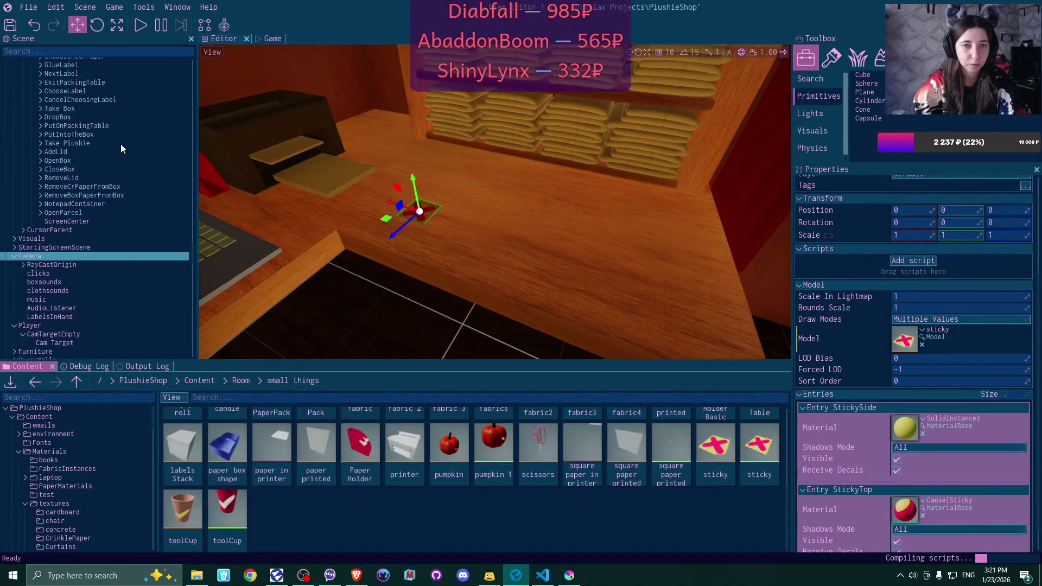
{"action": "scroll", "coordinate": [122, 145], "scroll_direction": "up", "scroll_amount": 5}
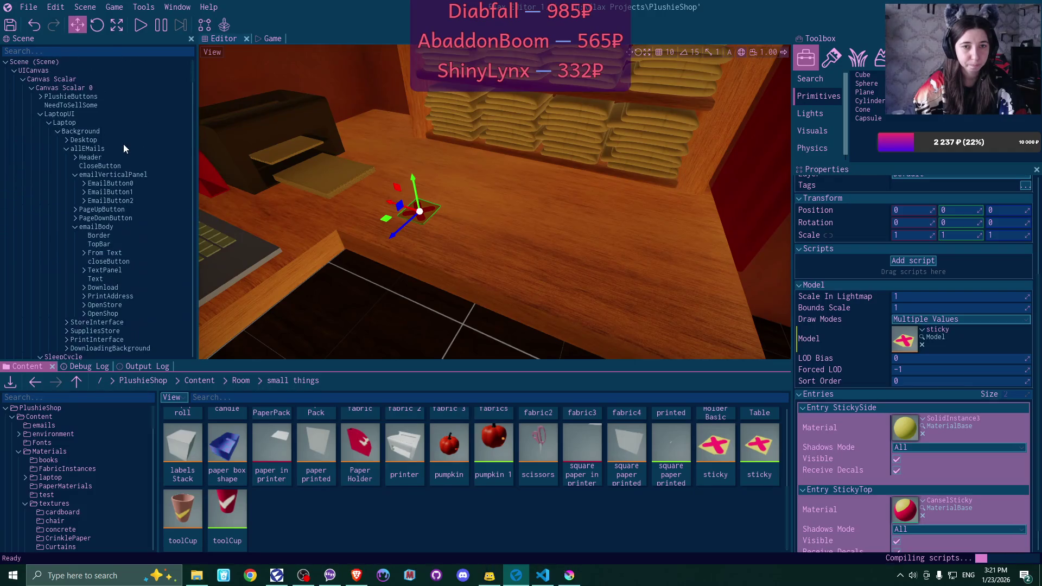
{"action": "left_click", "coordinate": [77, 96]}
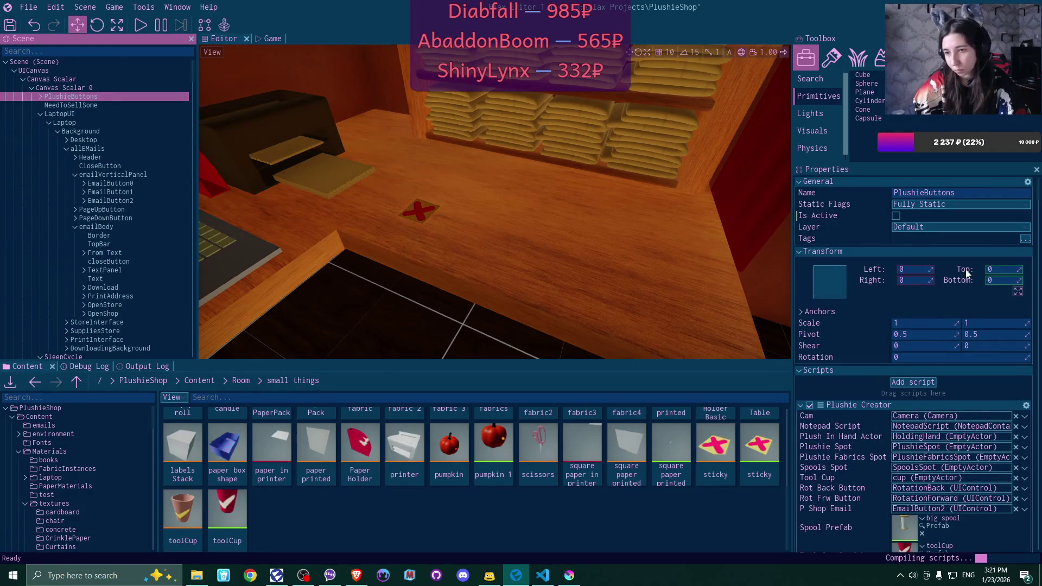
{"action": "scroll", "coordinate": [968, 273], "scroll_direction": "down", "scroll_amount": 4}
{"action": "scroll", "coordinate": [967, 273], "scroll_direction": "down", "scroll_amount": 9}
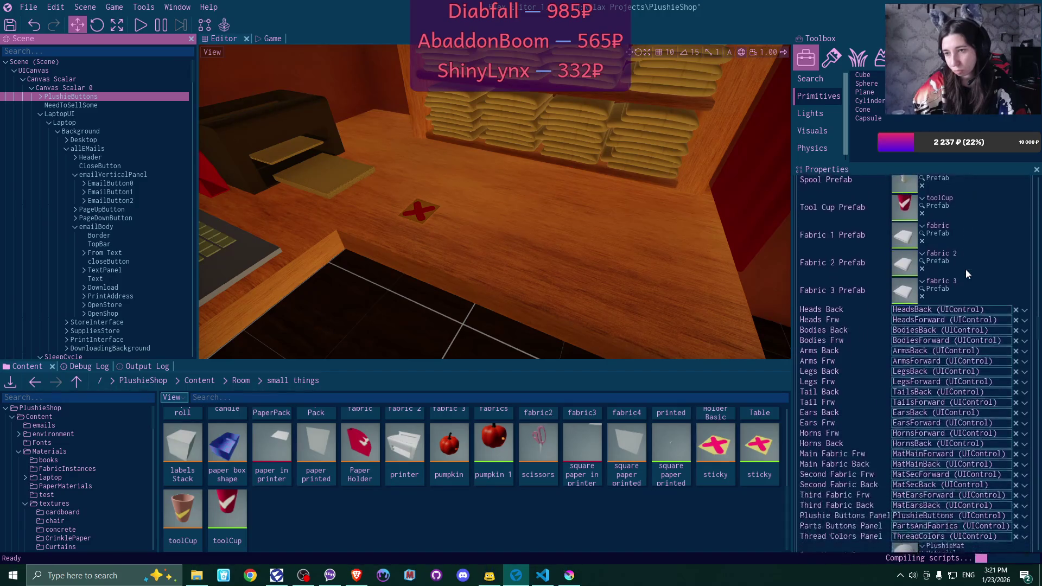
{"action": "scroll", "coordinate": [965, 269], "scroll_direction": "down", "scroll_amount": 1}
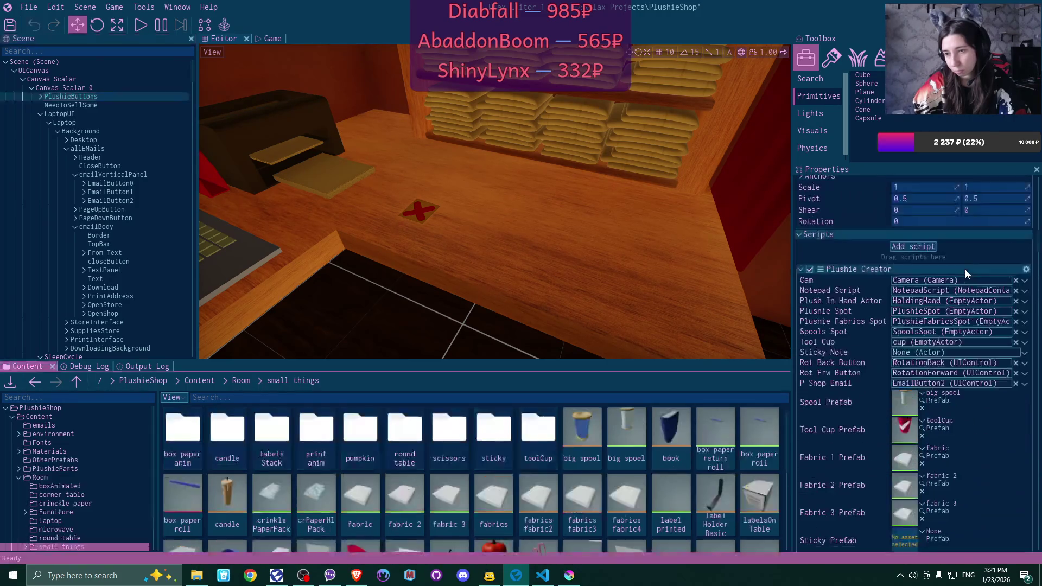
{"action": "scroll", "coordinate": [965, 269], "scroll_direction": "down", "scroll_amount": 1}
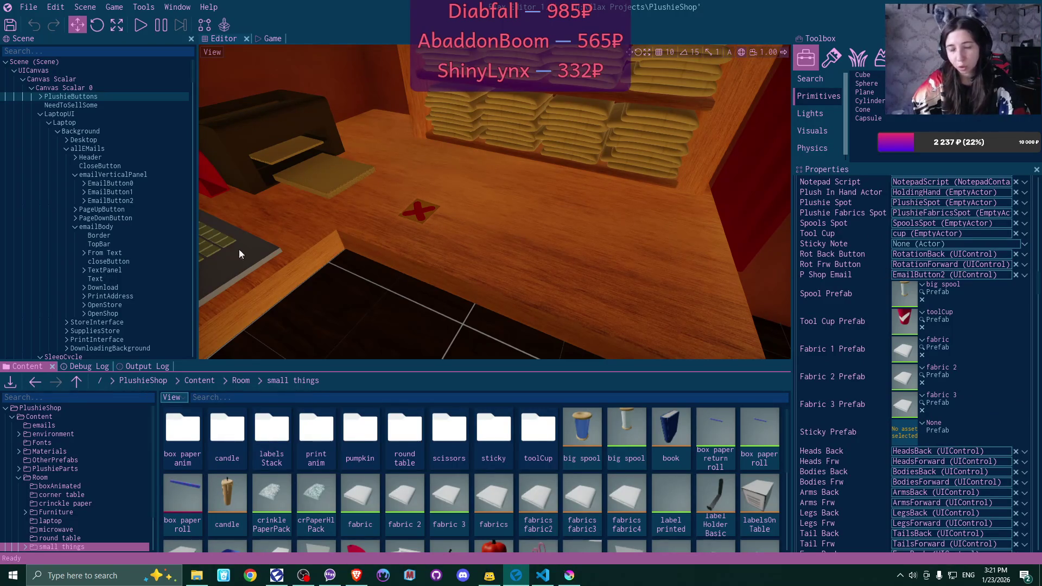
{"action": "scroll", "coordinate": [127, 245], "scroll_direction": "down", "scroll_amount": 15}
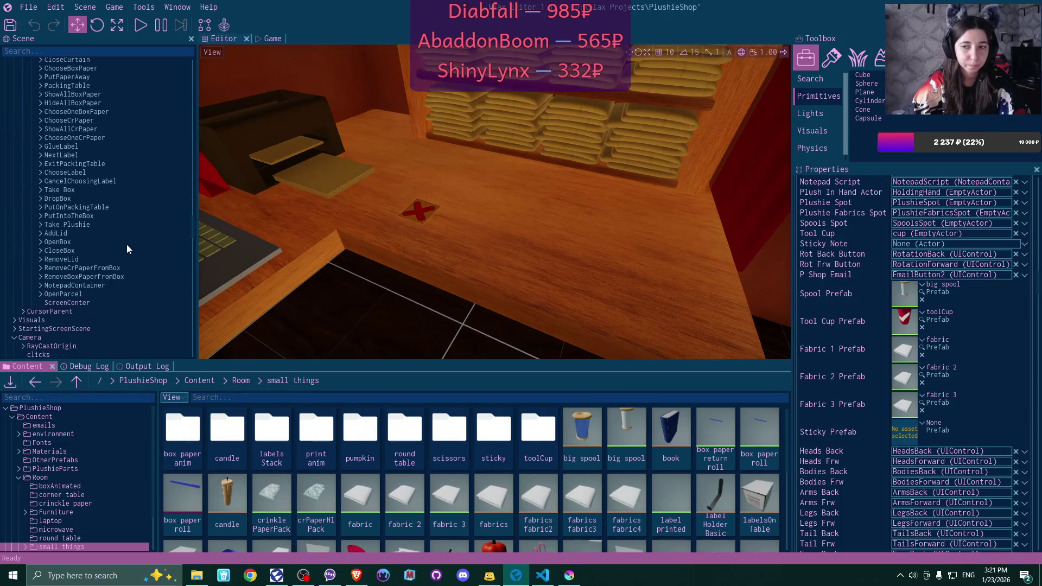
{"action": "scroll", "coordinate": [126, 245], "scroll_direction": "down", "scroll_amount": 10}
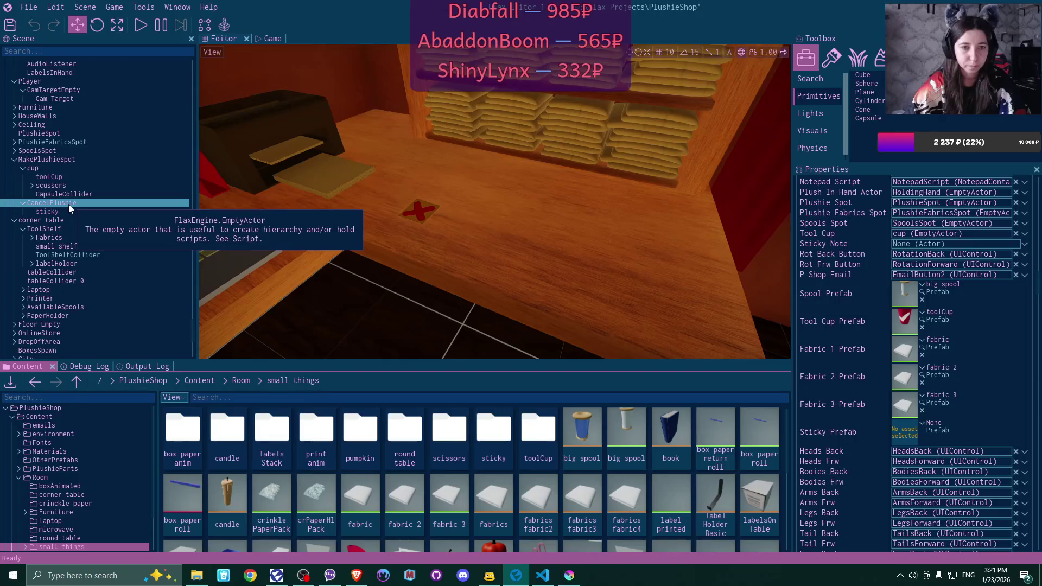
{"action": "left_click_drag", "start_coordinate": [70, 204], "coordinate": [787, 238]}
{"action": "left_click_drag", "start_coordinate": [943, 245], "coordinate": [943, 248]}
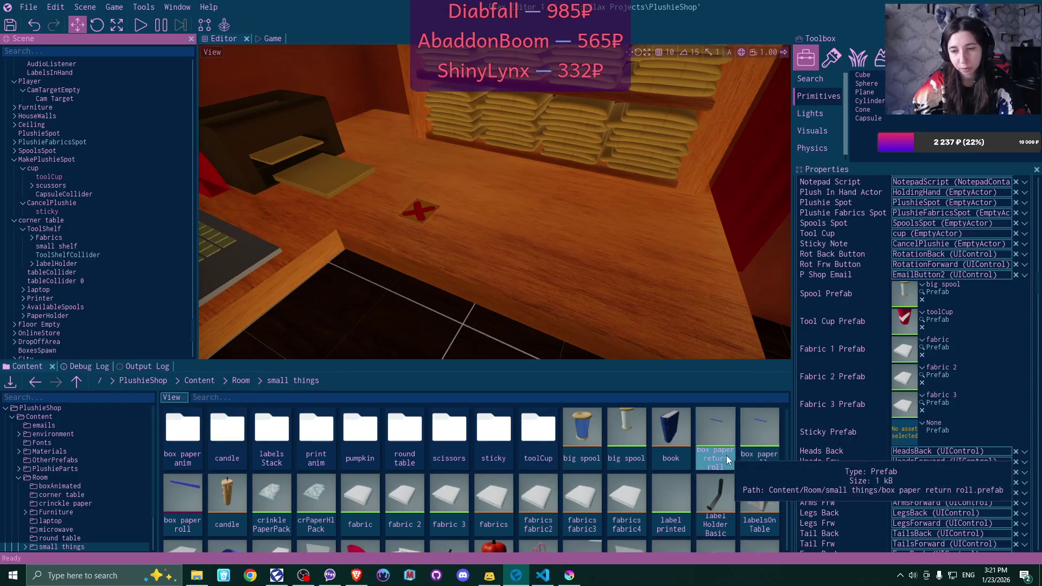
{"action": "left_click", "coordinate": [68, 203]}
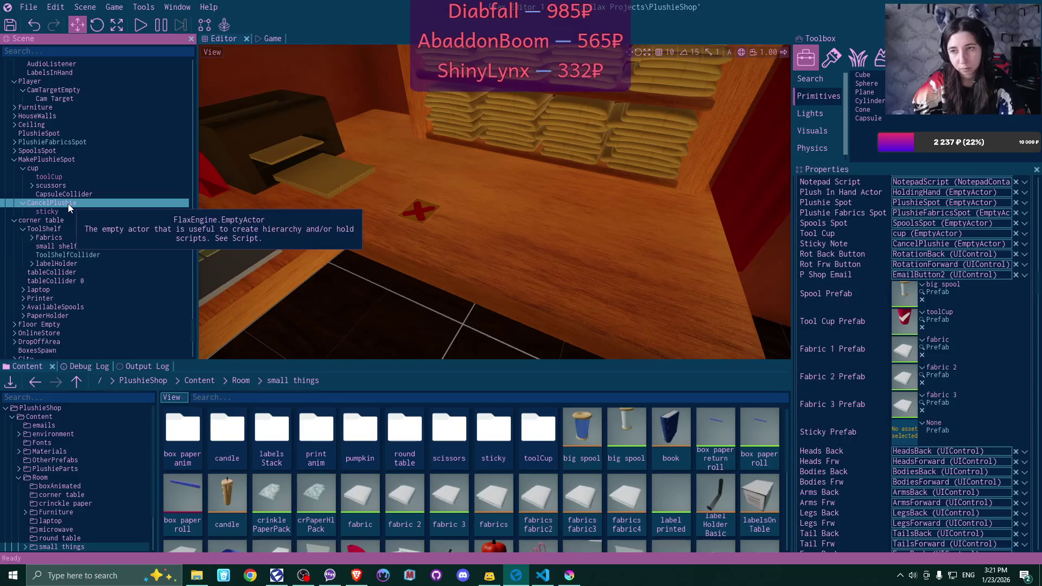
{"action": "scroll", "coordinate": [637, 499], "scroll_direction": "down", "scroll_amount": 3}
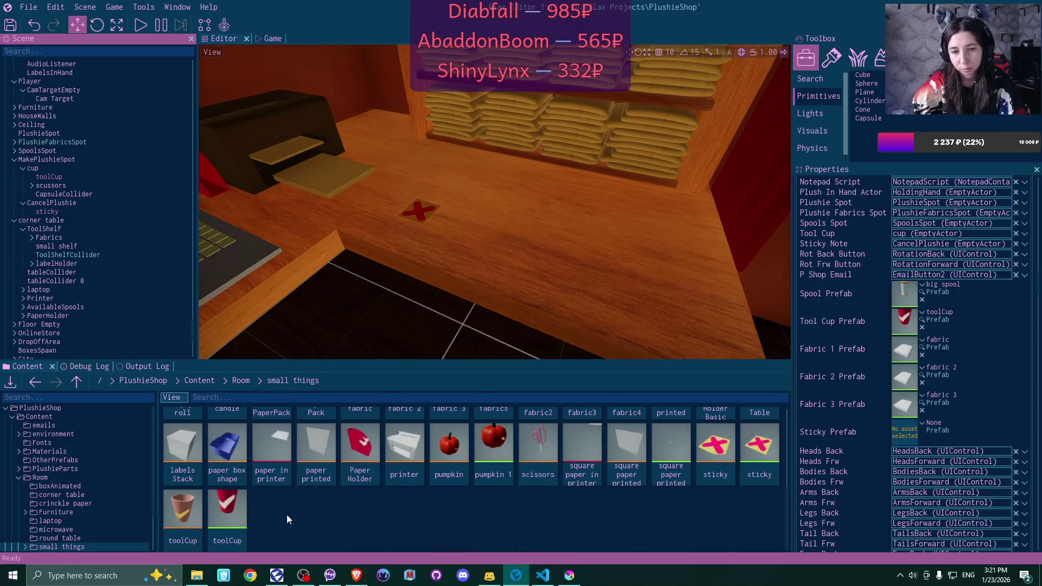
{"action": "left_click_drag", "start_coordinate": [759, 445], "coordinate": [902, 428]}
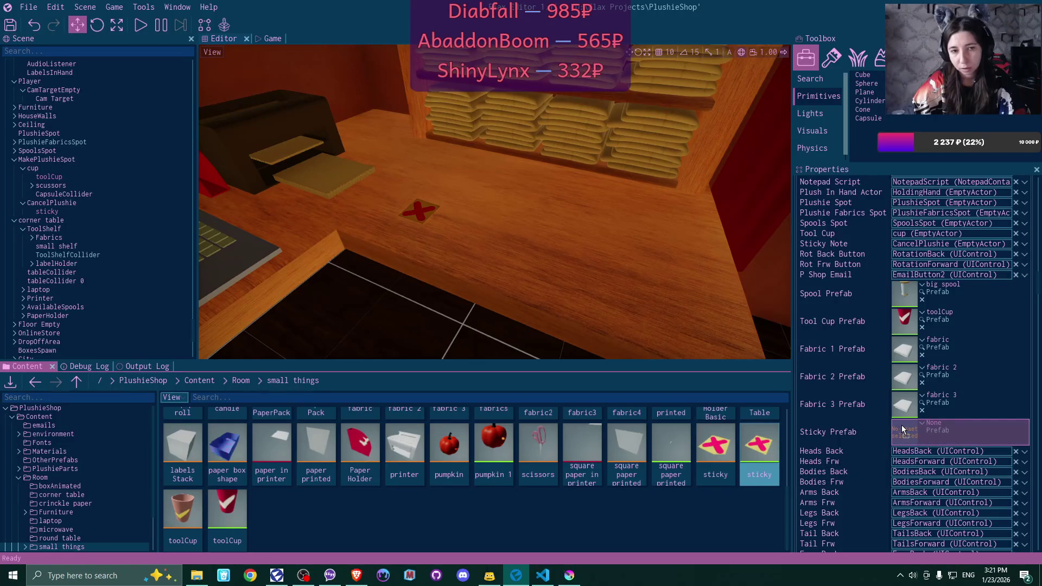
{"action": "left_click_drag", "start_coordinate": [901, 425], "coordinate": [901, 426]}
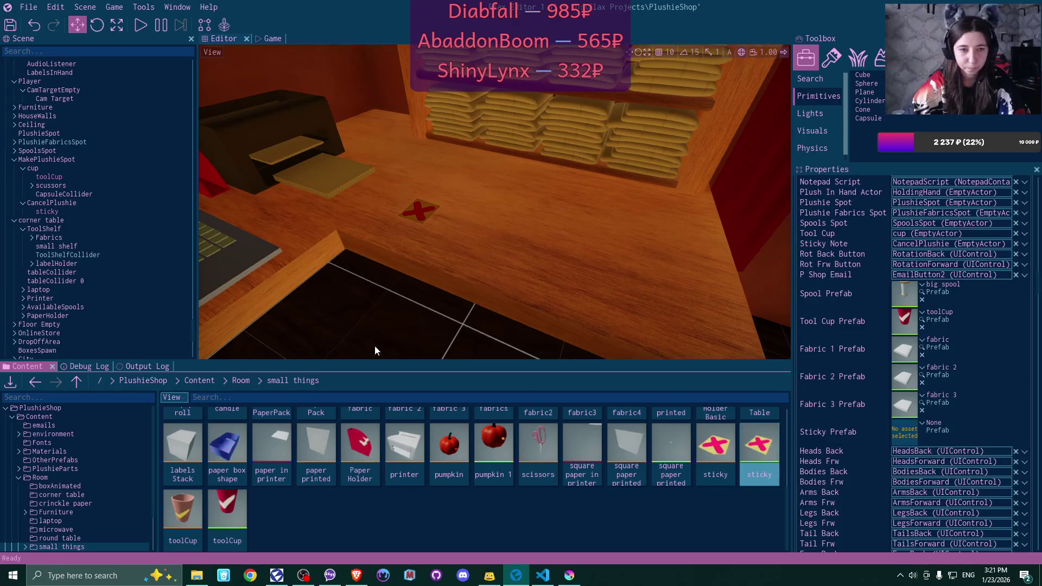
{"action": "scroll", "coordinate": [104, 237], "scroll_direction": "down", "scroll_amount": 2}
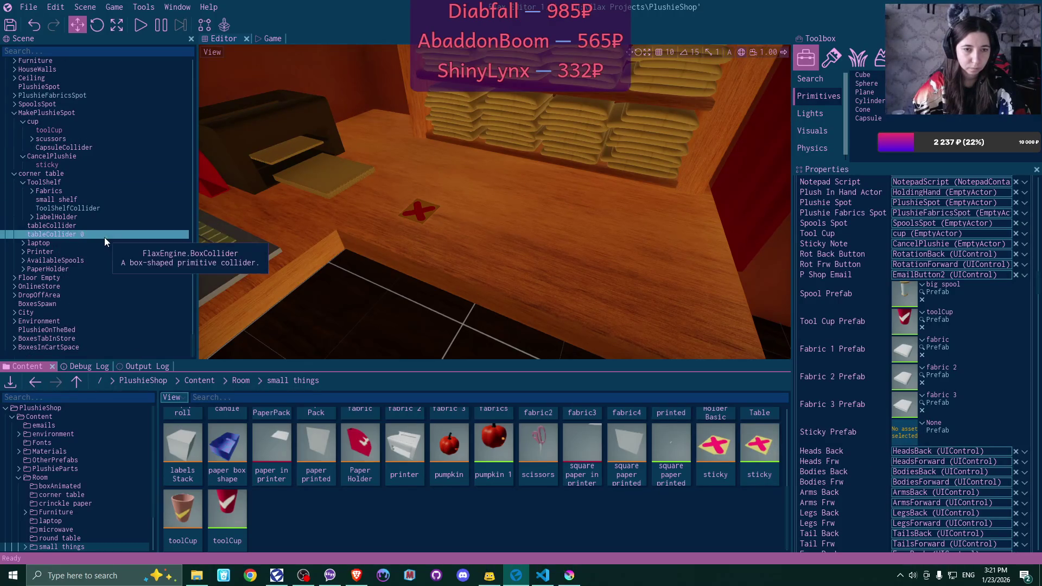
{"action": "scroll", "coordinate": [104, 237], "scroll_direction": "up", "scroll_amount": 3}
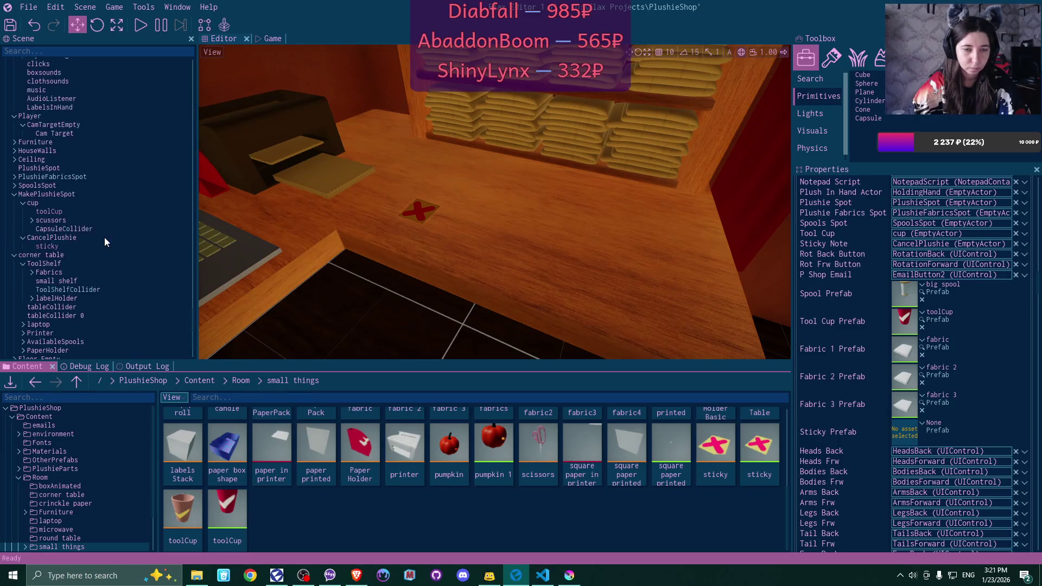
Replace the sticky note under CancelPlushie with an instance of the sticky prefab
{"action": "left_click", "coordinate": [59, 246]}
{"action": "left_click", "coordinate": [60, 246]}
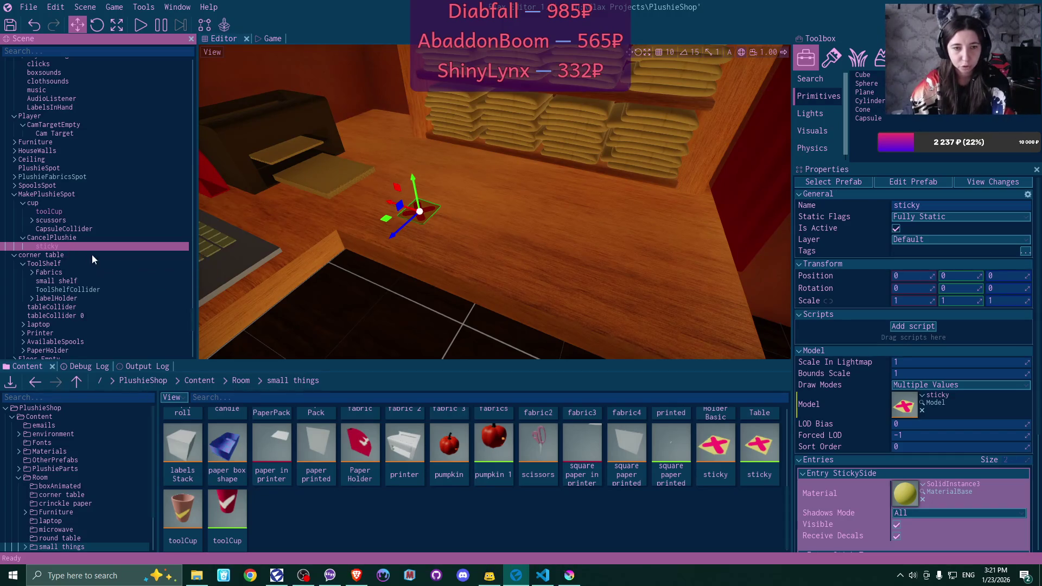
{"action": "key", "text": "Delete"}
{"action": "mouse_move", "coordinate": [759, 443]}
{"action": "left_mouse_down"}
{"action": "mouse_move", "coordinate": [572, 358]}
{"action": "mouse_move", "coordinate": [67, 243]}
{"action": "left_mouse_up"}
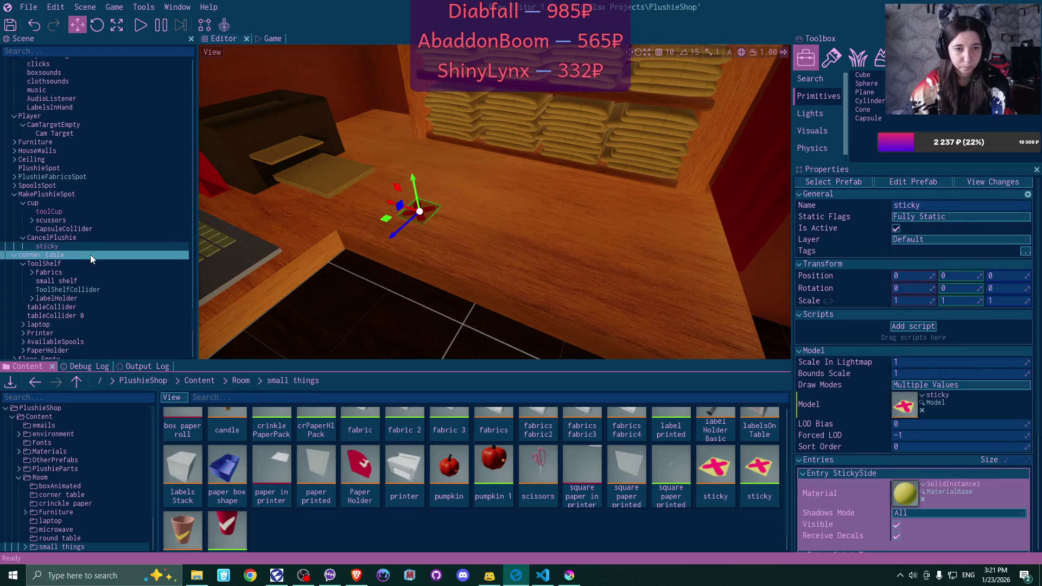
Add a BoxCollider child to the sticky note object
{"action": "right_click", "coordinate": [53, 244]}
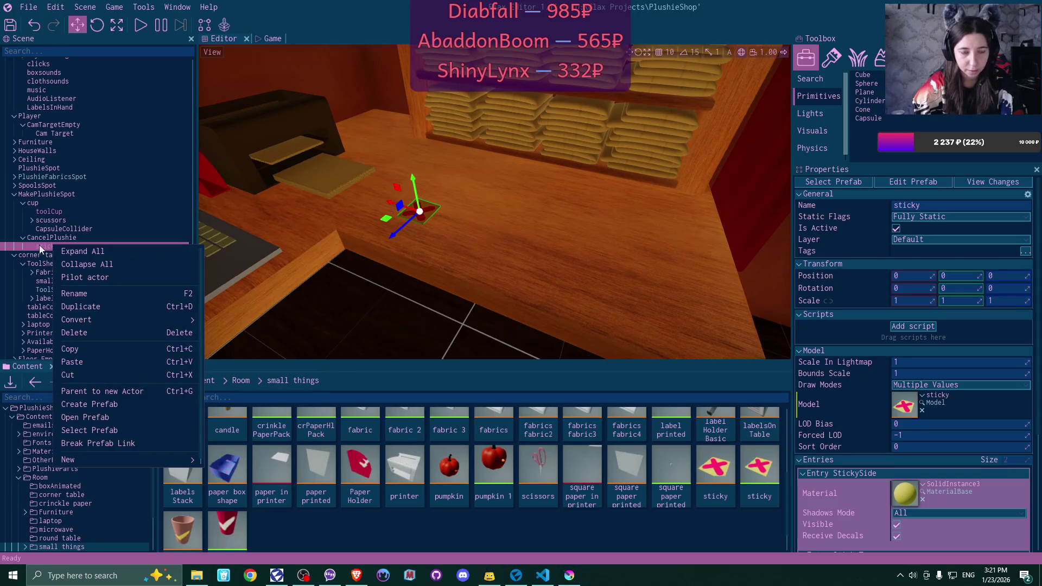
{"action": "left_click", "coordinate": [38, 245]}
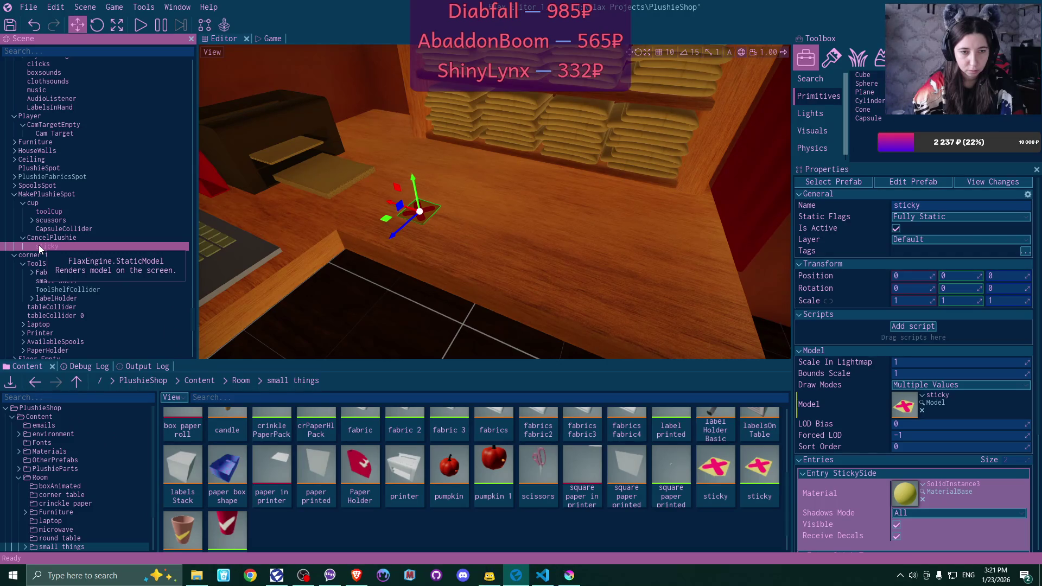
{"action": "right_click", "coordinate": [38, 245]}
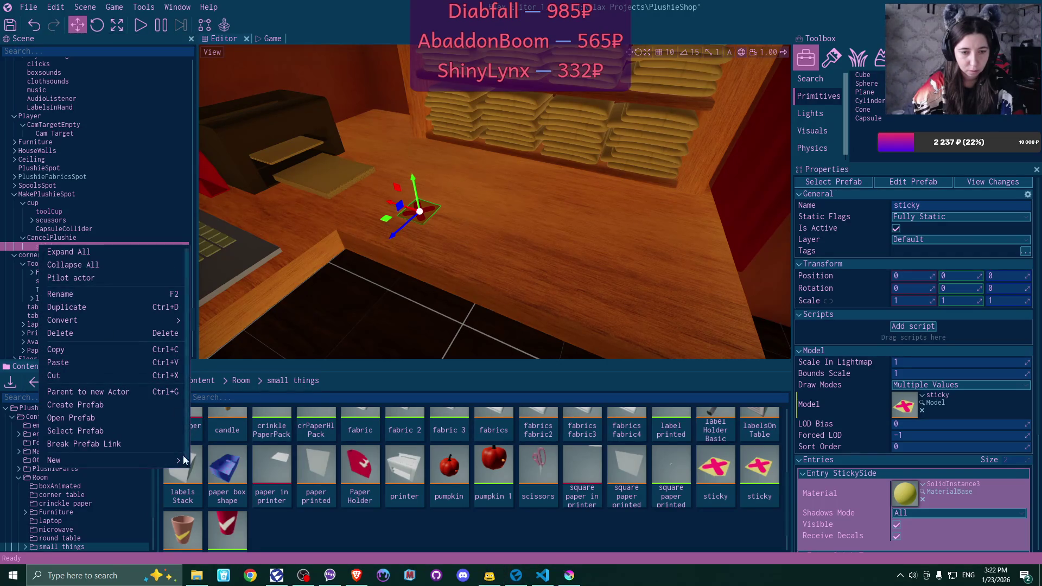
{"action": "mouse_move", "coordinate": [185, 459]}
{"action": "mouse_move", "coordinate": [247, 436]}
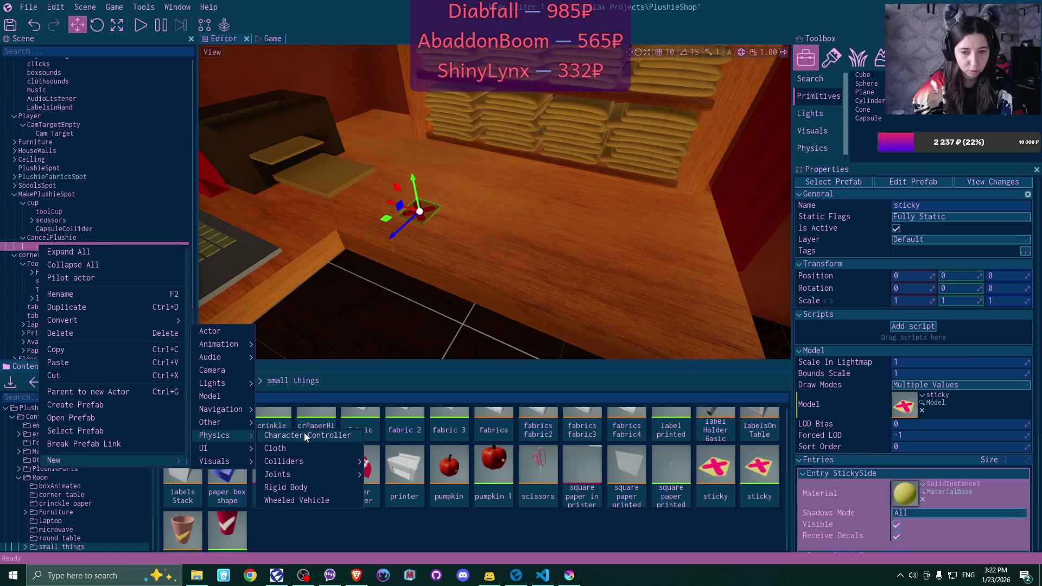
{"action": "mouse_move", "coordinate": [315, 461]}
{"action": "left_click", "coordinate": [406, 465]}
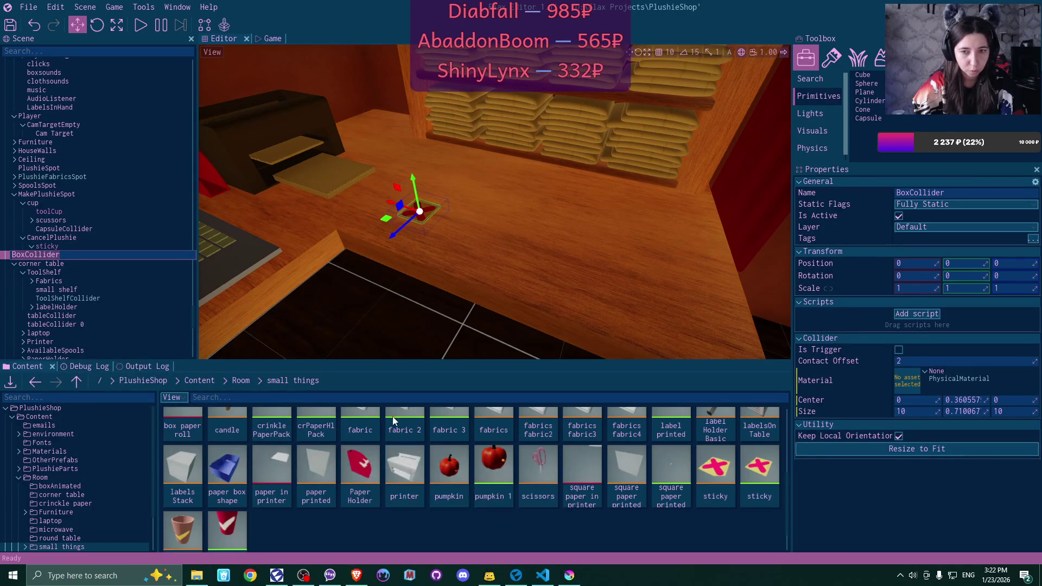
{"action": "key", "text": "Return"}
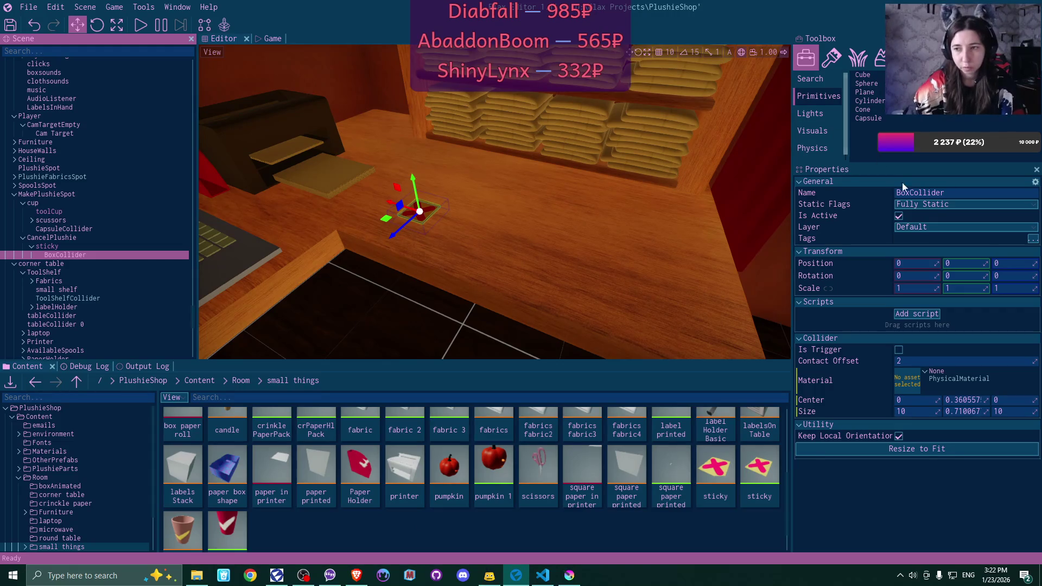
Tag the new BoxCollider 'sticky' and open the toolCup prefab for comparison
{"action": "left_click", "coordinate": [1033, 241]}
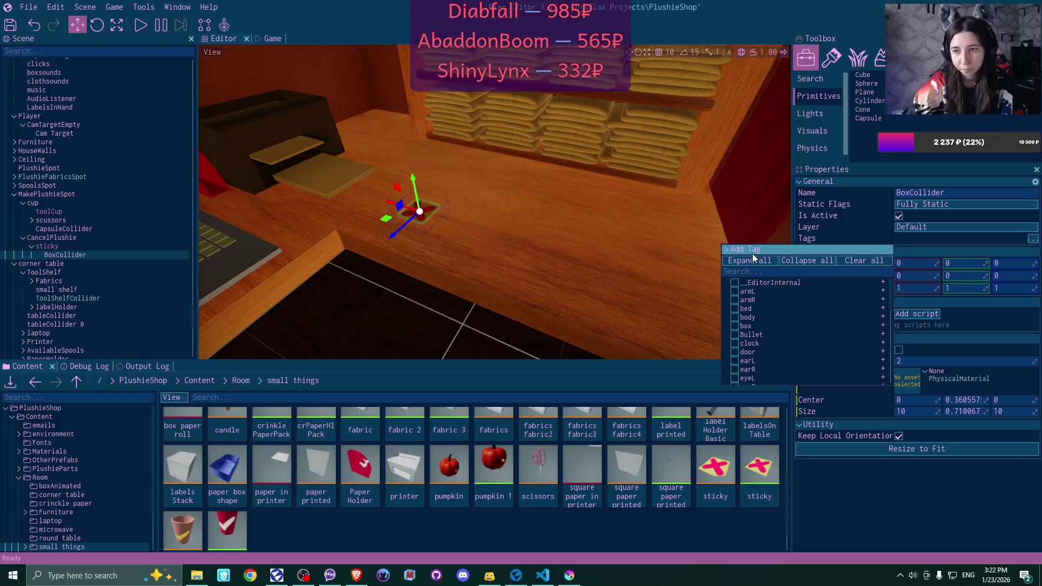
{"action": "scroll", "coordinate": [782, 302], "scroll_direction": "down", "scroll_amount": 2}
{"action": "scroll", "coordinate": [782, 301], "scroll_direction": "down", "scroll_amount": 4}
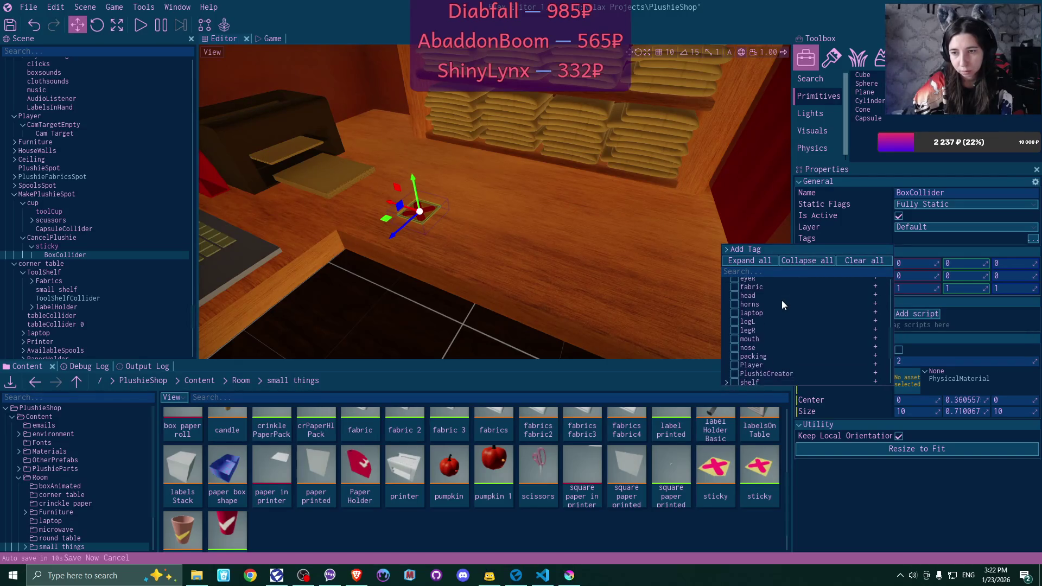
{"action": "left_click", "coordinate": [736, 346]}
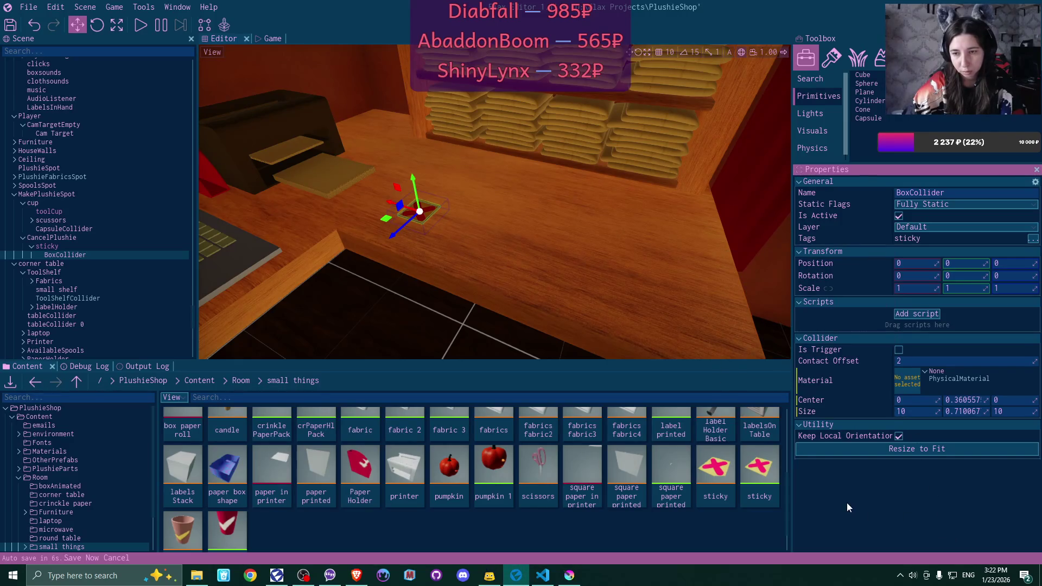
{"action": "double_click", "coordinate": [233, 527]}
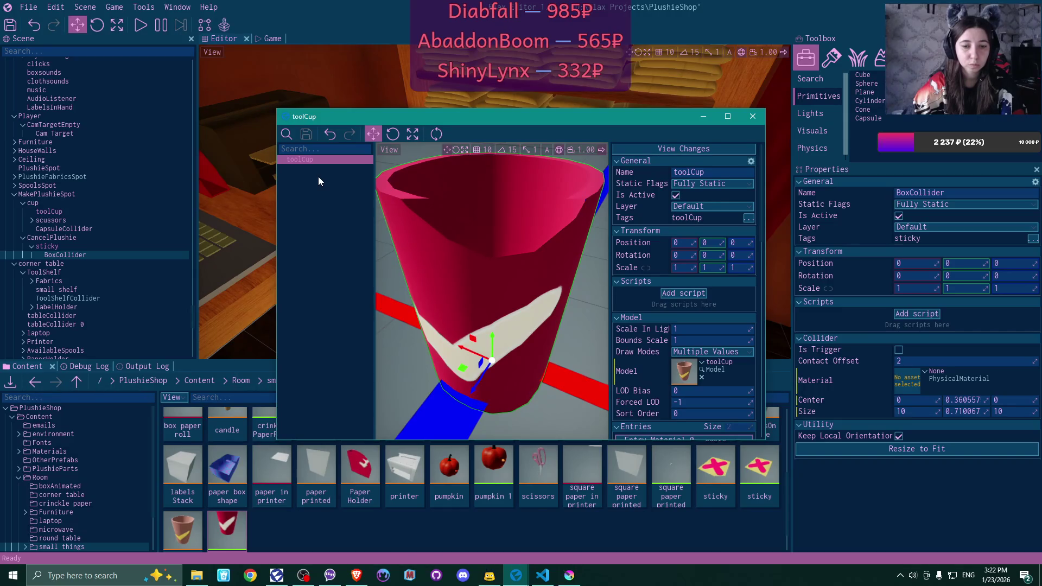
Close the toolCup prefab, select the tool cup, and bring the tabletop into view
{"action": "left_click", "coordinate": [753, 116]}
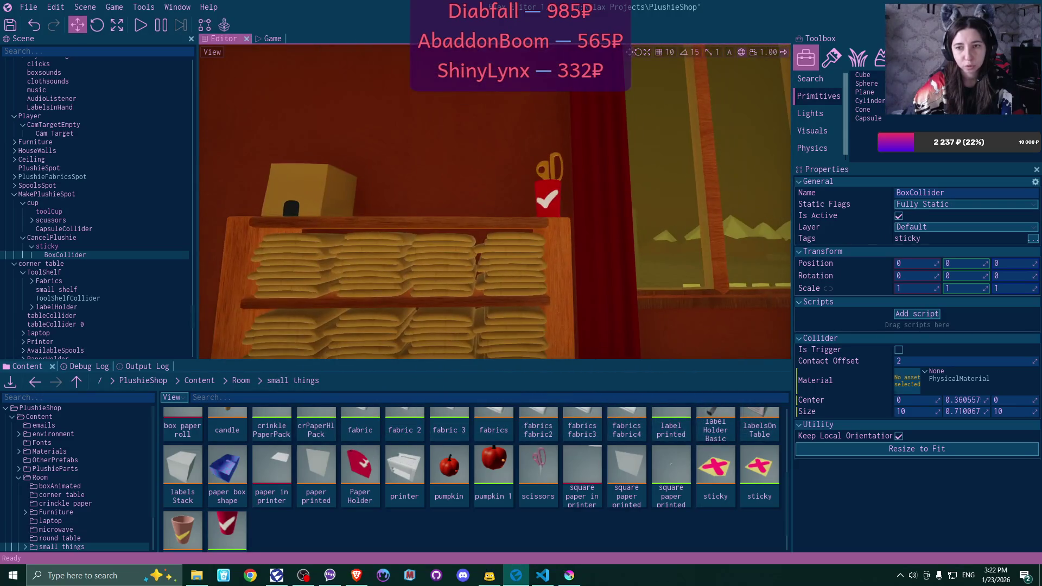
{"action": "left_click", "coordinate": [559, 185]}
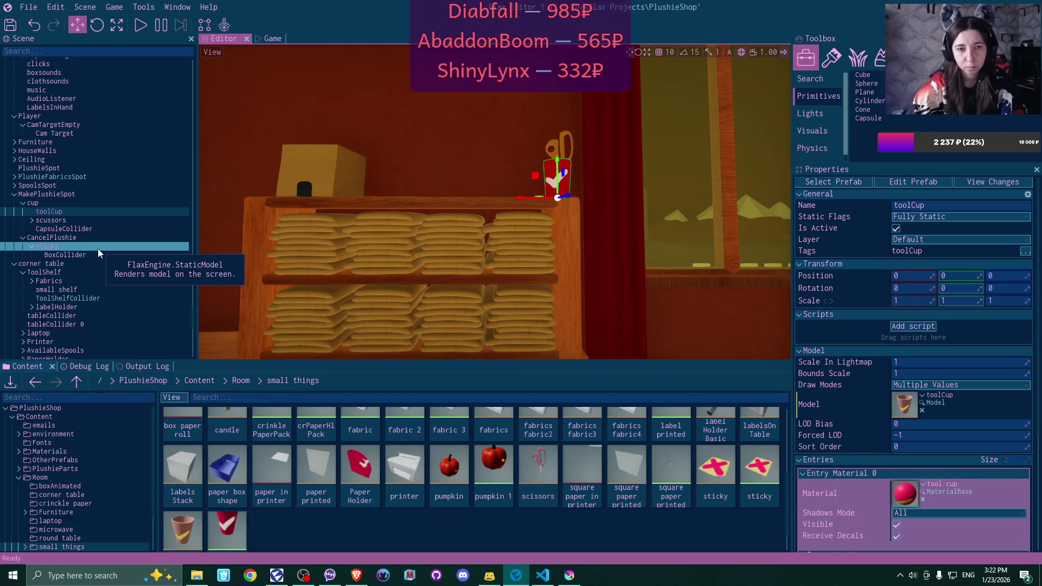
{"action": "left_click_drag", "start_coordinate": [279, 245], "coordinate": [279, 296]}
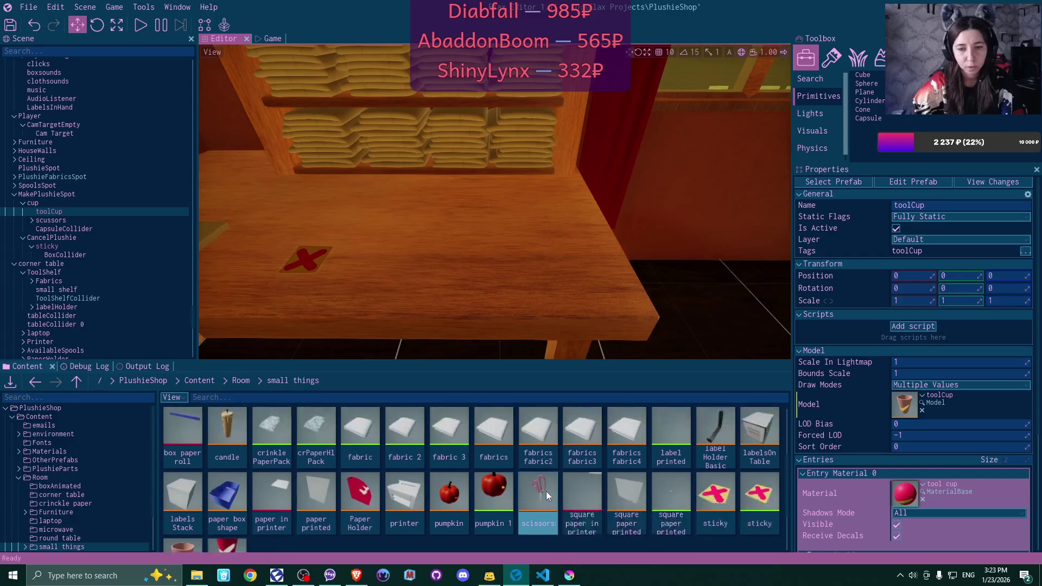
{"action": "scroll", "coordinate": [546, 491], "scroll_direction": "up", "scroll_amount": 2}
Check BoxCollider 1's tags in the fabric 3 prefab, then close it and reselect the sticky note
{"action": "double_click", "coordinate": [435, 453]}
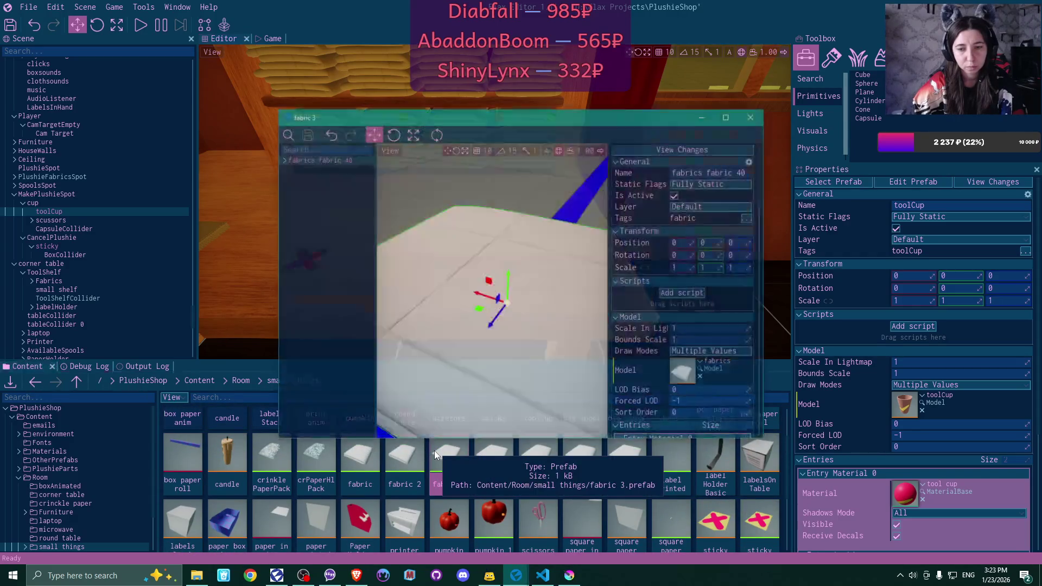
{"action": "scroll", "coordinate": [695, 286], "scroll_direction": "down", "scroll_amount": 3}
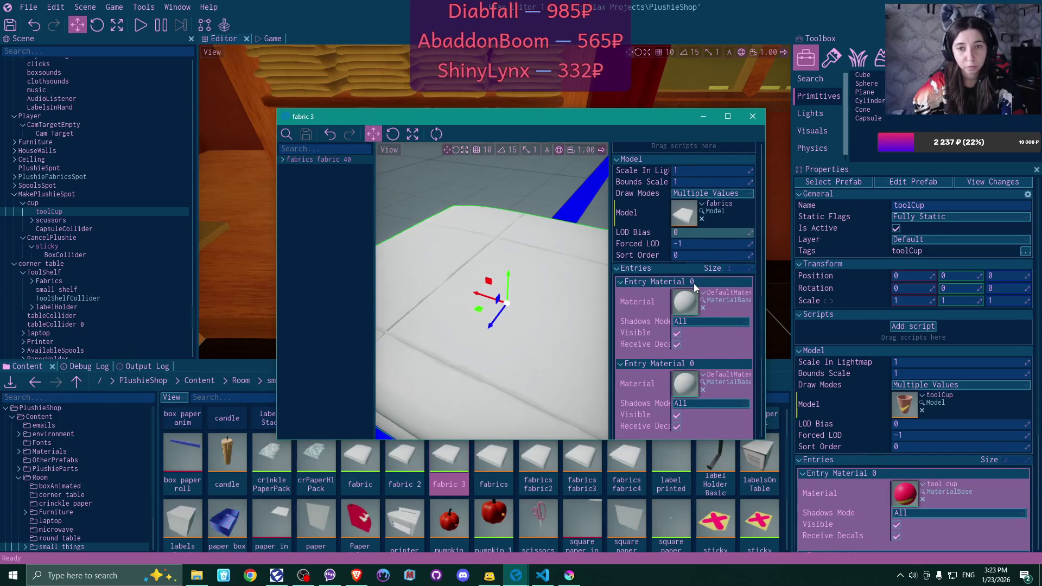
{"action": "left_click", "coordinate": [282, 159]}
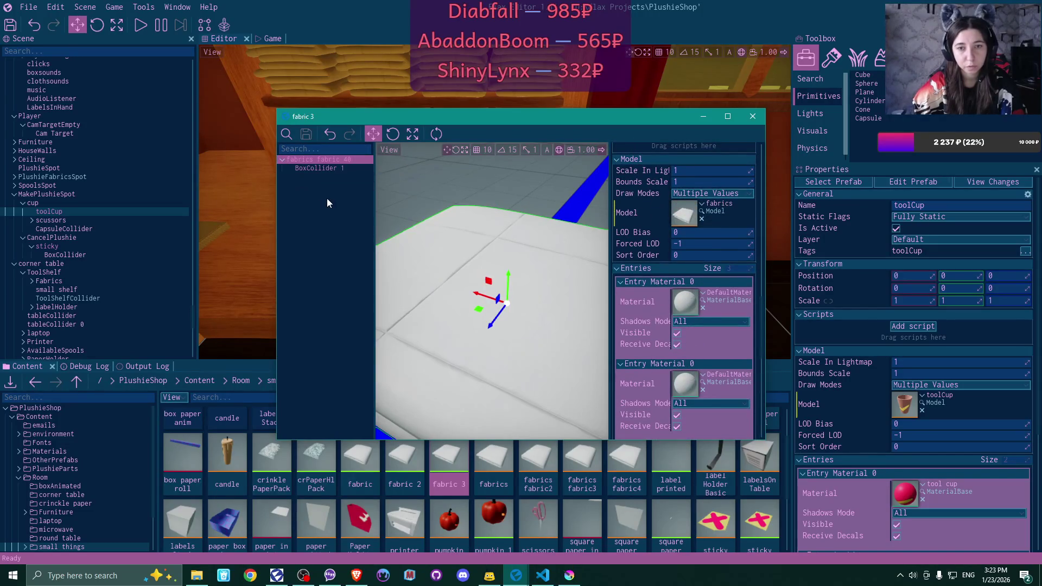
{"action": "left_click", "coordinate": [321, 168]}
{"action": "scroll", "coordinate": [721, 265], "scroll_direction": "up", "scroll_amount": 1}
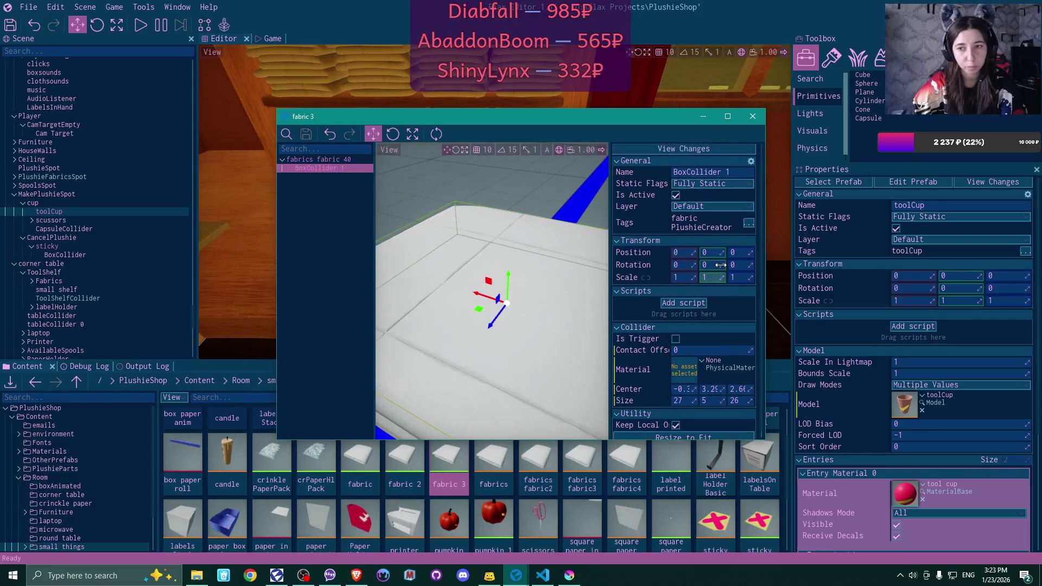
{"action": "left_click", "coordinate": [753, 116]}
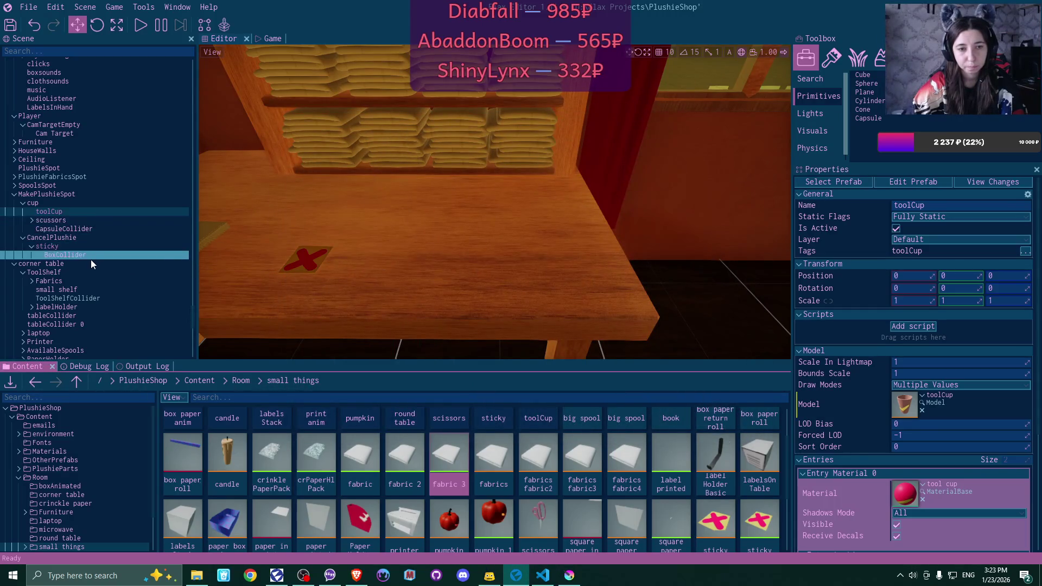
{"action": "left_click", "coordinate": [67, 245]}
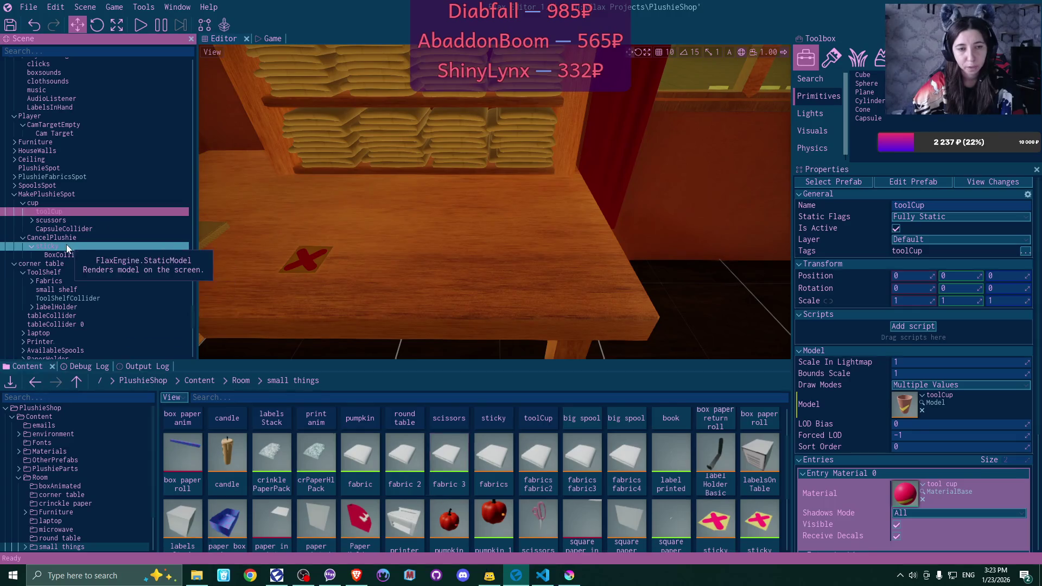
Add the 'sticky' tag to the sticky note object and fly the view back toward the table
{"action": "left_click", "coordinate": [1025, 252]}
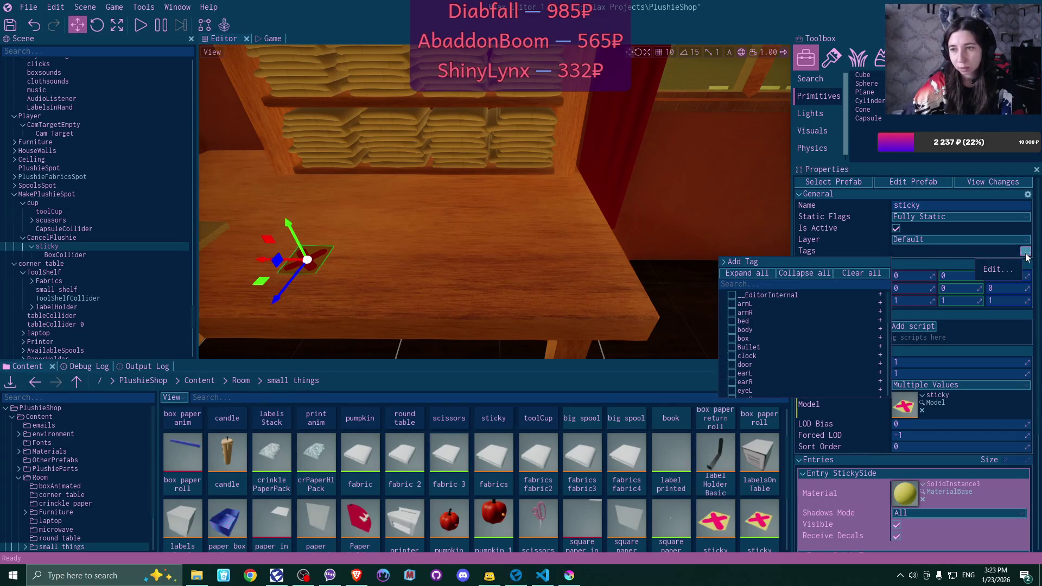
{"action": "left_click", "coordinate": [998, 183]}
{"action": "left_click", "coordinate": [998, 183]}
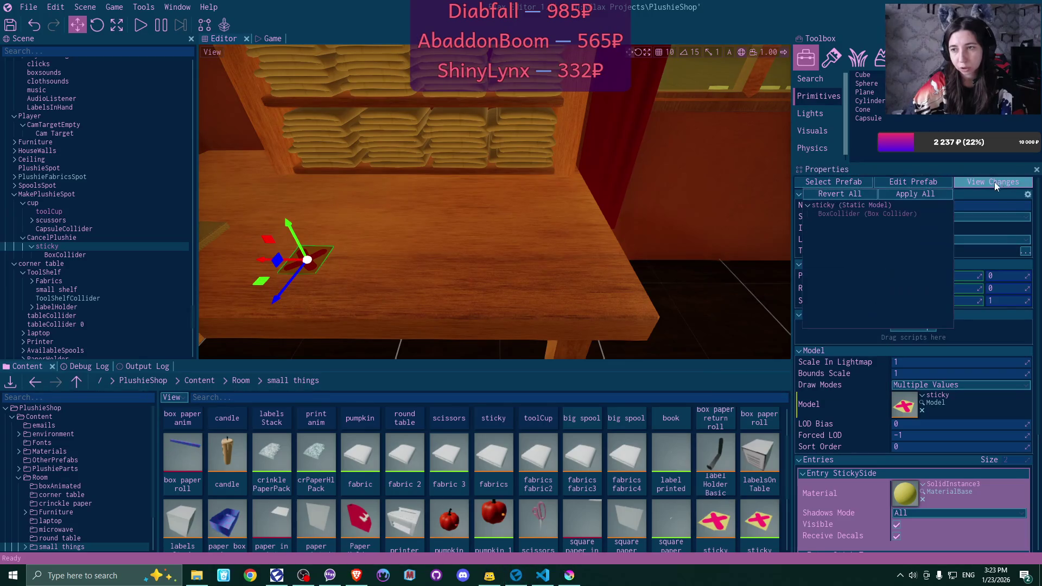
{"action": "left_click", "coordinate": [957, 240]}
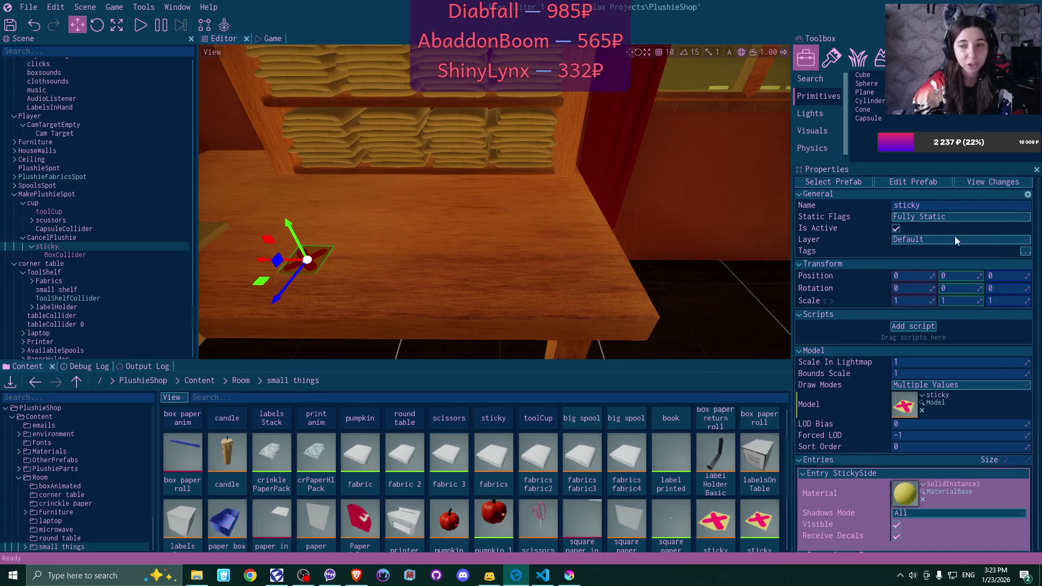
{"action": "left_click", "coordinate": [1025, 252]}
{"action": "scroll", "coordinate": [784, 333], "scroll_direction": "down", "scroll_amount": 5}
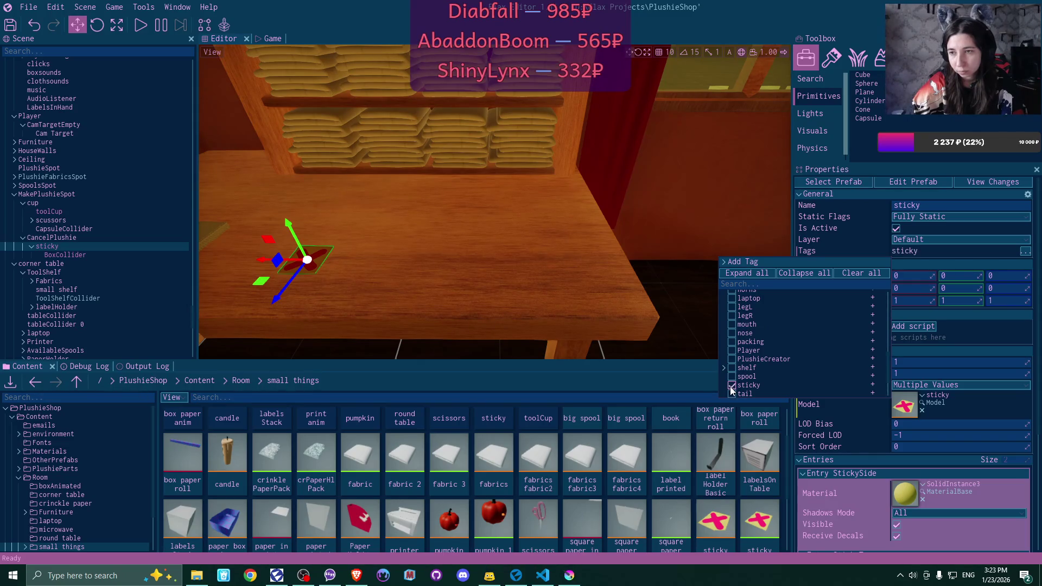
{"action": "left_click", "coordinate": [869, 254]}
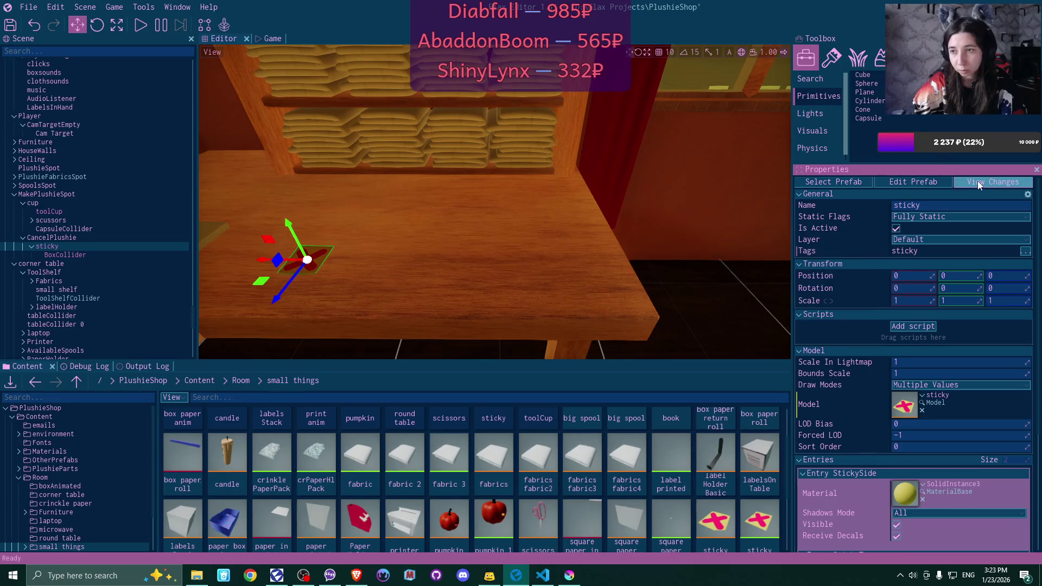
{"action": "right_click", "coordinate": [599, 276]}
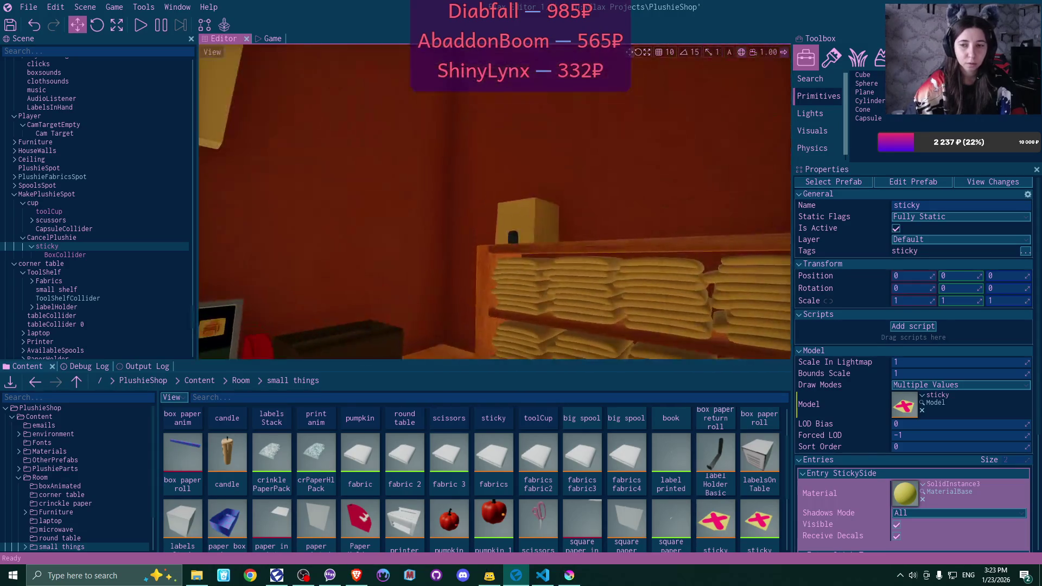
{"action": "key", "text": "w"}
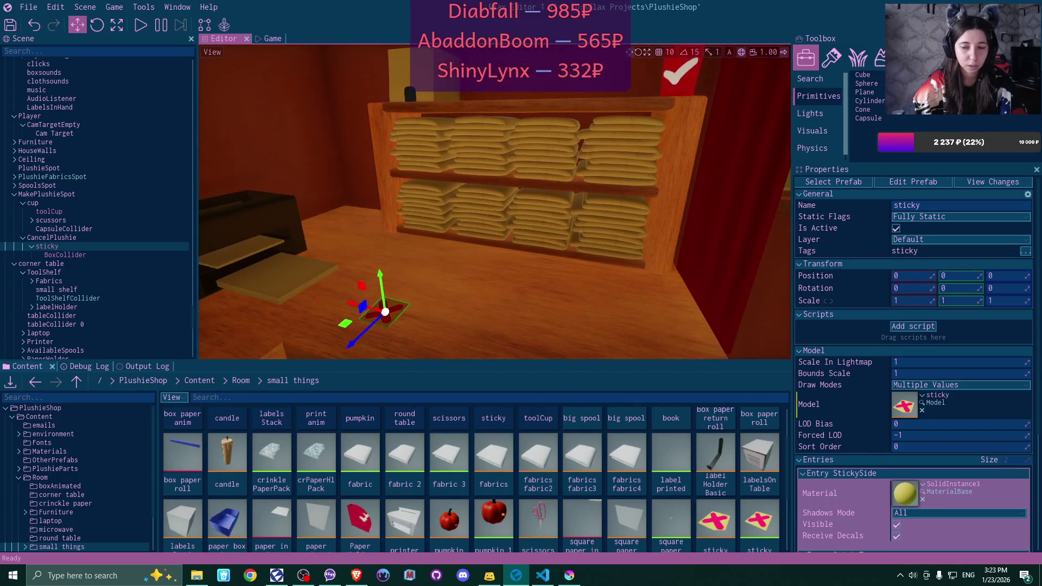
Check the PlushieCreator code and the toolCup's CapsuleCollider and model setup
{"action": "left_click", "coordinate": [544, 575]}
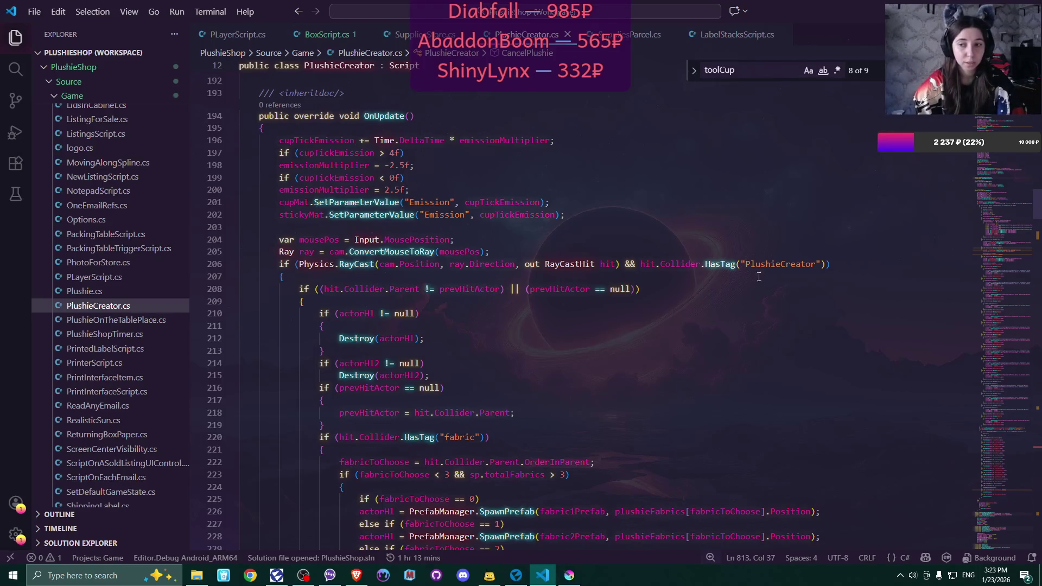
{"action": "left_click", "coordinate": [517, 576]}
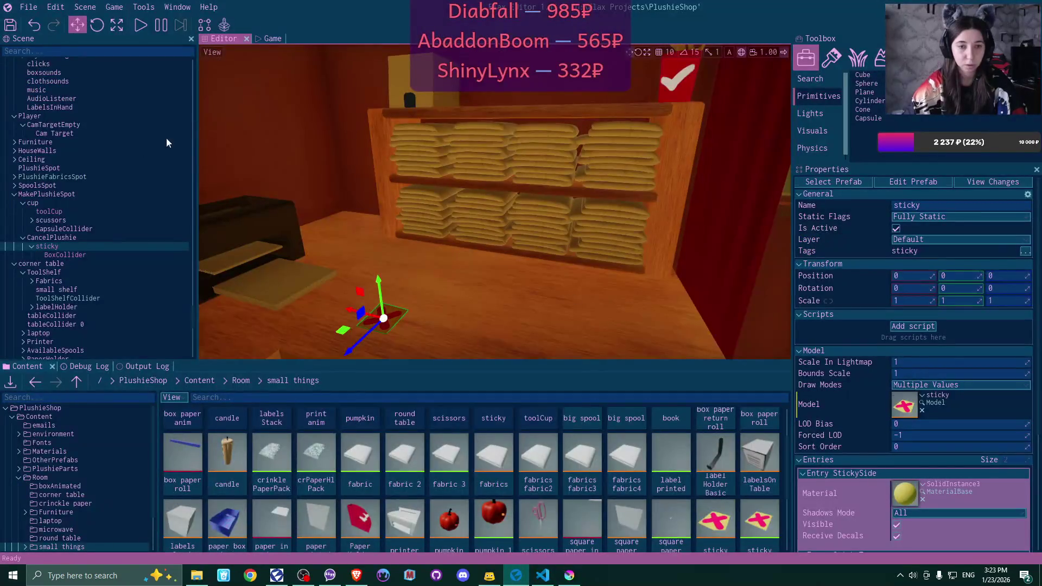
{"action": "left_click", "coordinate": [89, 229]}
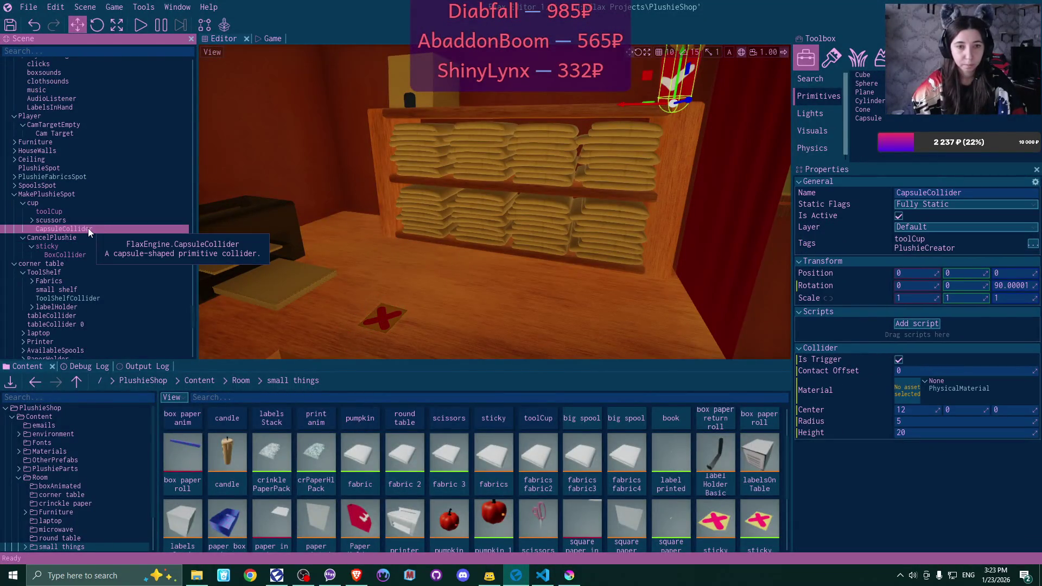
{"action": "left_click", "coordinate": [83, 211]}
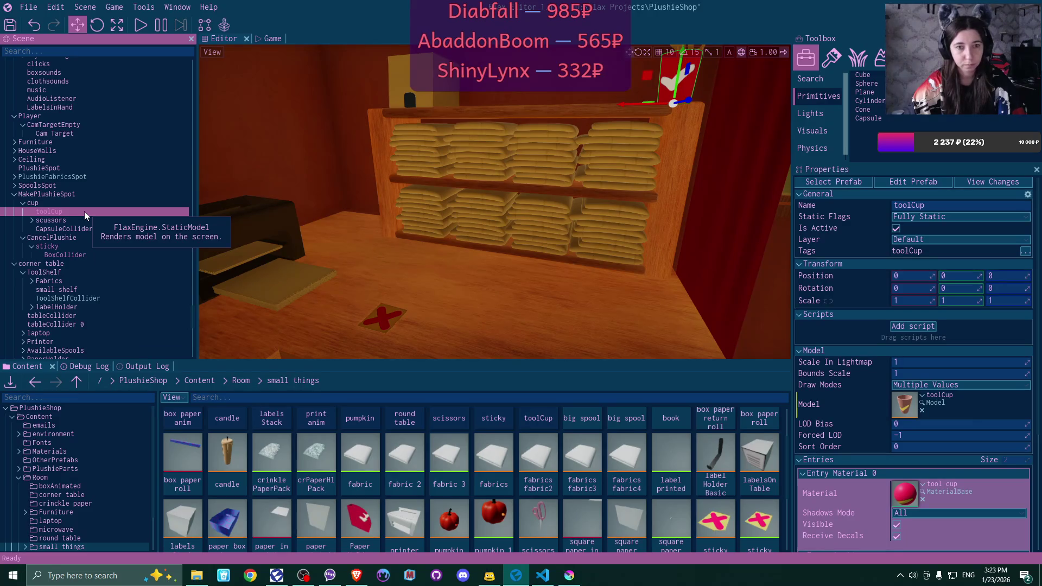
{"action": "scroll", "coordinate": [574, 229], "scroll_direction": "up", "scroll_amount": 3}
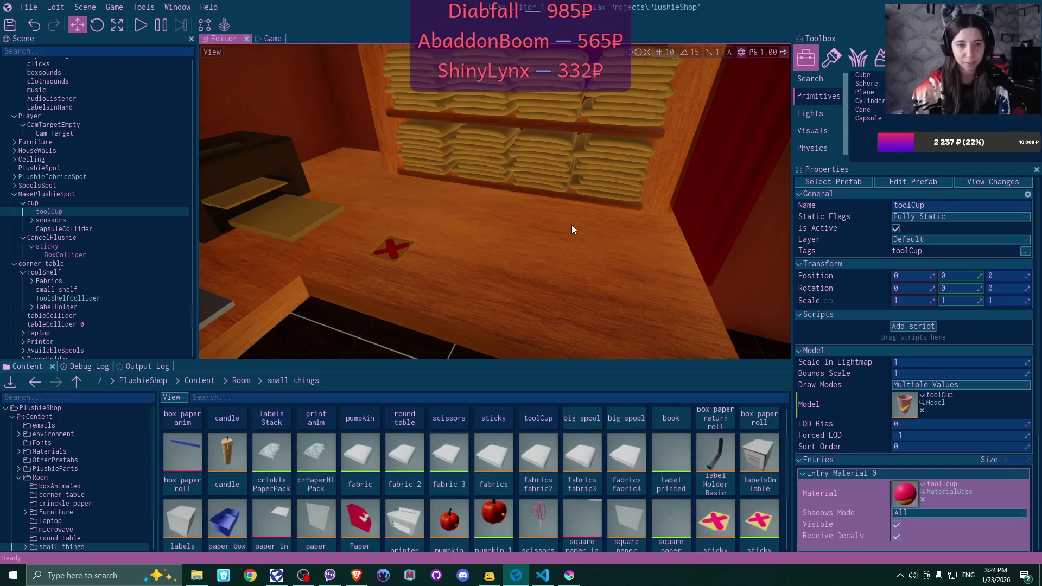
Deactivate CancelPlushie to hide its red X, then run the game in play mode
{"action": "left_click", "coordinate": [94, 238]}
{"action": "left_click", "coordinate": [900, 216]}
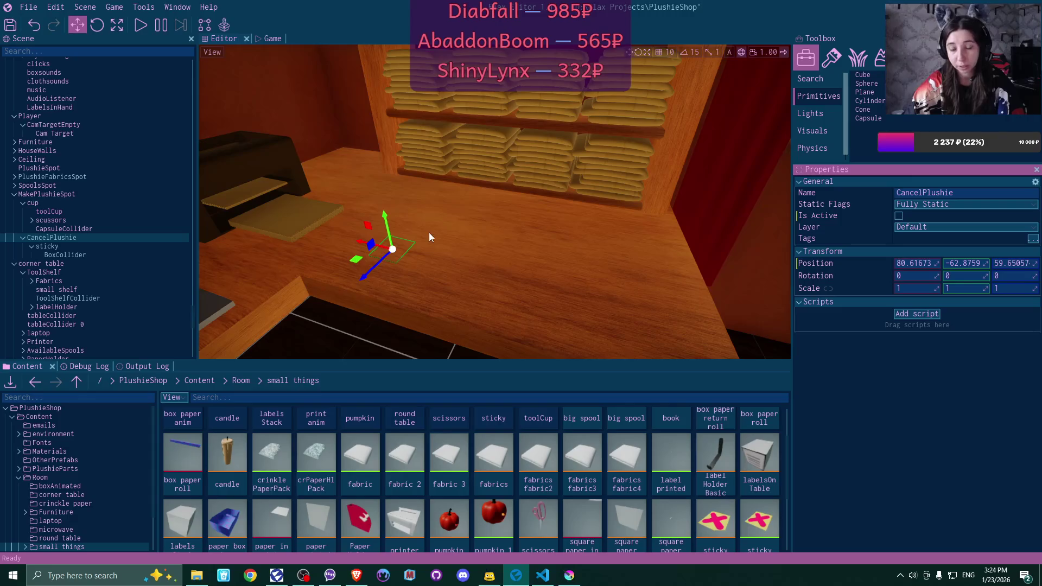
{"action": "left_click", "coordinate": [73, 194]}
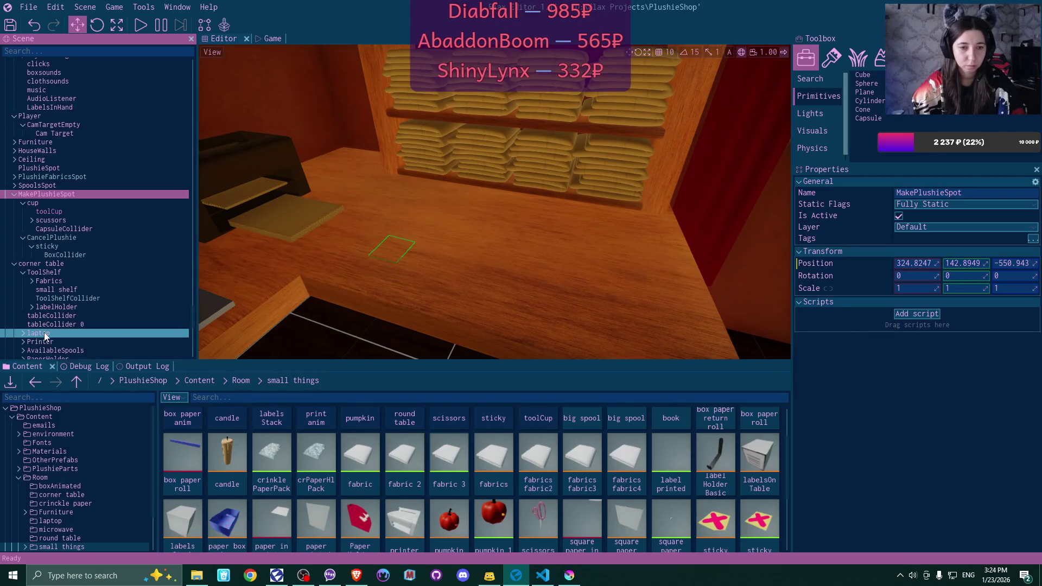
{"action": "left_click", "coordinate": [145, 29]}
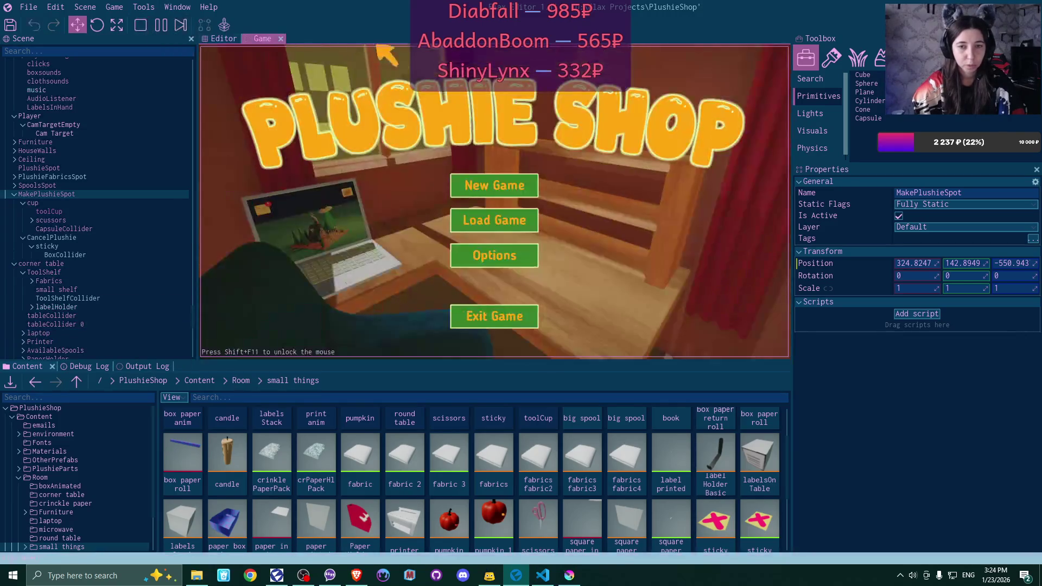
Start a new game, confirm overwriting the save, and walk to the laptop
{"action": "left_click", "coordinate": [497, 186]}
{"action": "left_click", "coordinate": [437, 259]}
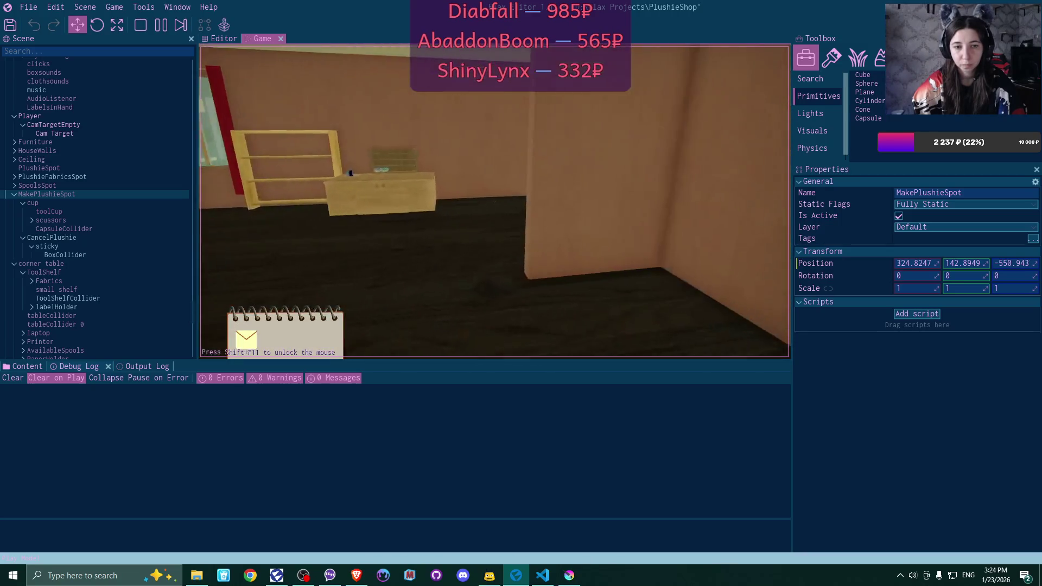
{"action": "key", "text": "w"}
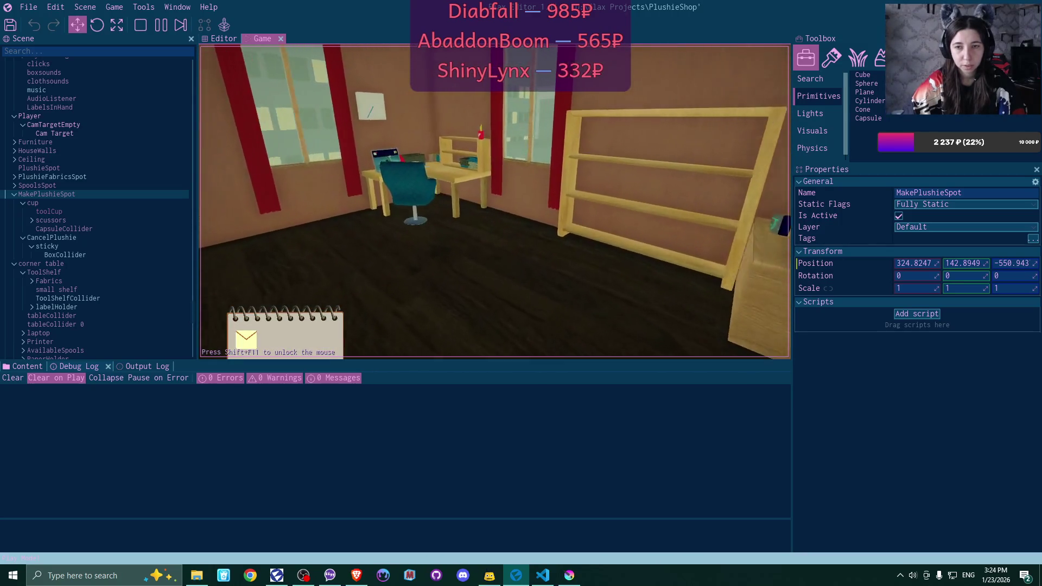
{"action": "key", "text": "e"}
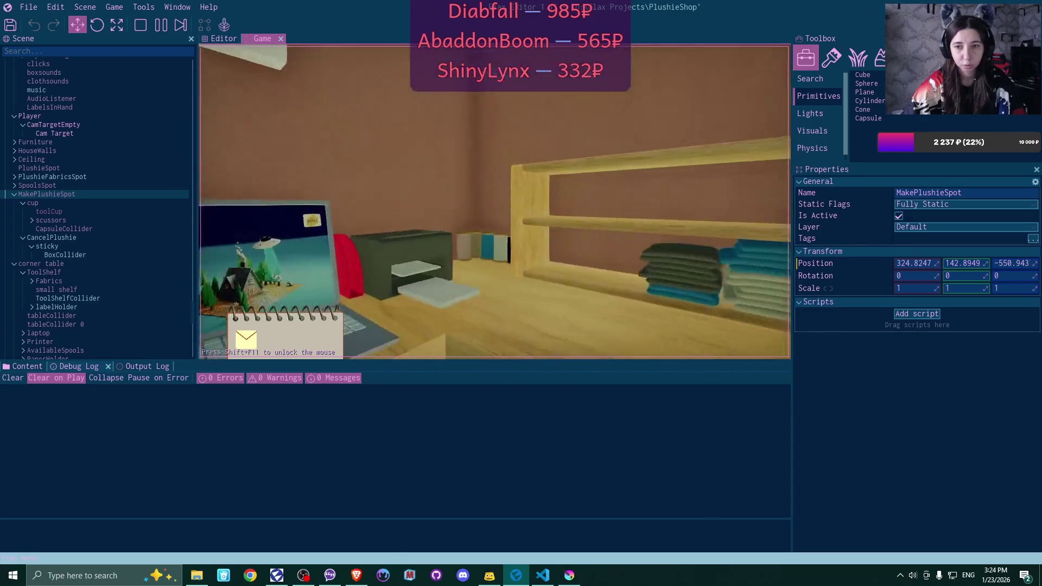
Download the plushie pattern from the congratulations email in Bmail
{"action": "left_click", "coordinate": [269, 95]}
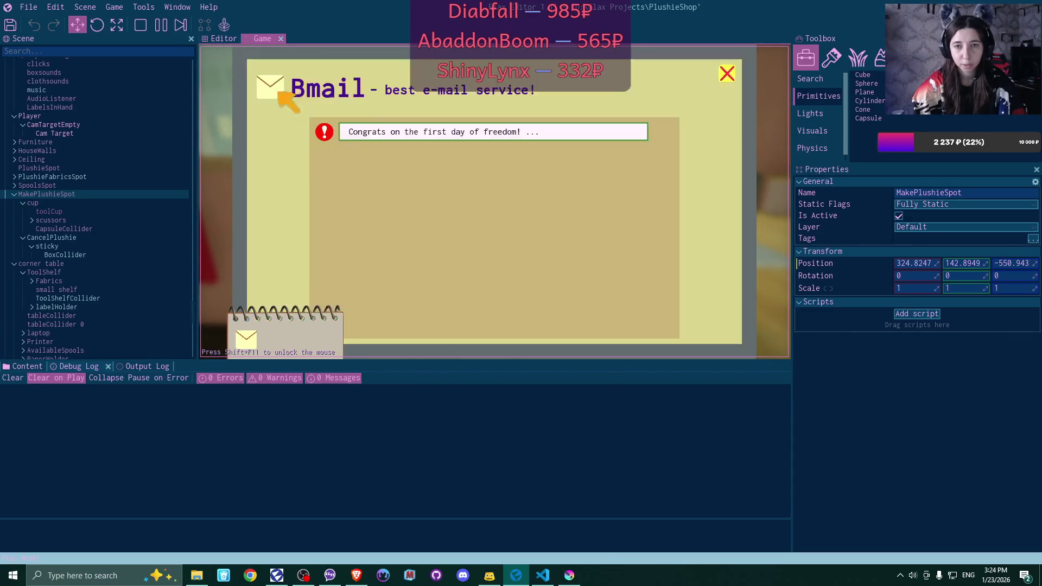
{"action": "left_click", "coordinate": [543, 142]}
{"action": "left_click", "coordinate": [709, 312]}
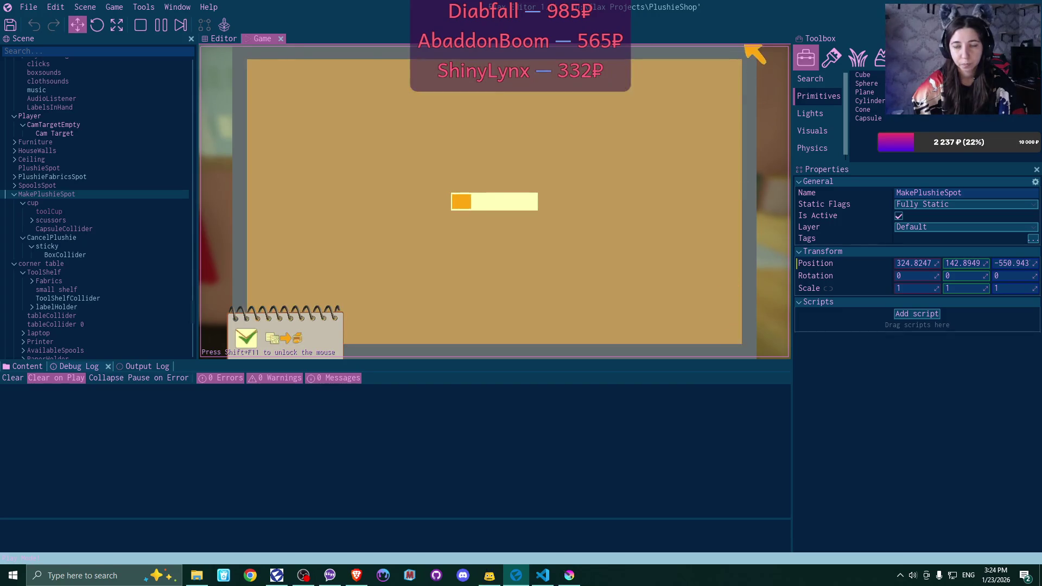
{"action": "left_click", "coordinate": [730, 72]}
{"action": "left_click", "coordinate": [731, 71]}
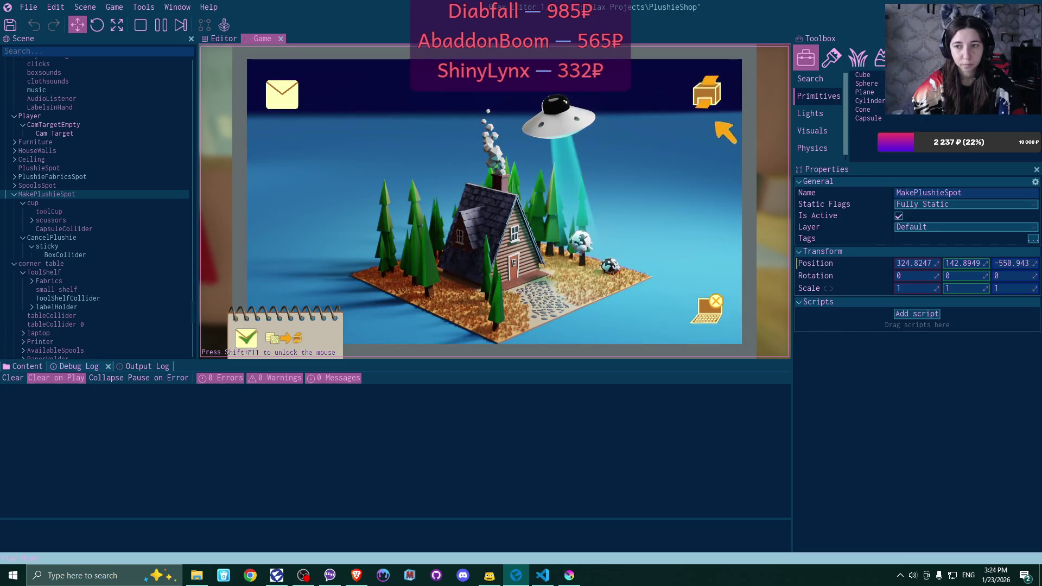
Buy the plushie cards from the printer shop, collect the pattern, and reach the plushie station
{"action": "left_click", "coordinate": [717, 118]}
{"action": "left_click", "coordinate": [353, 183]}
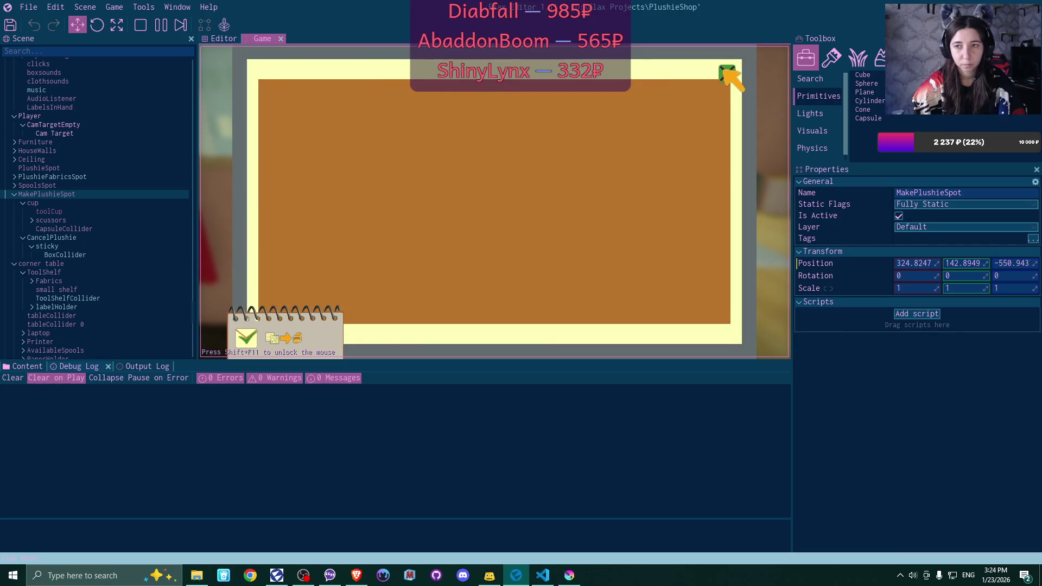
{"action": "left_click", "coordinate": [727, 73]}
{"action": "left_click", "coordinate": [731, 341]}
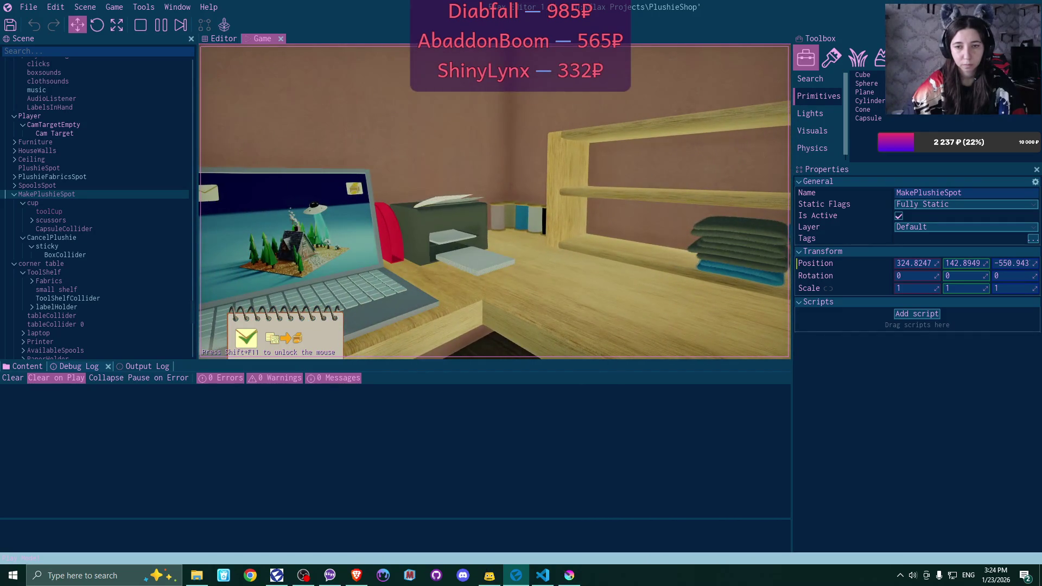
{"action": "left_click", "coordinate": [478, 330]}
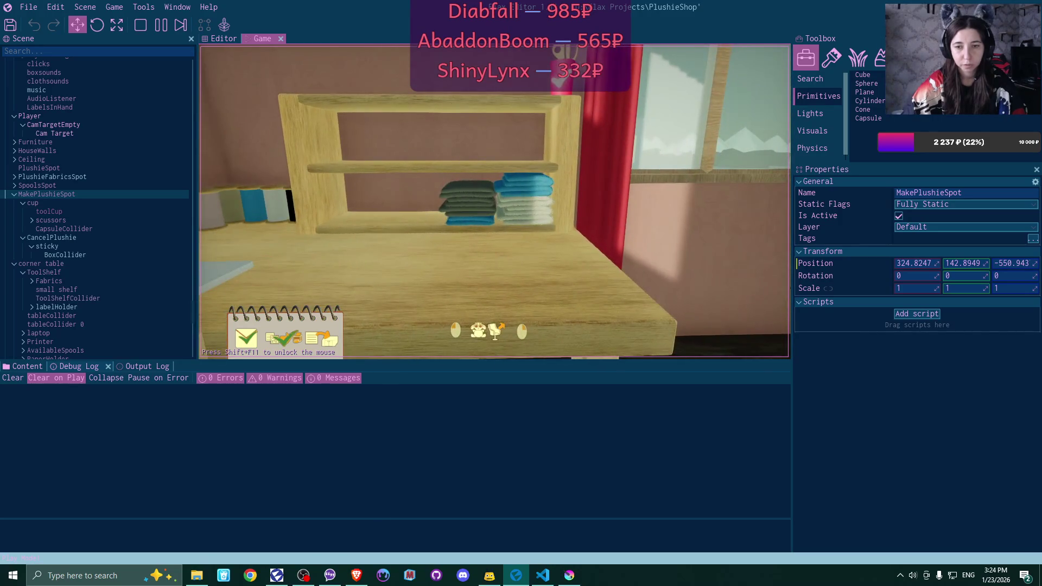
{"action": "left_click", "coordinate": [495, 201]}
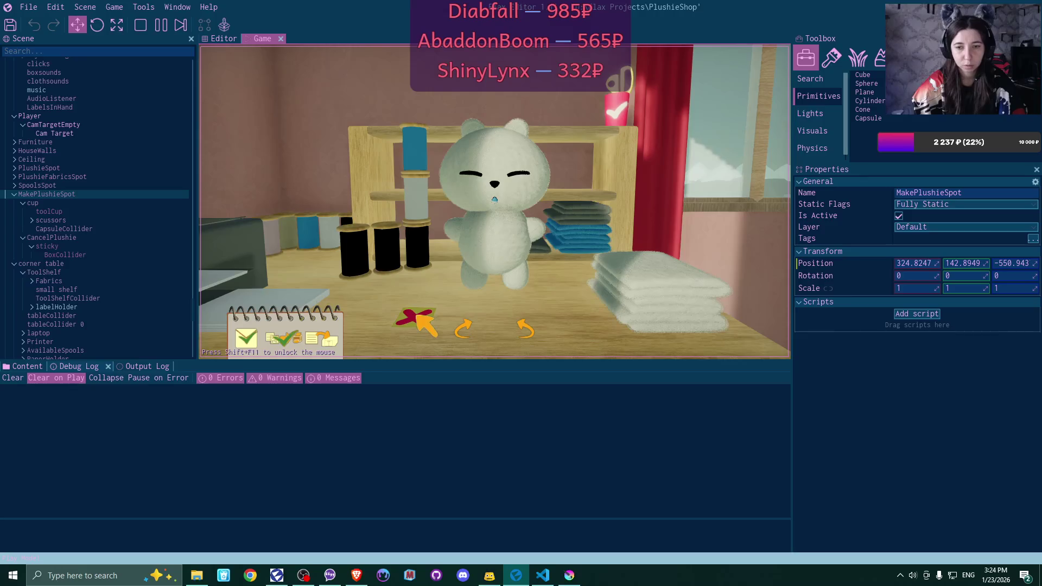
{"action": "key", "text": "alt+Tab"}
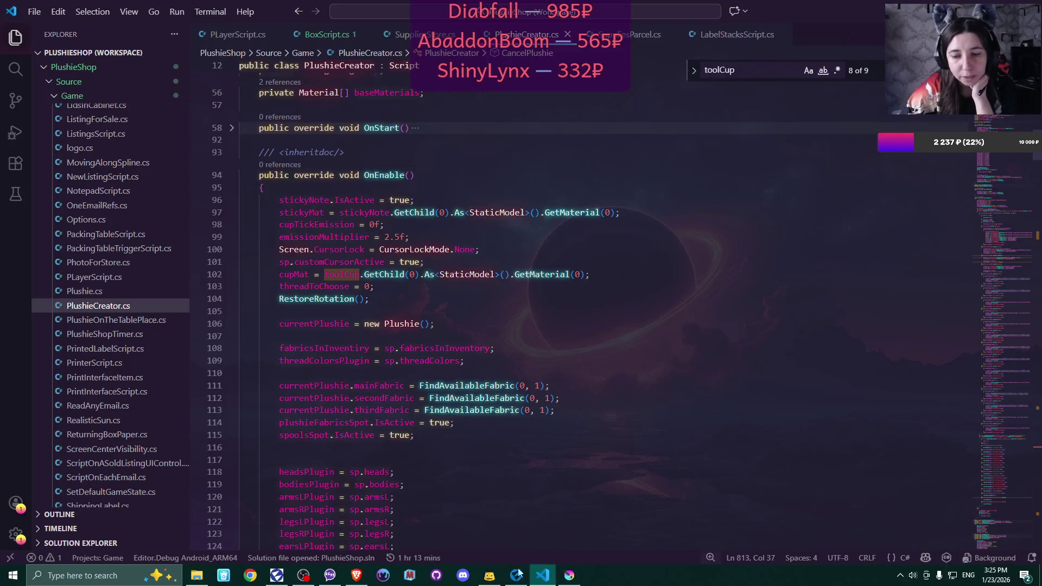
Change stickyNote's GetMaterial(0) to GetMaterial(1) on line 97, then show Flax's Debug Log
{"action": "left_click", "coordinate": [610, 212]}
{"action": "type", "text": "1"}
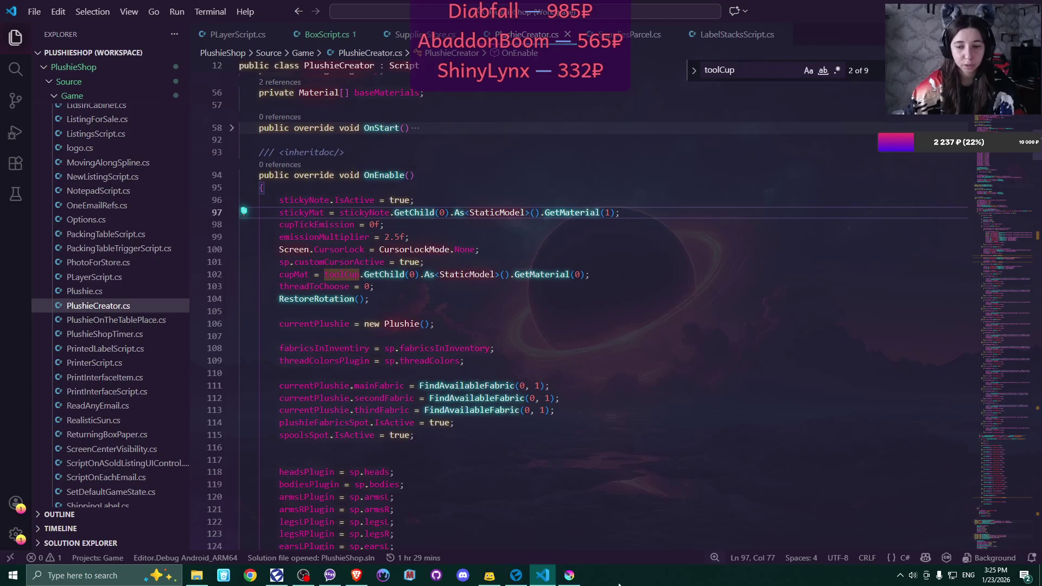
{"action": "left_click", "coordinate": [515, 575]}
{"action": "left_click", "coordinate": [84, 366]}
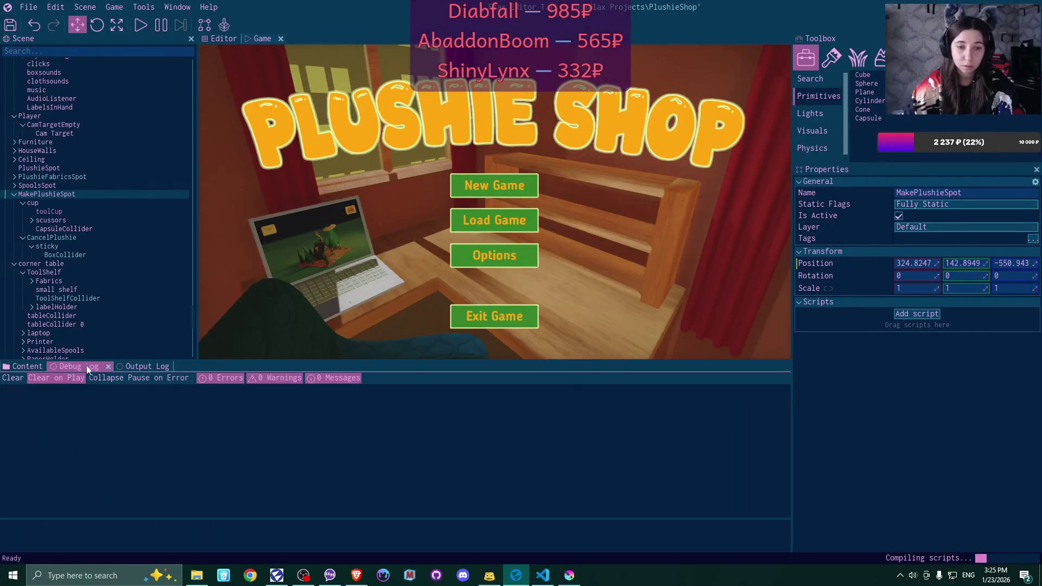
Launch play mode and start a new game in the Game 1 slot, overwriting the save
{"action": "left_click", "coordinate": [142, 24]}
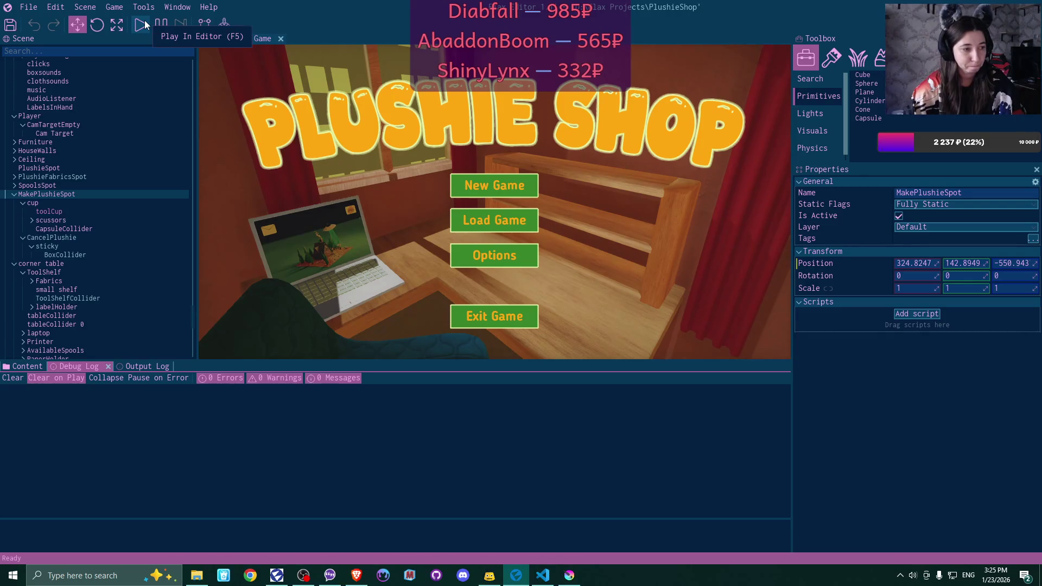
{"action": "left_click", "coordinate": [146, 24]}
{"action": "left_click", "coordinate": [480, 187]}
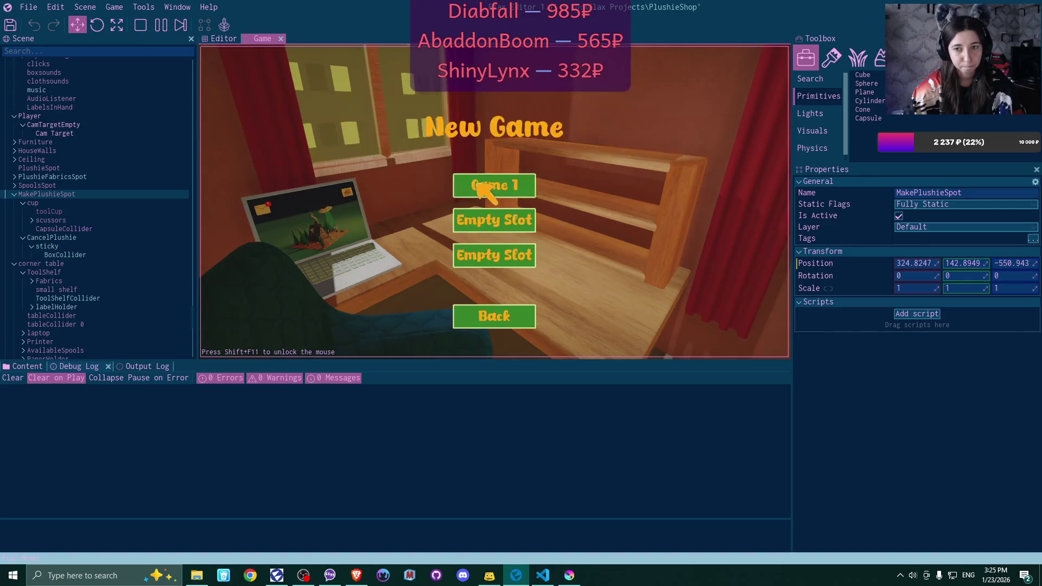
{"action": "left_click", "coordinate": [480, 187]}
{"action": "left_click", "coordinate": [456, 259]}
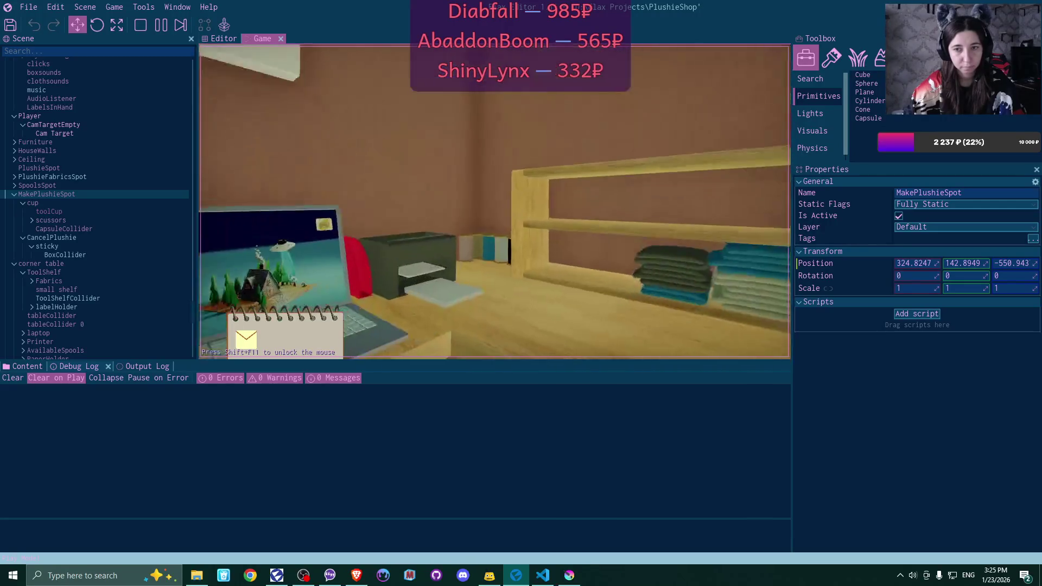
On the laptop, download the plushie pattern from the congratulations email
{"action": "left_click", "coordinate": [496, 202]}
{"action": "left_click", "coordinate": [285, 94]}
{"action": "left_click", "coordinate": [537, 142]}
{"action": "left_click", "coordinate": [712, 315]}
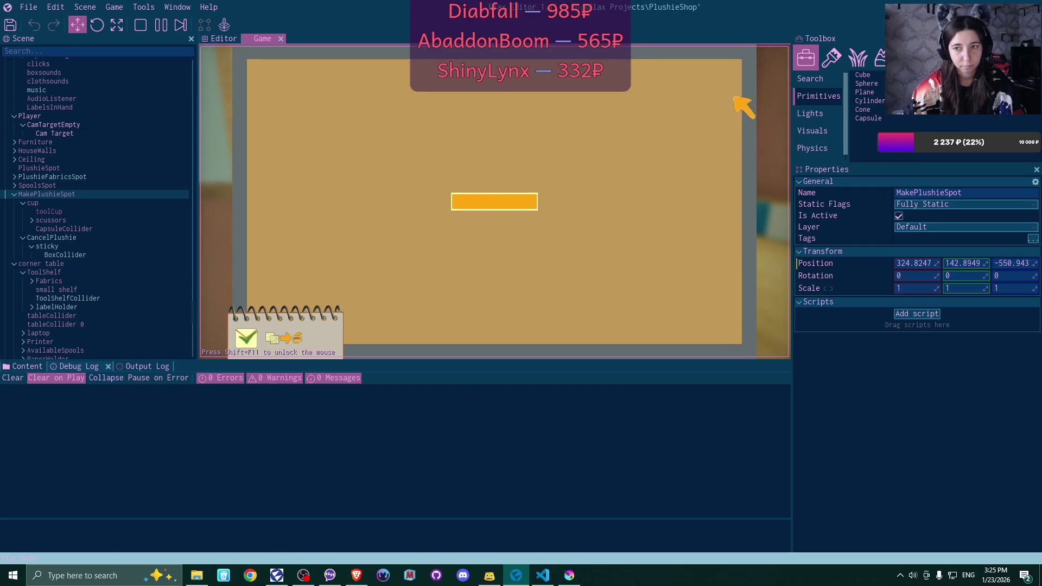
{"action": "left_click", "coordinate": [731, 73]}
{"action": "left_click", "coordinate": [733, 74]}
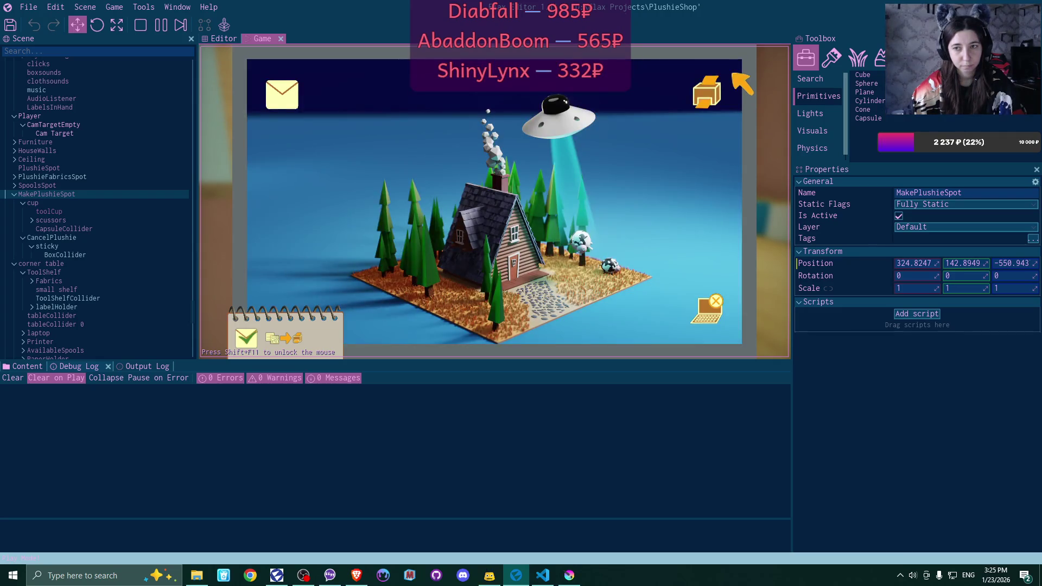
Buy the teddy bear and bunny plushie cards in the shop, then leave the laptop
{"action": "left_click", "coordinate": [708, 93]}
{"action": "left_click", "coordinate": [357, 186]}
{"action": "left_click", "coordinate": [356, 186]}
{"action": "left_click", "coordinate": [728, 73]}
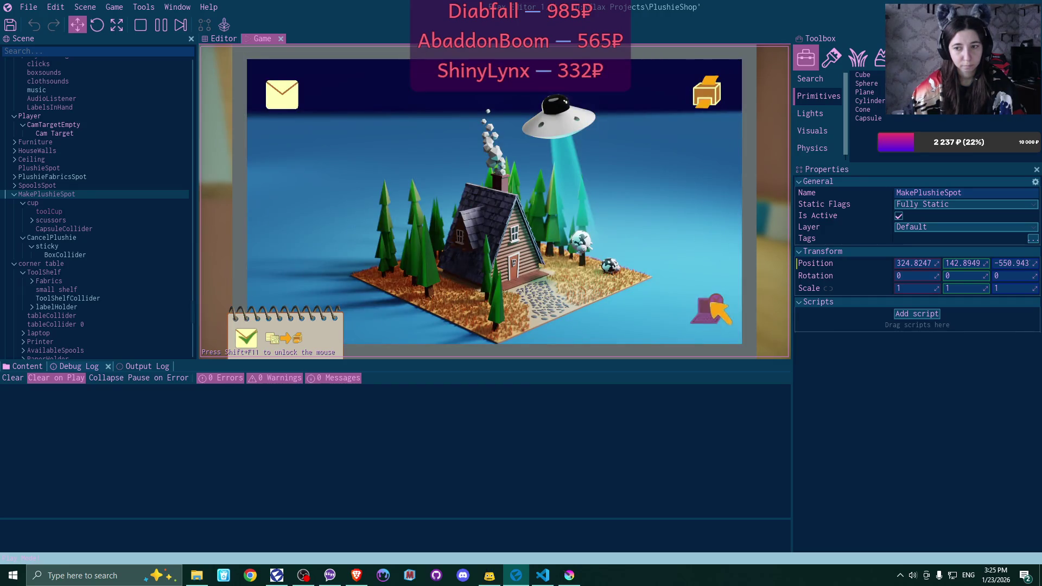
{"action": "left_click", "coordinate": [712, 305]}
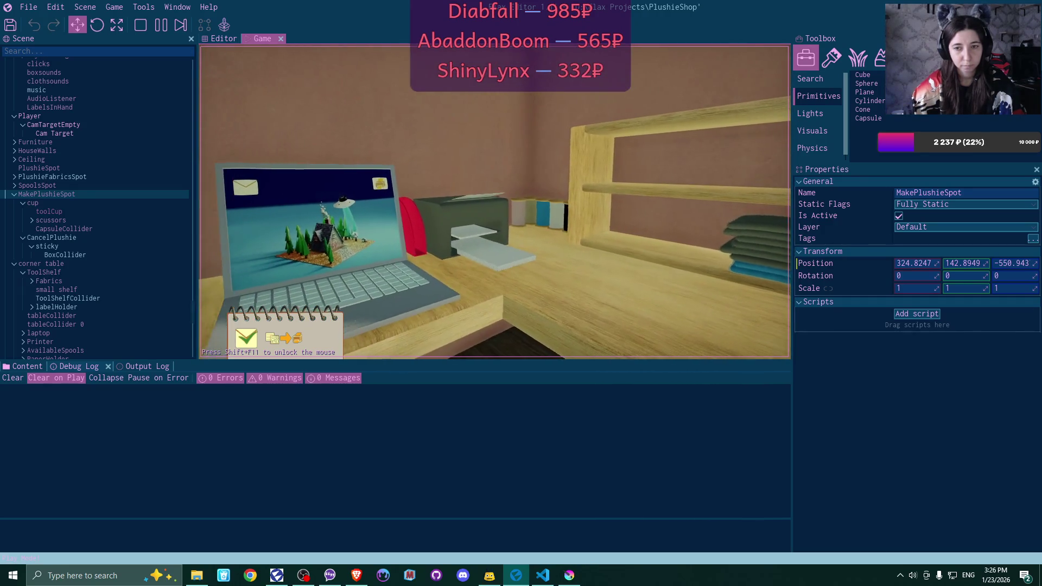
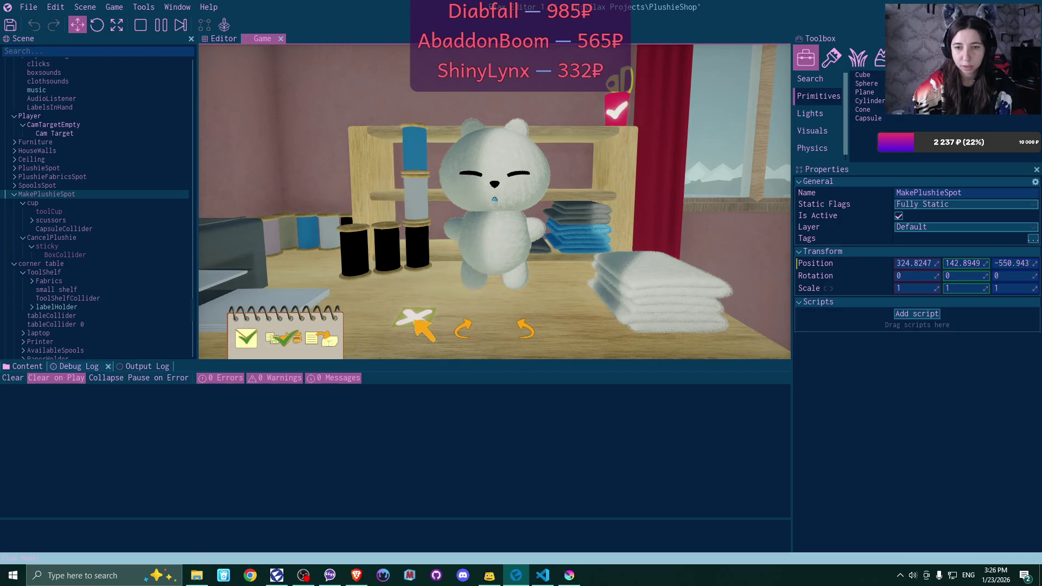
Show the output log and try the cancel X in the running game
{"action": "left_click", "coordinate": [142, 366]}
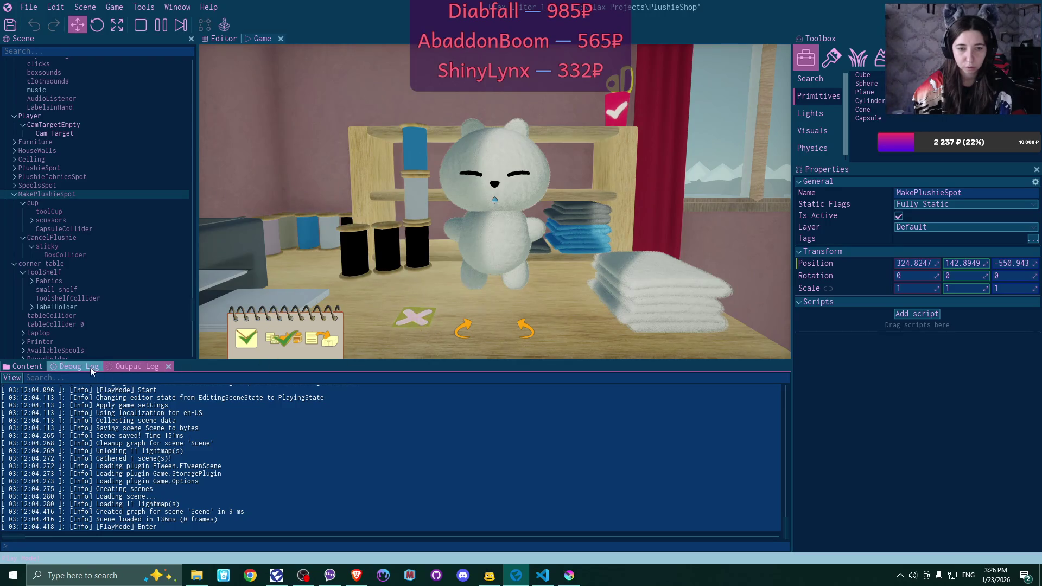
{"action": "left_click", "coordinate": [419, 317]}
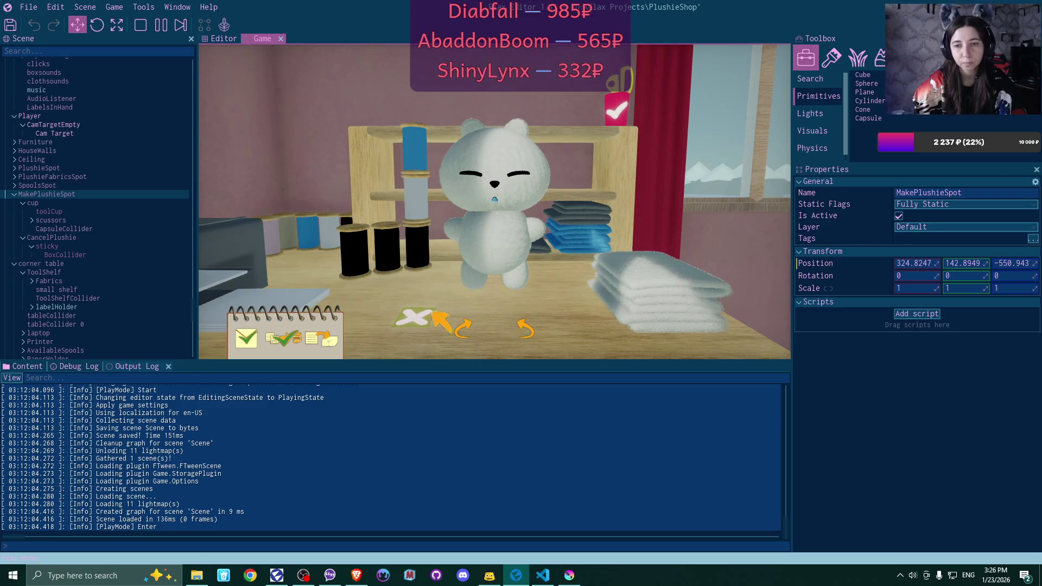
{"action": "left_click", "coordinate": [408, 314]}
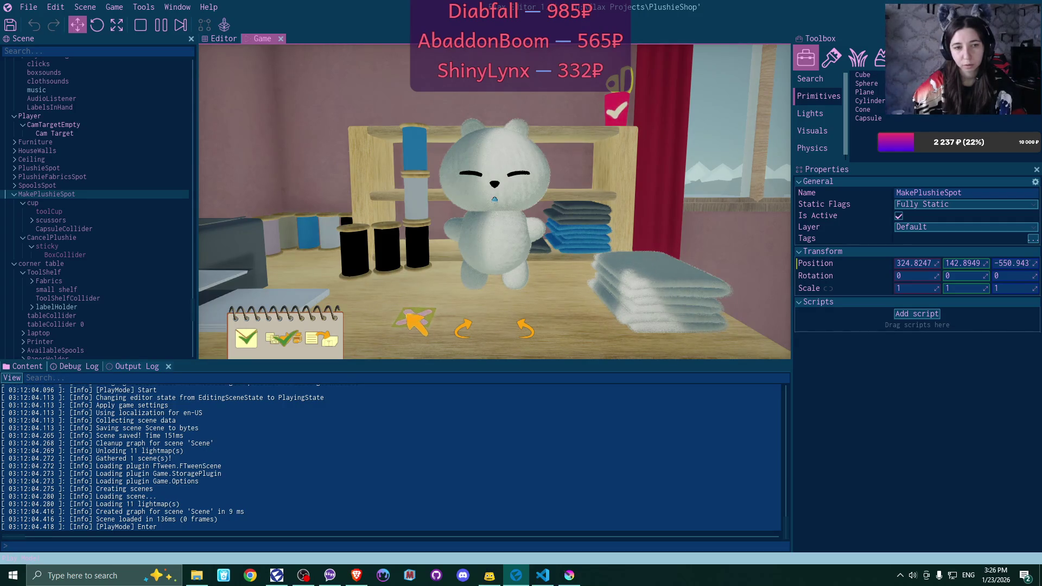
Check the sticky BoxCollider's tag options, stop play mode, and reselect the BoxCollider
{"action": "left_click", "coordinate": [84, 253]}
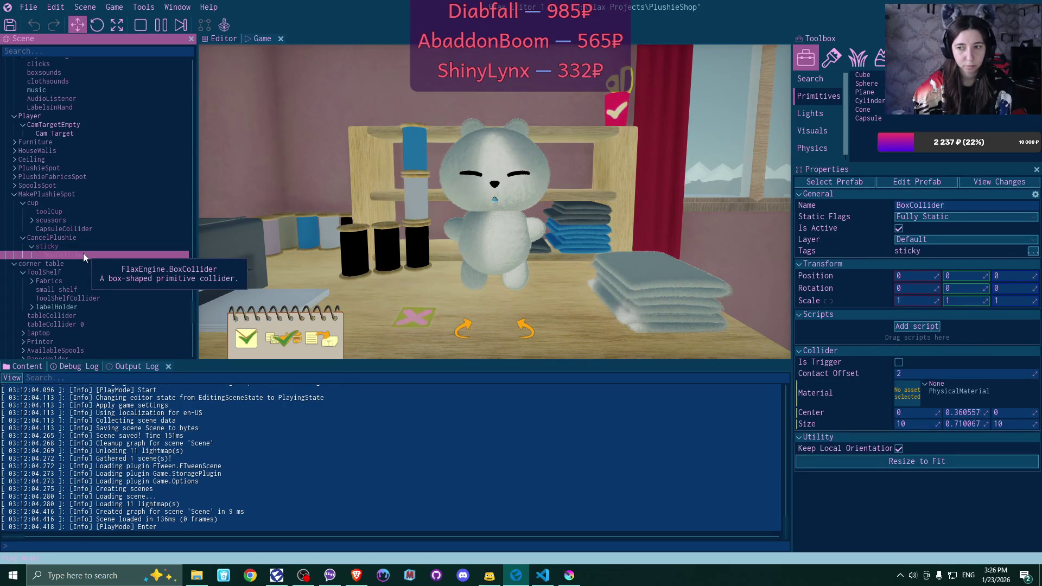
{"action": "left_click", "coordinate": [1034, 252]}
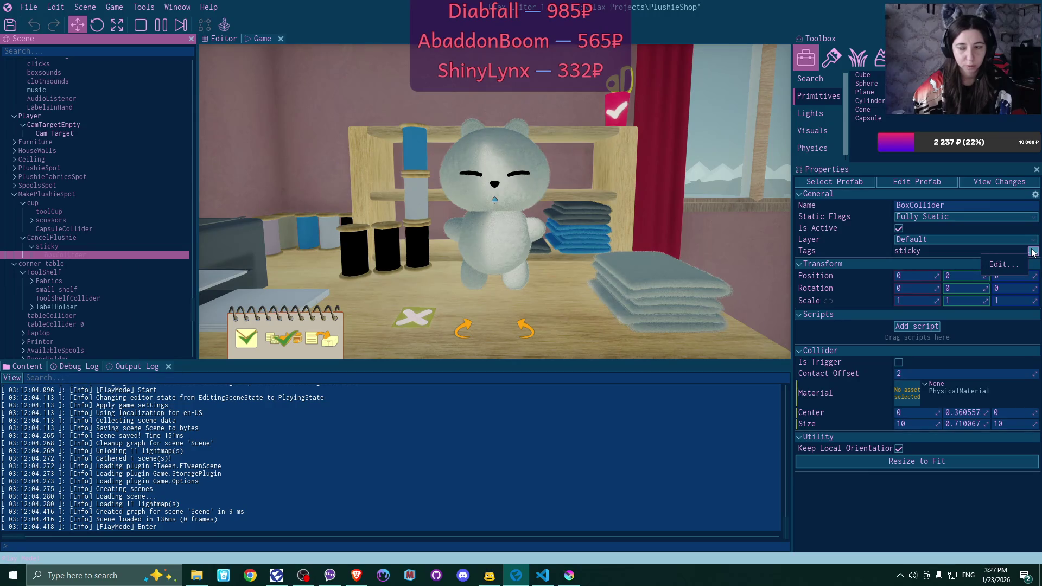
{"action": "left_click", "coordinate": [410, 319]}
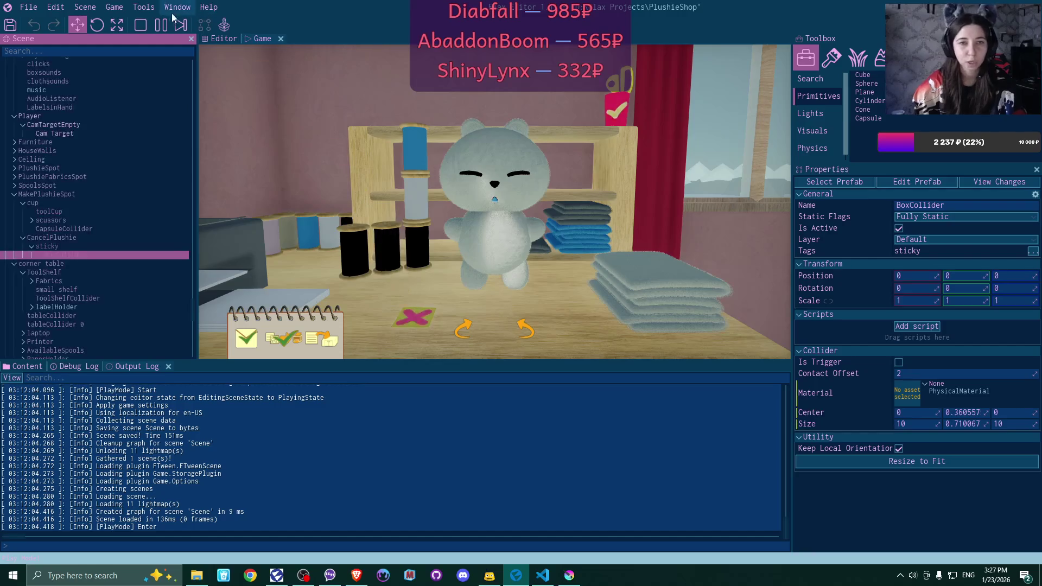
{"action": "left_click", "coordinate": [140, 25]}
{"action": "left_click", "coordinate": [96, 254]}
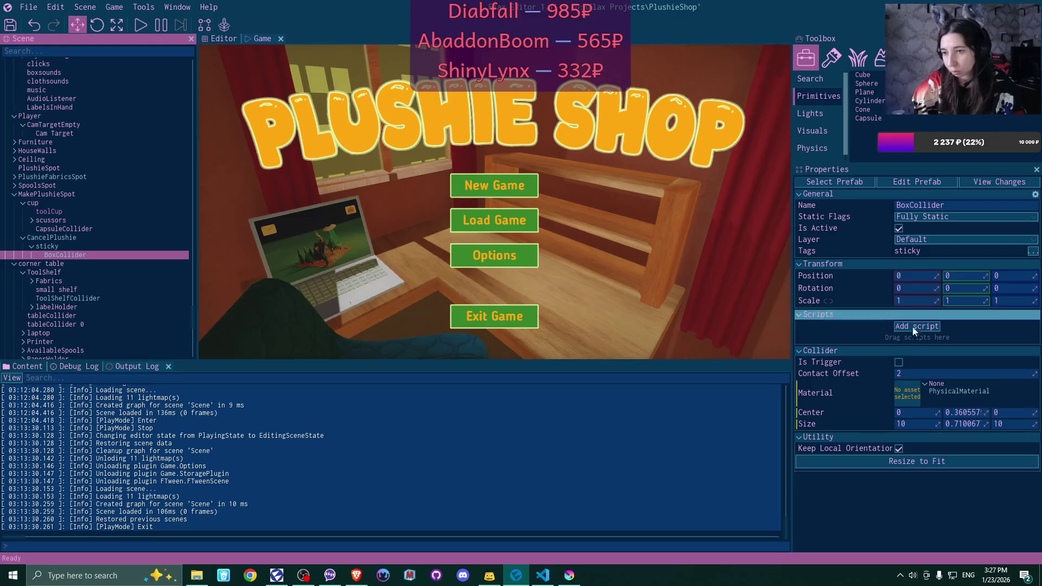
In the scene view, tick Is Active on CancelPlushie and focus the camera on it
{"action": "left_click", "coordinate": [225, 38]}
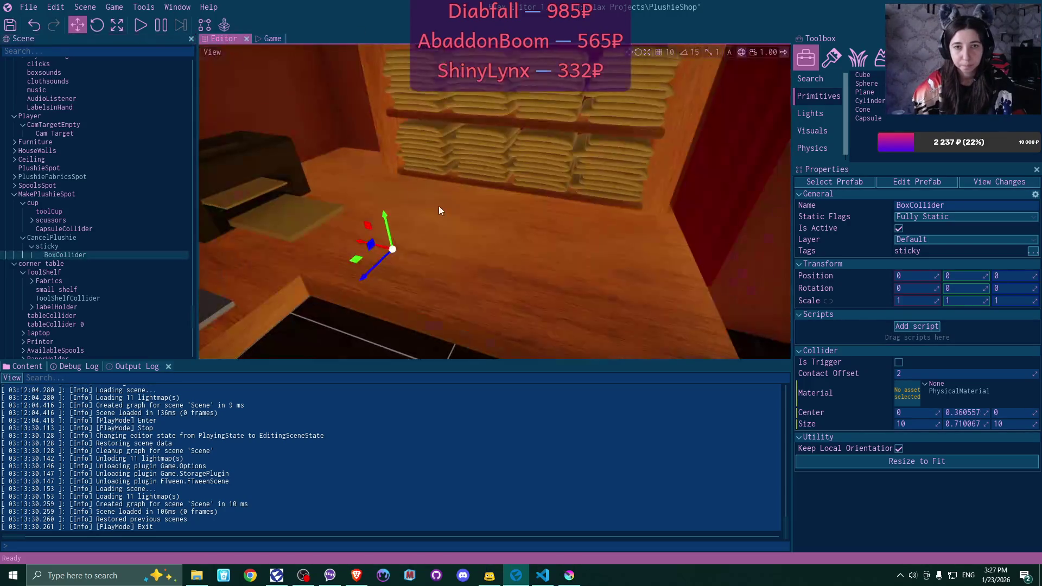
{"action": "left_click_drag", "start_coordinate": [380, 255], "coordinate": [308, 255]}
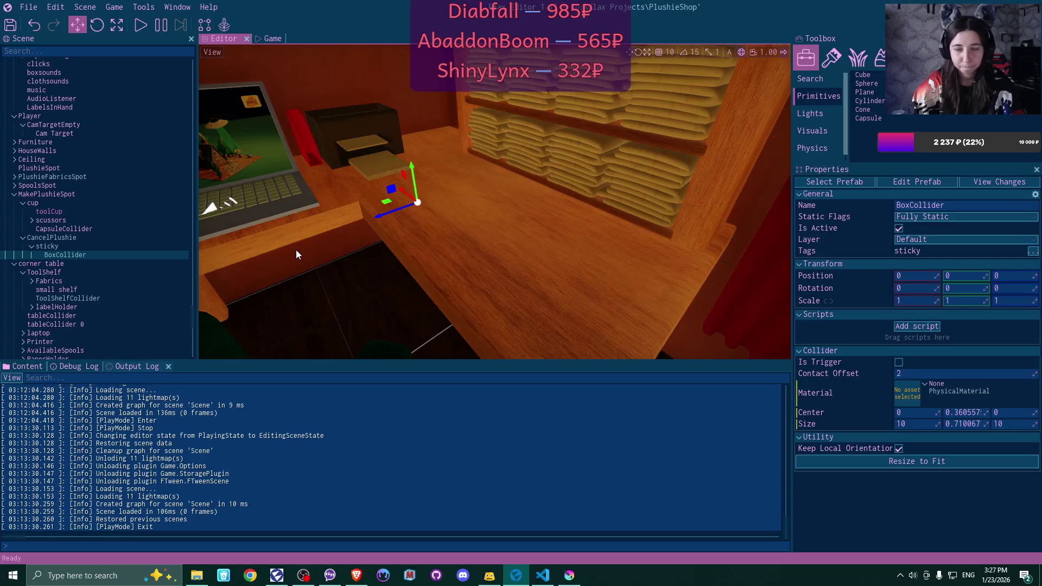
{"action": "left_click", "coordinate": [122, 247]}
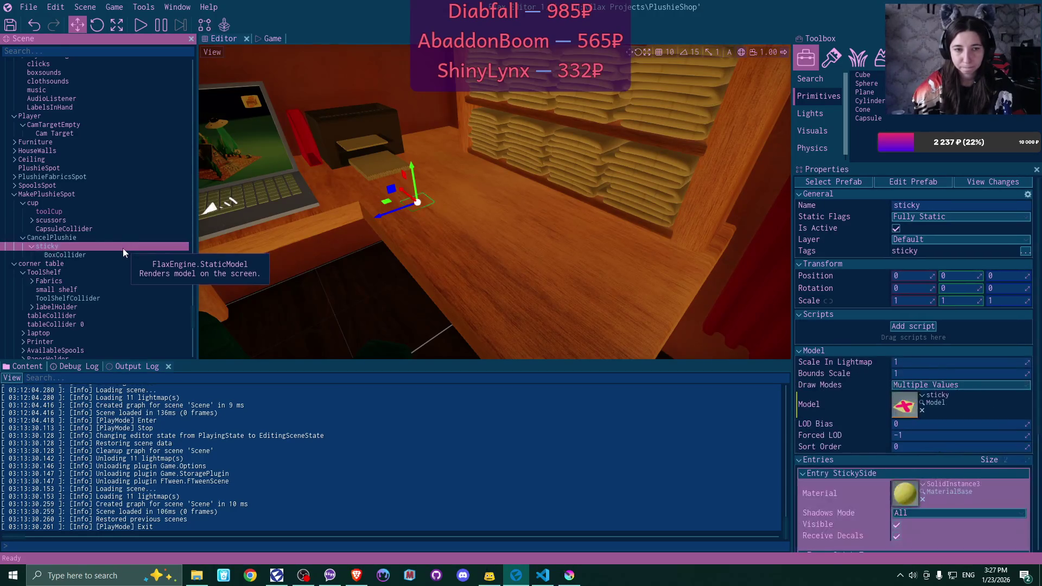
{"action": "left_click", "coordinate": [105, 236]}
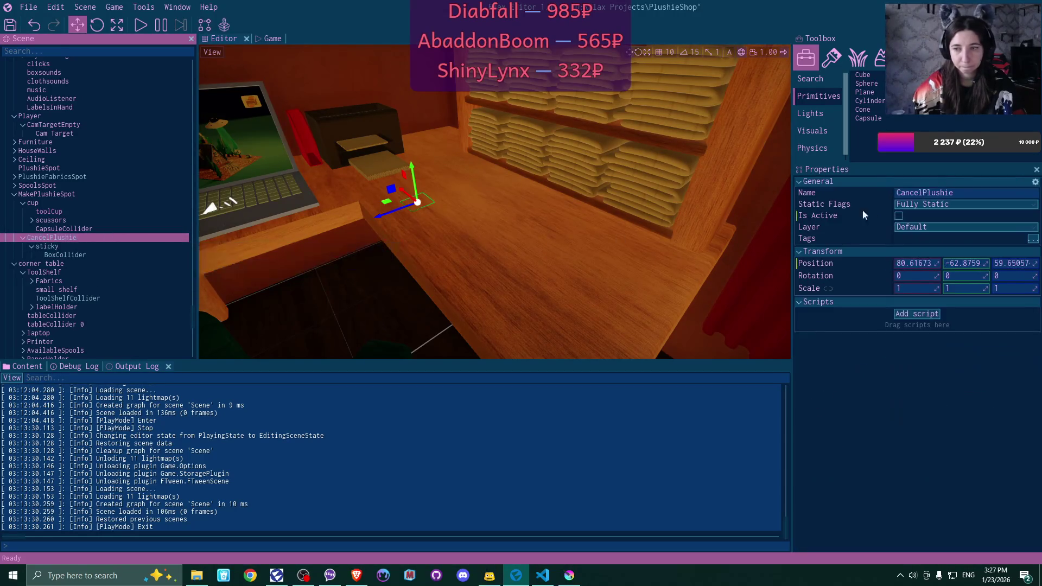
{"action": "left_click", "coordinate": [899, 215]}
{"action": "key", "text": "f"}
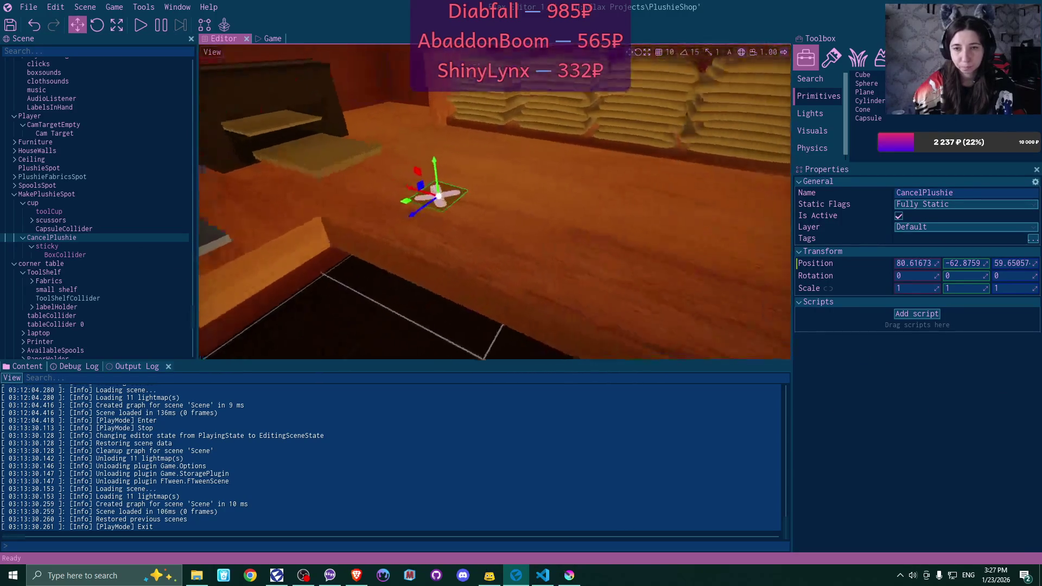
{"action": "left_click", "coordinate": [84, 253]}
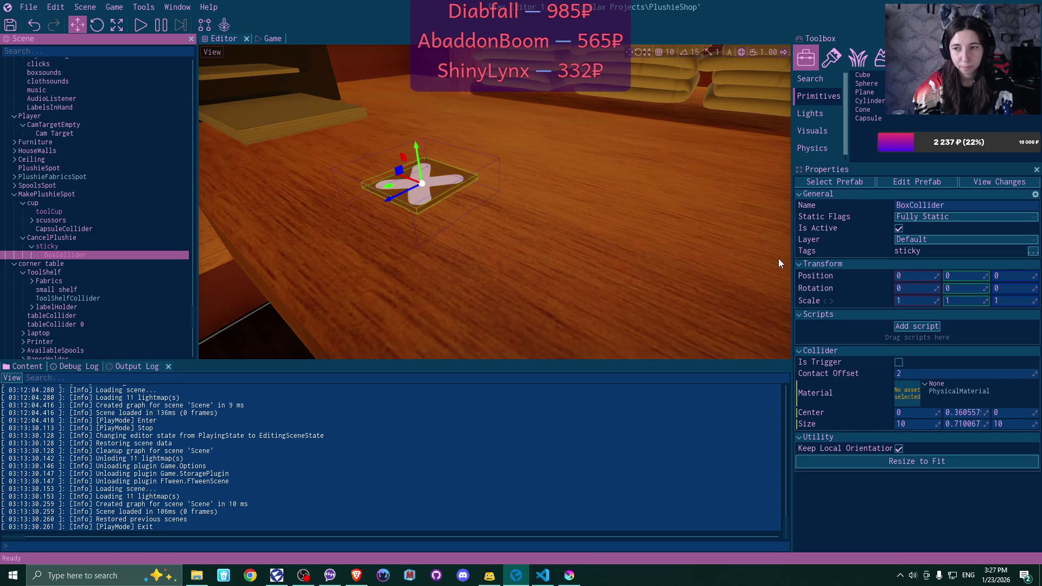
Compare the toolCup CapsuleCollider's tags with the sticky's BoxCollider tags
{"action": "left_click", "coordinate": [120, 209]}
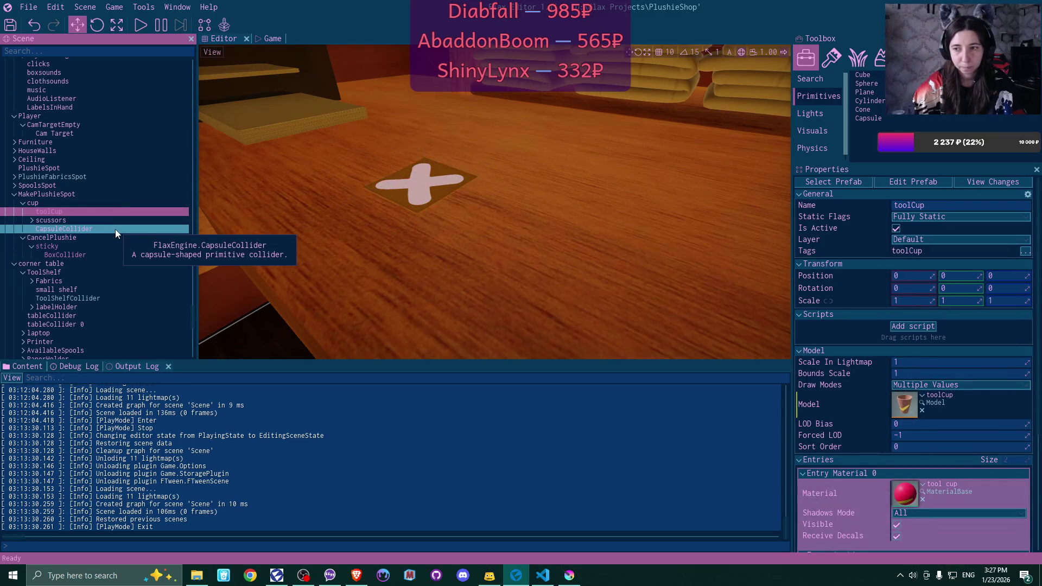
{"action": "left_click", "coordinate": [115, 229]}
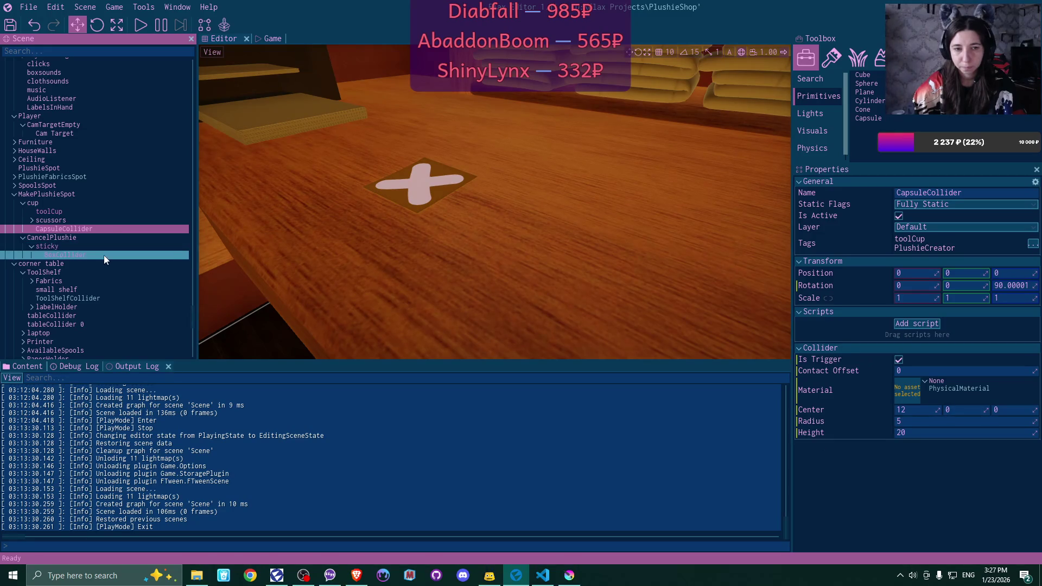
{"action": "left_click", "coordinate": [103, 255]}
{"action": "left_click", "coordinate": [103, 247]}
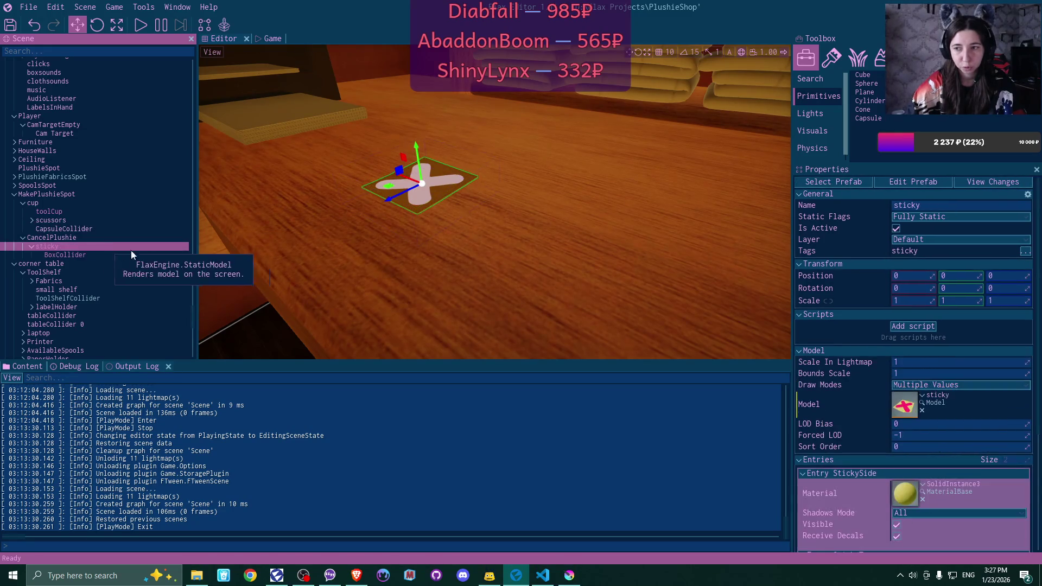
Tick PlushieCreator in the sticky's tag list alongside sticky
{"action": "left_click", "coordinate": [1025, 251]}
{"action": "scroll", "coordinate": [766, 303], "scroll_direction": "down", "scroll_amount": 5}
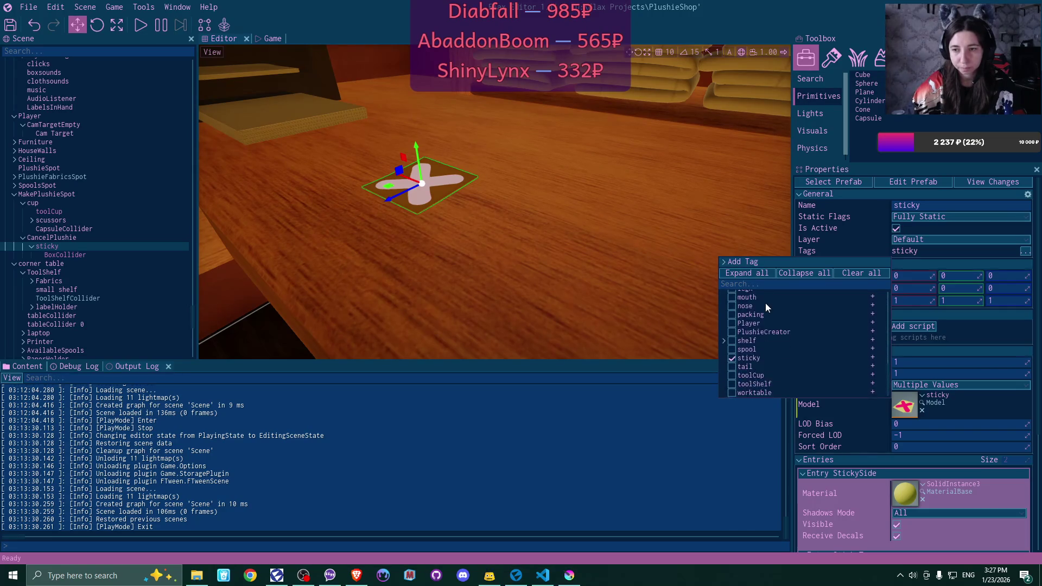
{"action": "left_click", "coordinate": [732, 331]}
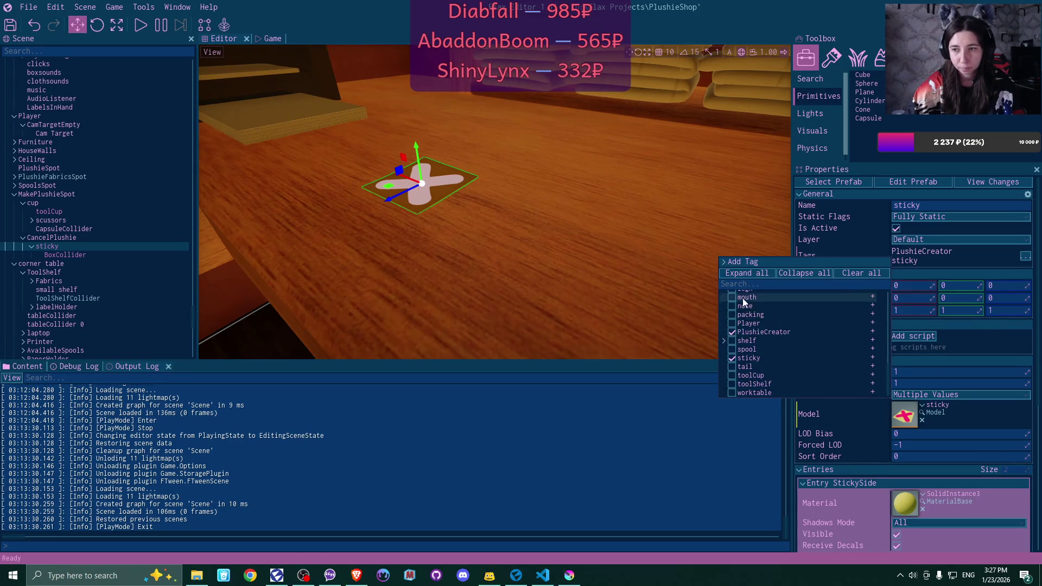
Apply all pending prefab changes and confirm the Debug Log shows no errors
{"action": "left_click", "coordinate": [996, 183]}
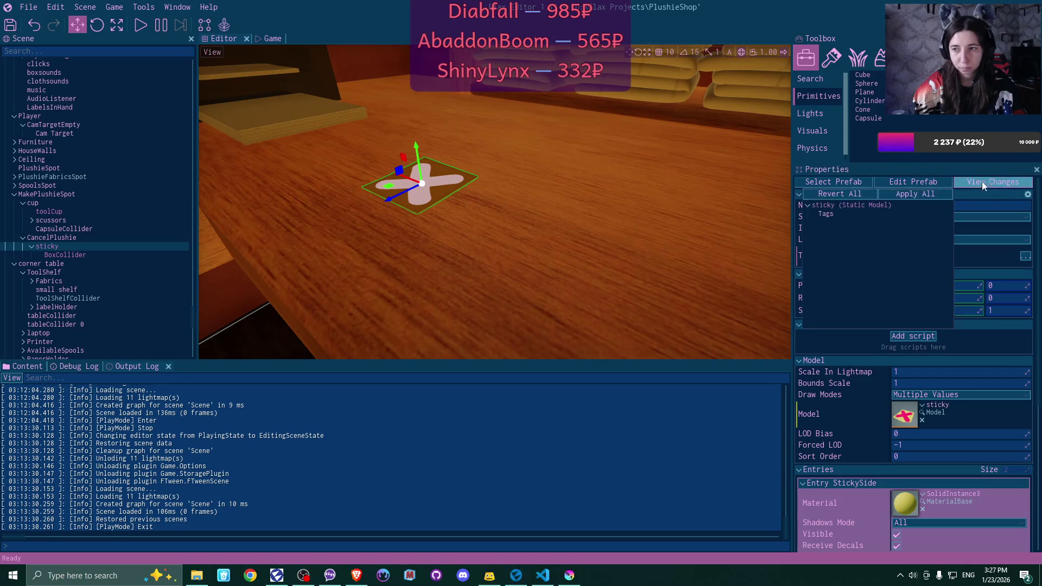
{"action": "left_click", "coordinate": [916, 198]}
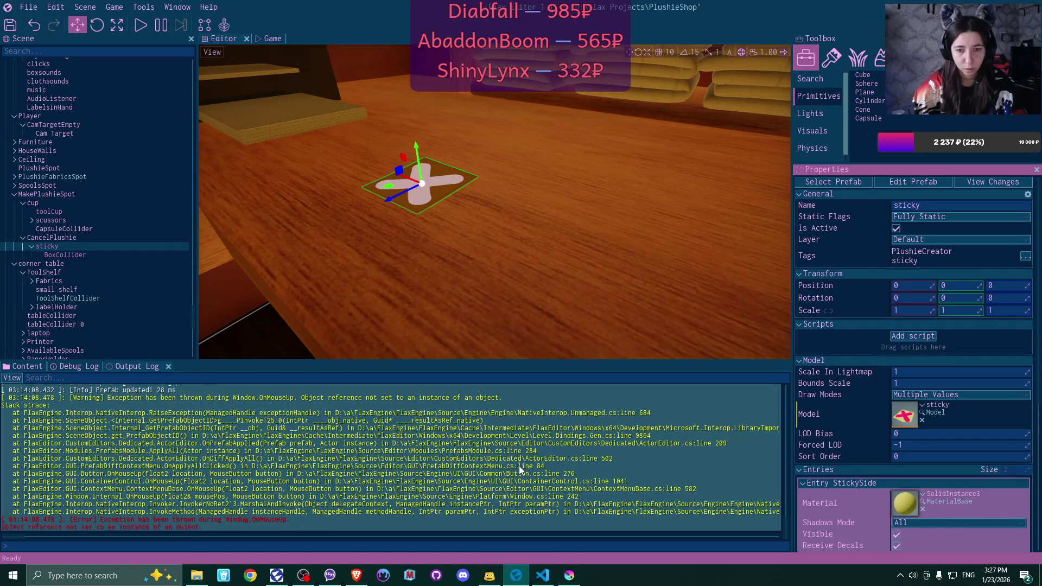
{"action": "scroll", "coordinate": [519, 470], "scroll_direction": "up", "scroll_amount": 3}
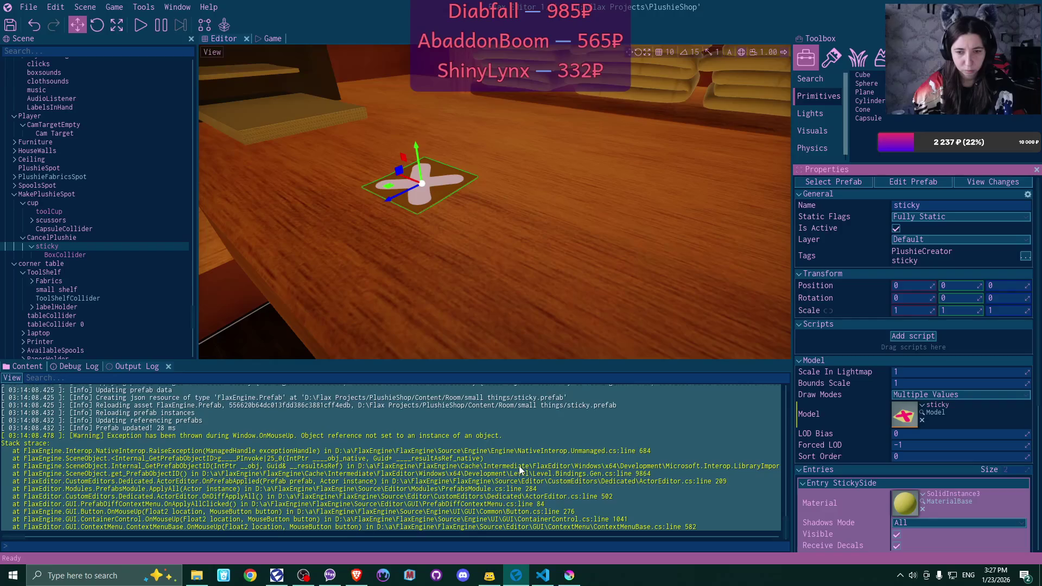
{"action": "scroll", "coordinate": [520, 470], "scroll_direction": "down", "scroll_amount": 3}
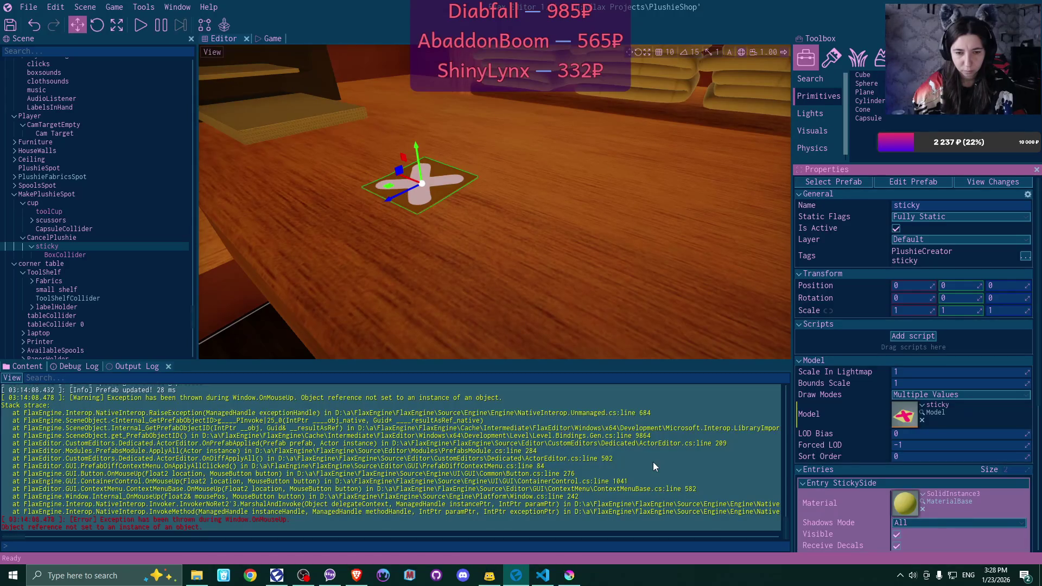
{"action": "left_click", "coordinate": [67, 364]}
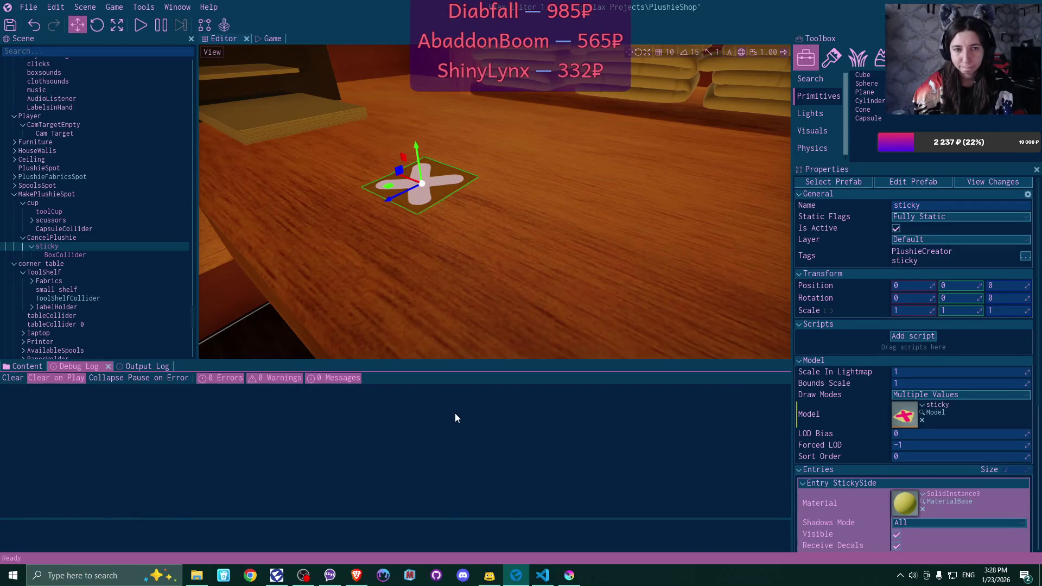
Drag the sticky prefab from Content into PlushieButtons' Sticky Prefab slot
{"action": "scroll", "coordinate": [947, 376], "scroll_direction": "down", "scroll_amount": 3}
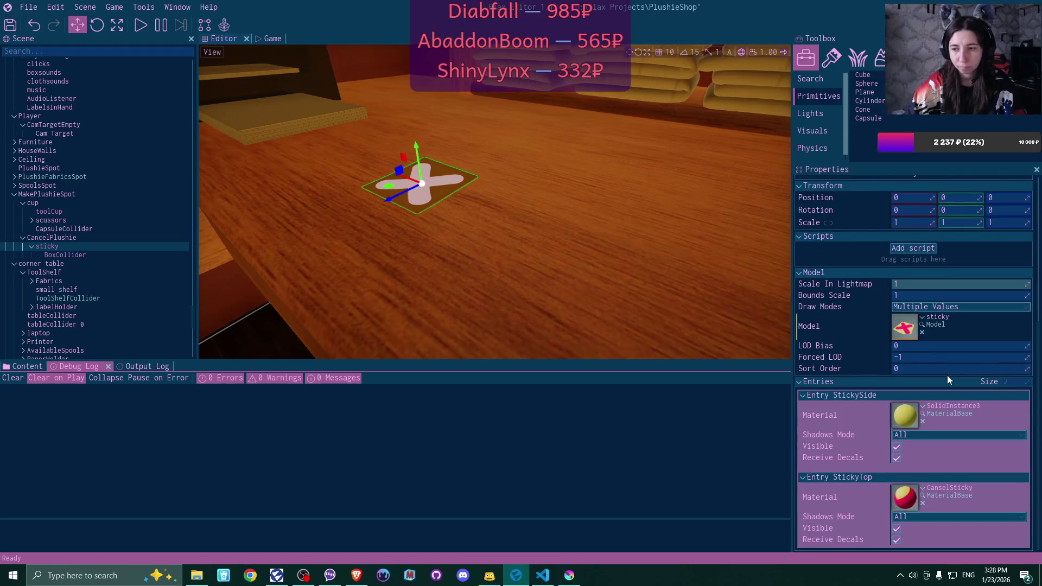
{"action": "scroll", "coordinate": [113, 227], "scroll_direction": "up", "scroll_amount": 2}
{"action": "scroll", "coordinate": [114, 226], "scroll_direction": "up", "scroll_amount": 15}
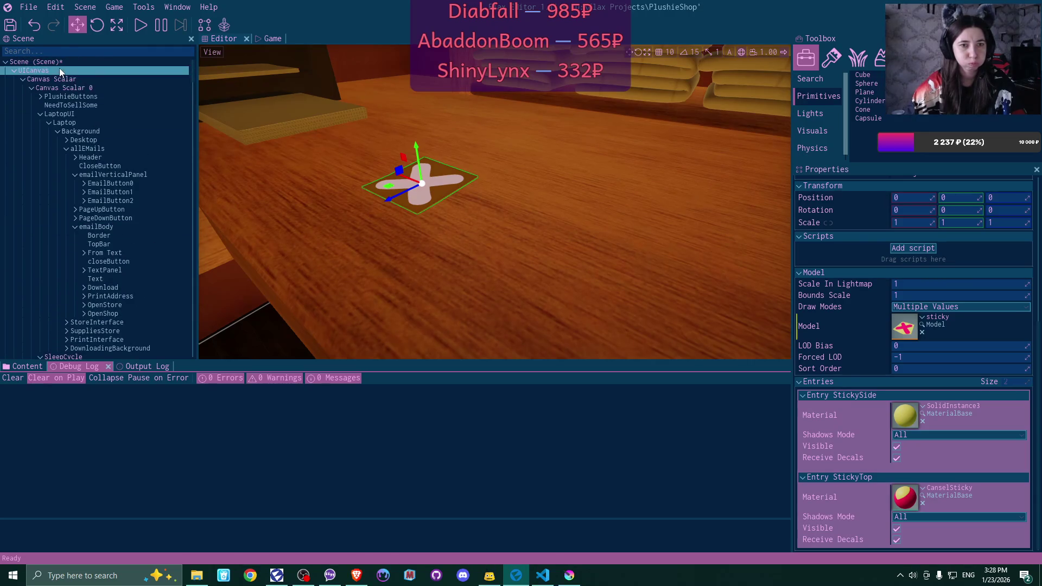
{"action": "left_click", "coordinate": [71, 97]}
{"action": "scroll", "coordinate": [973, 281], "scroll_direction": "down", "scroll_amount": 10}
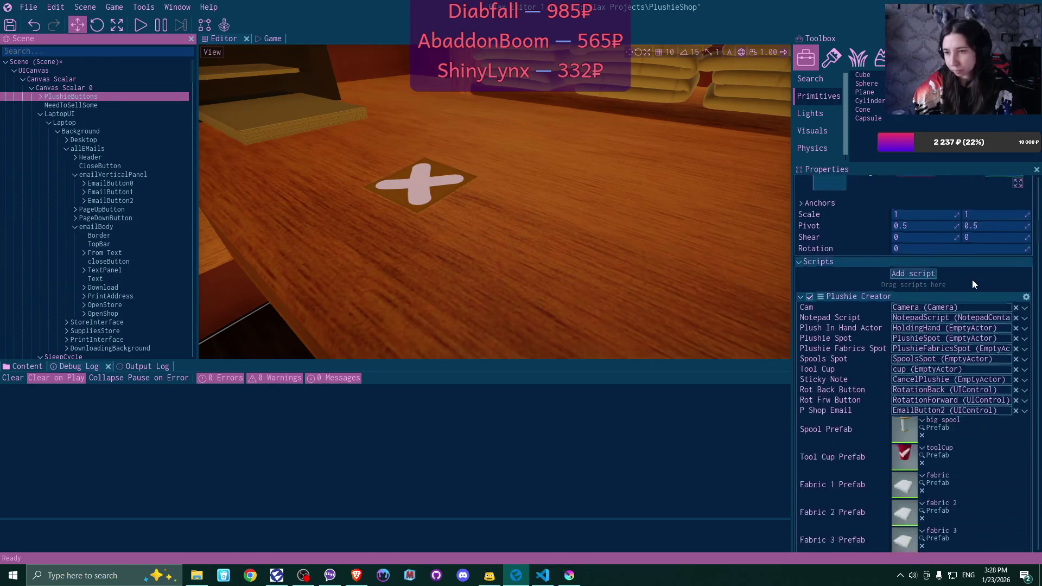
{"action": "left_click", "coordinate": [22, 367]}
{"action": "scroll", "coordinate": [633, 450], "scroll_direction": "down", "scroll_amount": 2}
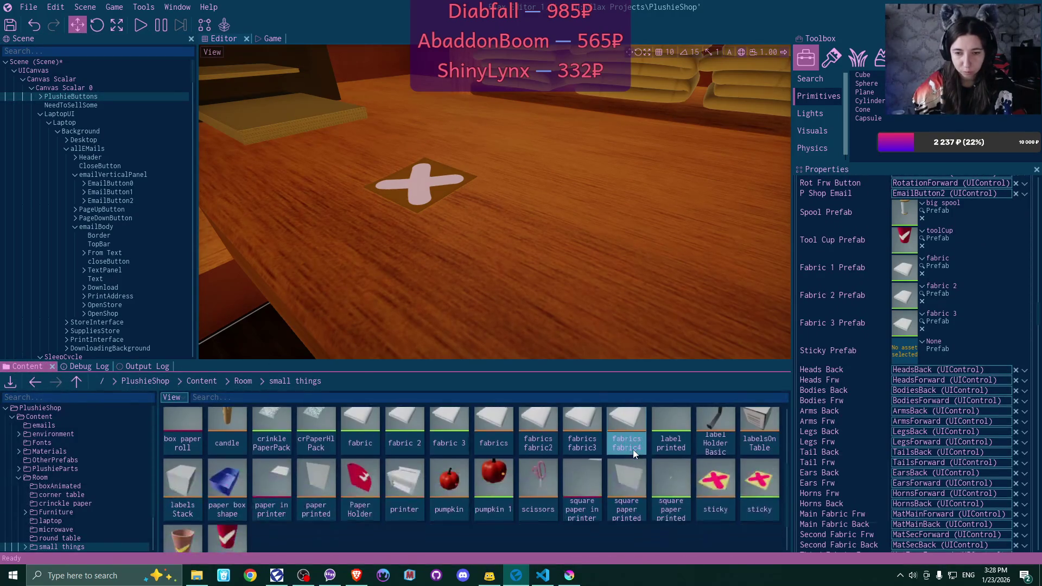
{"action": "left_click_drag", "start_coordinate": [771, 448], "coordinate": [900, 354]}
Save all project changes and start the game to play-test
{"action": "scroll", "coordinate": [857, 430], "scroll_direction": "down", "scroll_amount": 10}
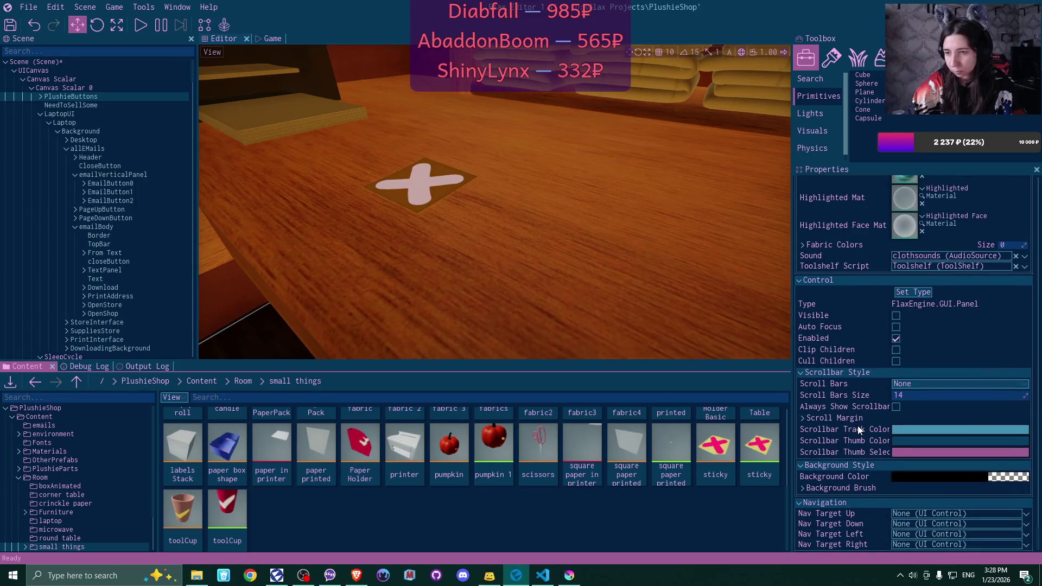
{"action": "scroll", "coordinate": [859, 430], "scroll_direction": "up", "scroll_amount": 5}
{"action": "left_click", "coordinate": [10, 25]}
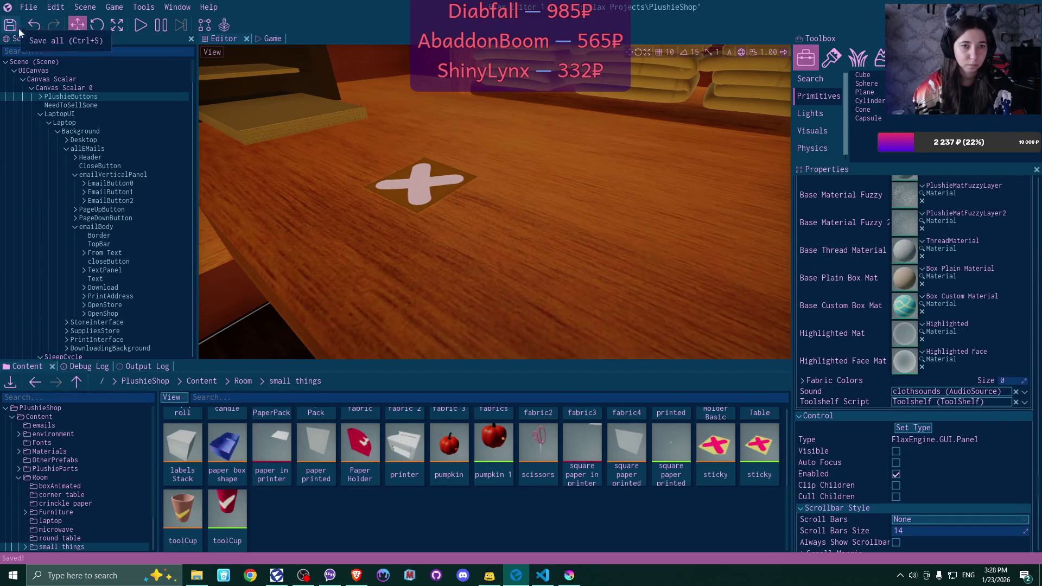
{"action": "left_click", "coordinate": [146, 366]}
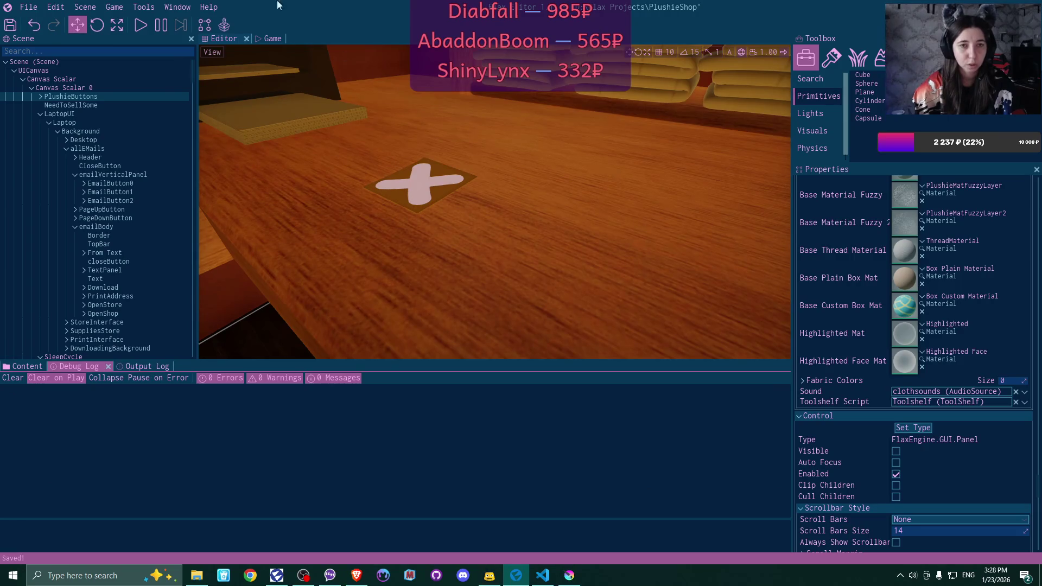
{"action": "left_click", "coordinate": [137, 25]}
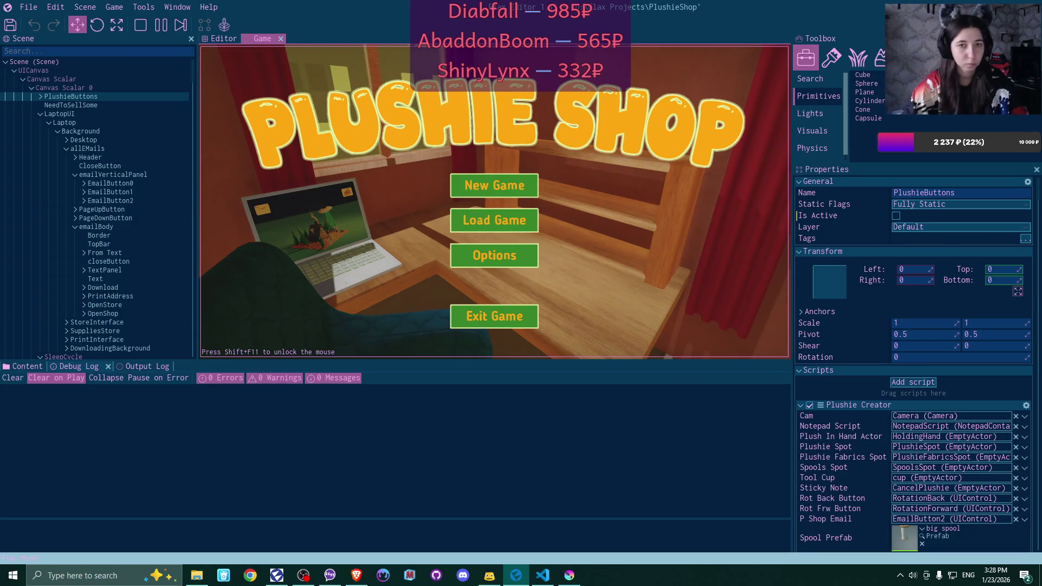
Stop the game and untick Is Active on CancelPlushie so it starts inactive
{"action": "scroll", "coordinate": [95, 87], "scroll_direction": "down", "scroll_amount": 2}
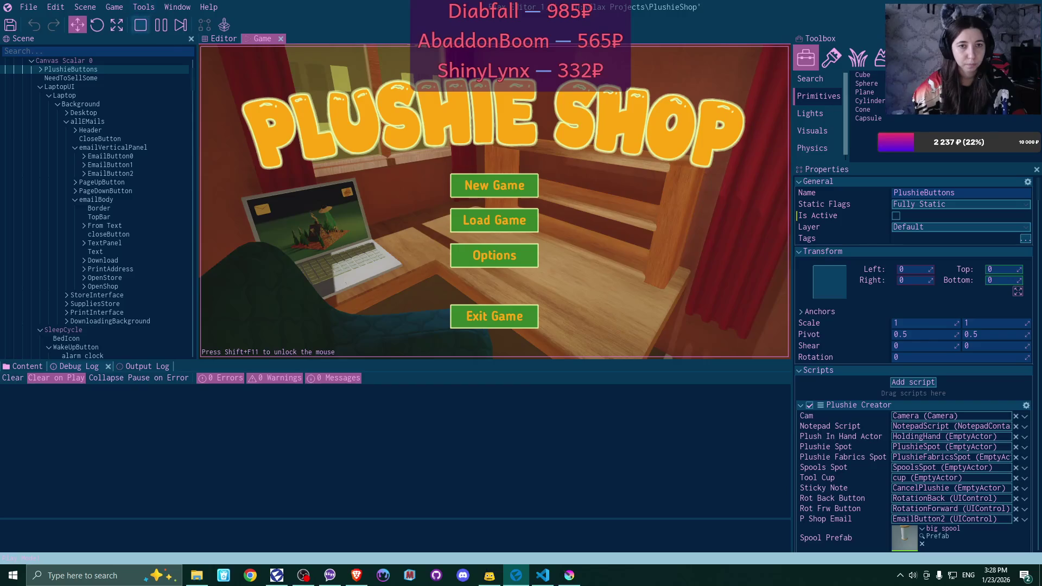
{"action": "left_click", "coordinate": [141, 25]}
{"action": "scroll", "coordinate": [93, 217], "scroll_direction": "down", "scroll_amount": 10}
{"action": "scroll", "coordinate": [93, 217], "scroll_direction": "down", "scroll_amount": 7}
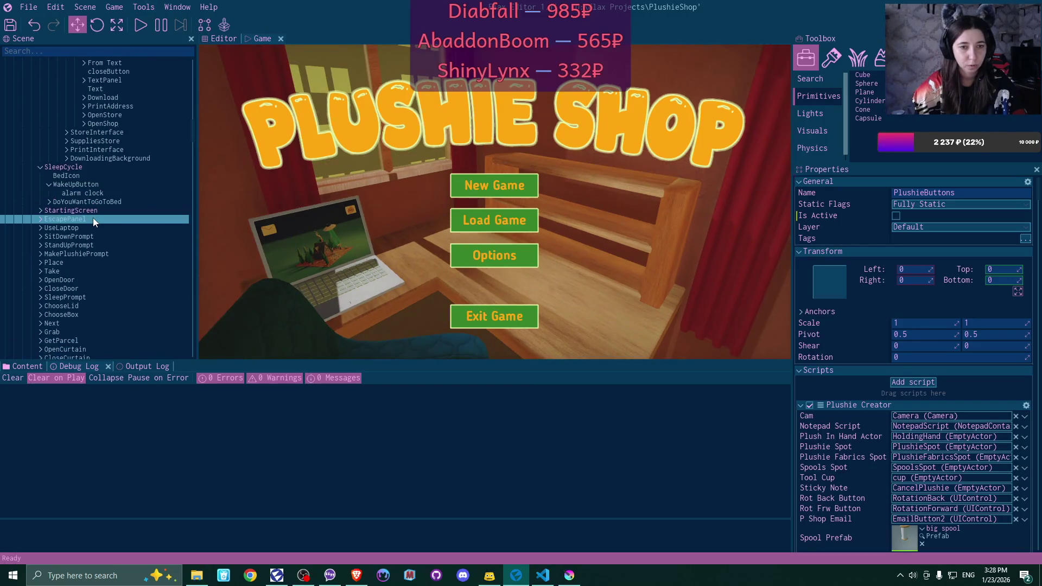
{"action": "scroll", "coordinate": [92, 217], "scroll_direction": "up", "scroll_amount": 10}
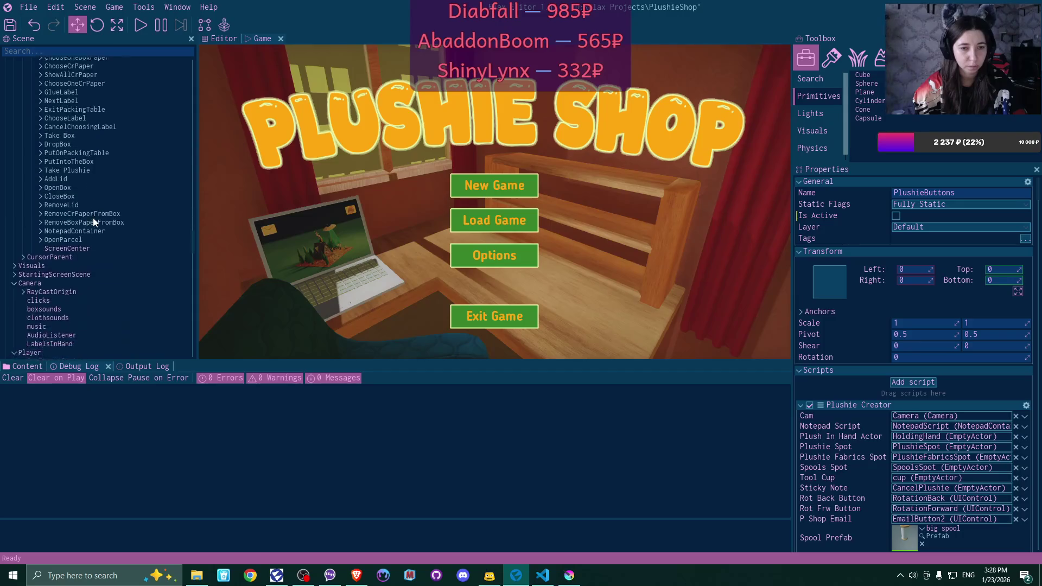
{"action": "double_click", "coordinate": [93, 218]}
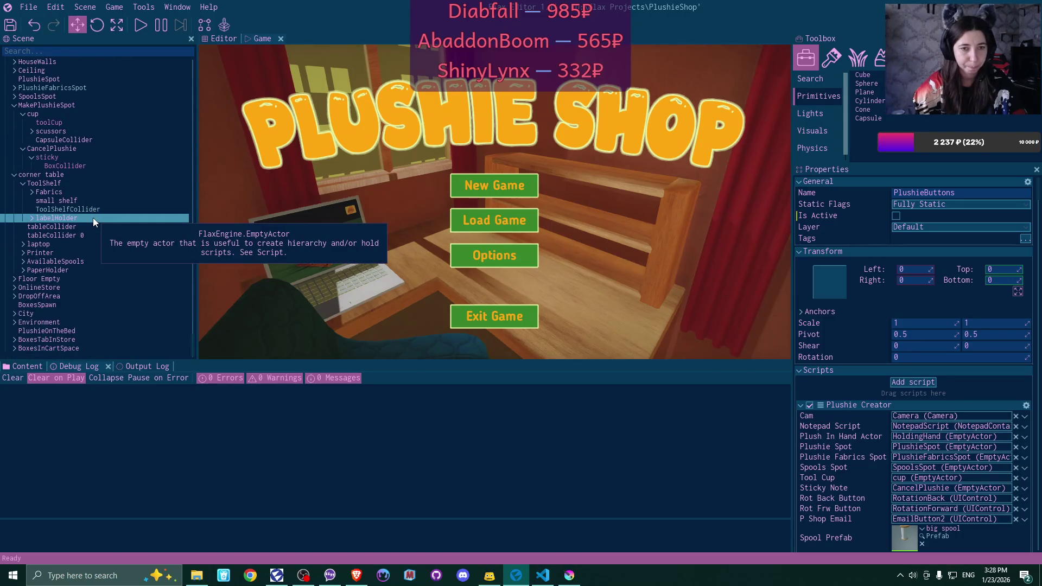
{"action": "left_click", "coordinate": [100, 147]}
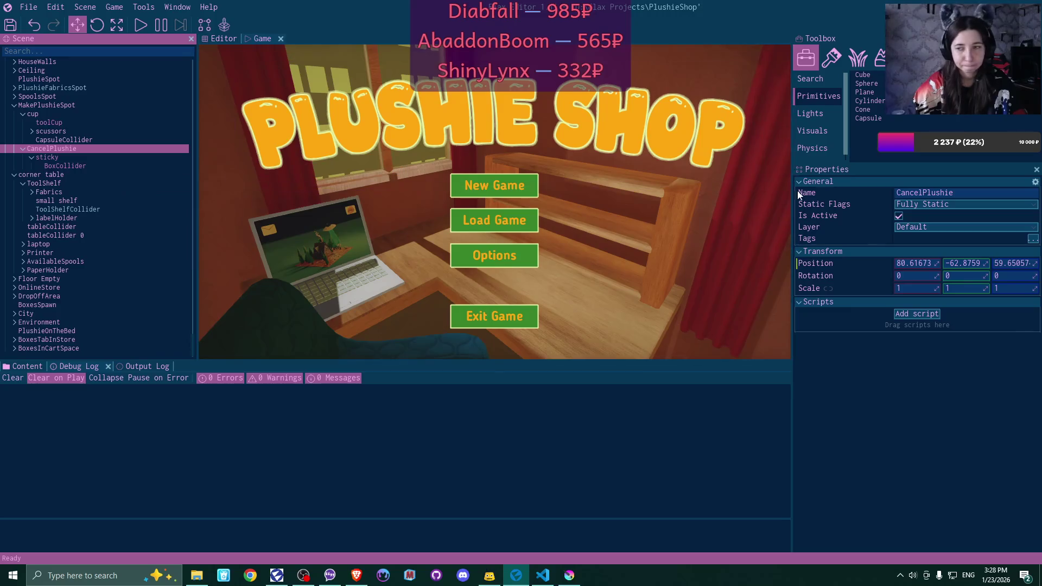
{"action": "left_click", "coordinate": [898, 216]}
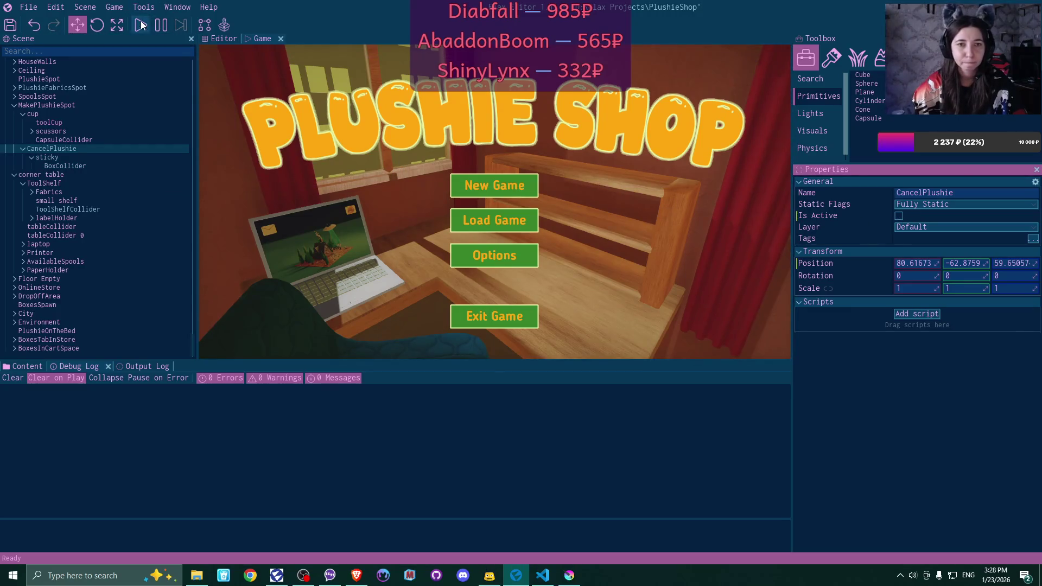
Start a new game over the existing save, then stop the preview with F5
{"action": "left_click", "coordinate": [141, 25]}
{"action": "left_click", "coordinate": [516, 186]}
{"action": "left_click", "coordinate": [521, 185]}
{"action": "left_click", "coordinate": [465, 251]}
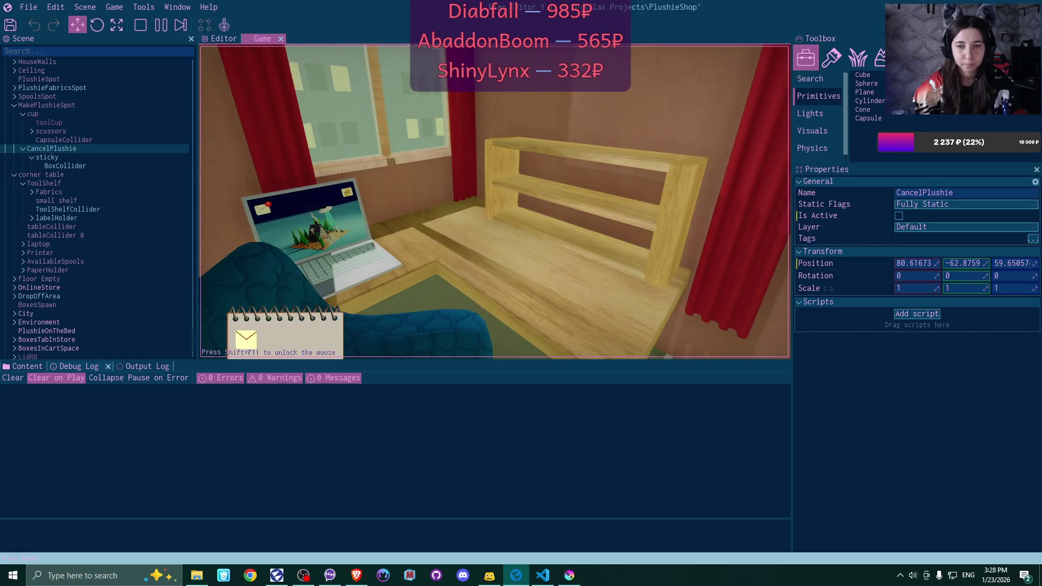
{"action": "key", "text": "F5"}
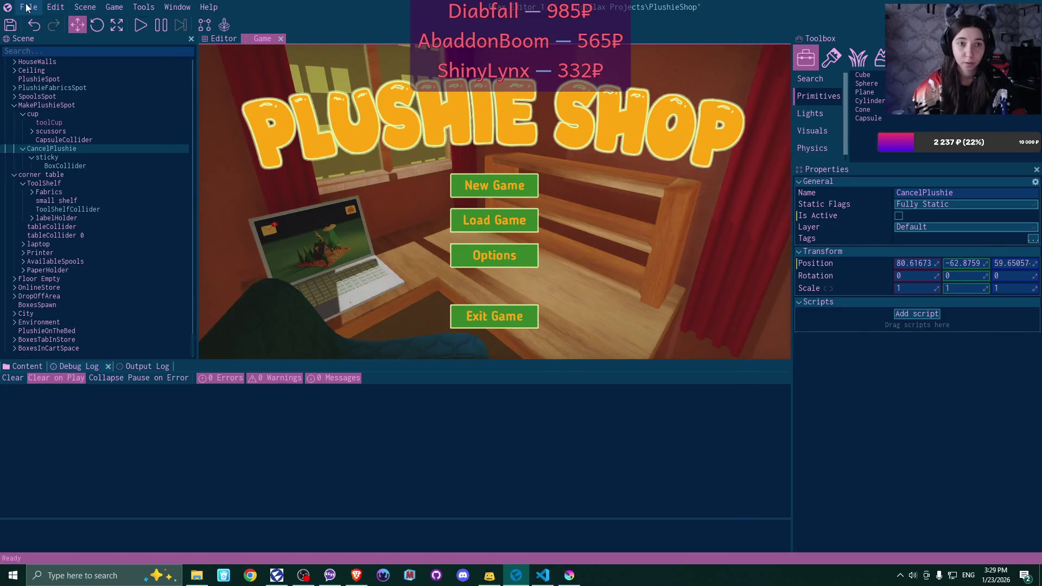
Recompile the game scripts and start a new game over the Game 1 save
{"action": "left_click", "coordinate": [26, 7]}
{"action": "left_click", "coordinate": [59, 105]}
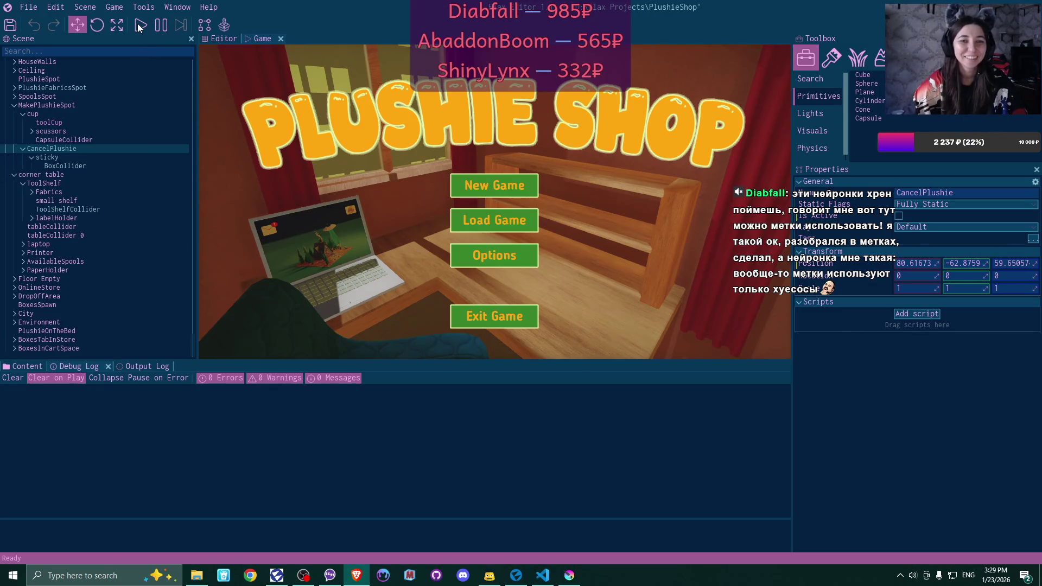
{"action": "left_click", "coordinate": [373, 2]}
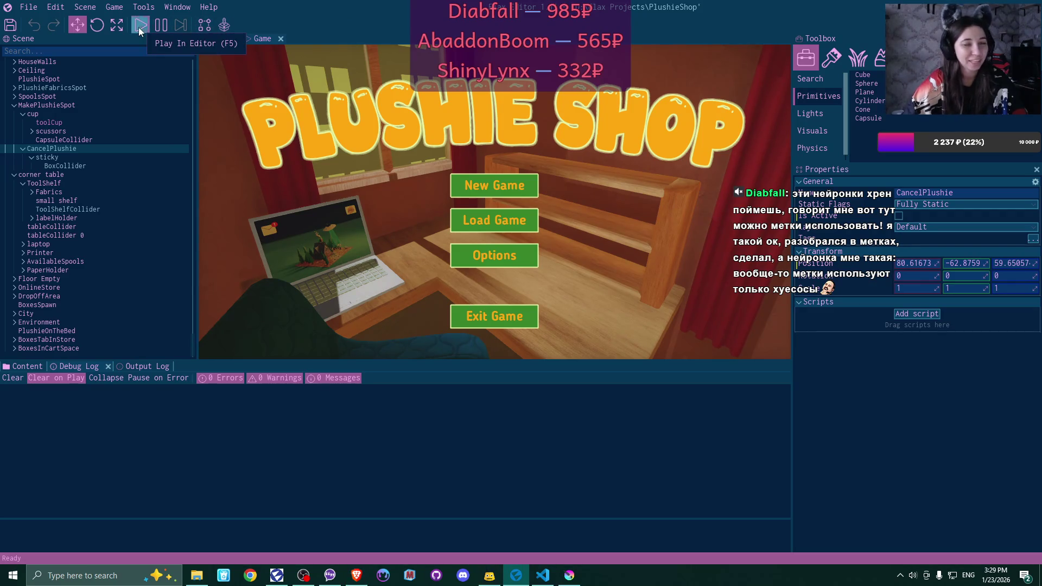
{"action": "left_click", "coordinate": [140, 30]}
{"action": "left_click", "coordinate": [497, 187]}
{"action": "left_click", "coordinate": [507, 190]}
{"action": "left_click", "coordinate": [454, 258]}
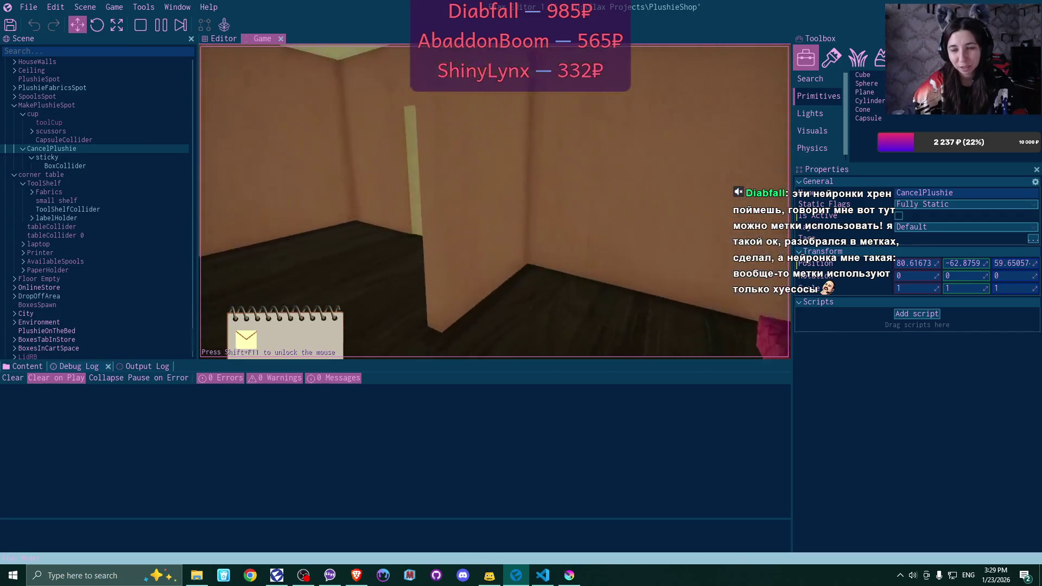
Walk to the desk, read and acknowledge the Bmail inbox email
{"action": "key", "text": "w"}
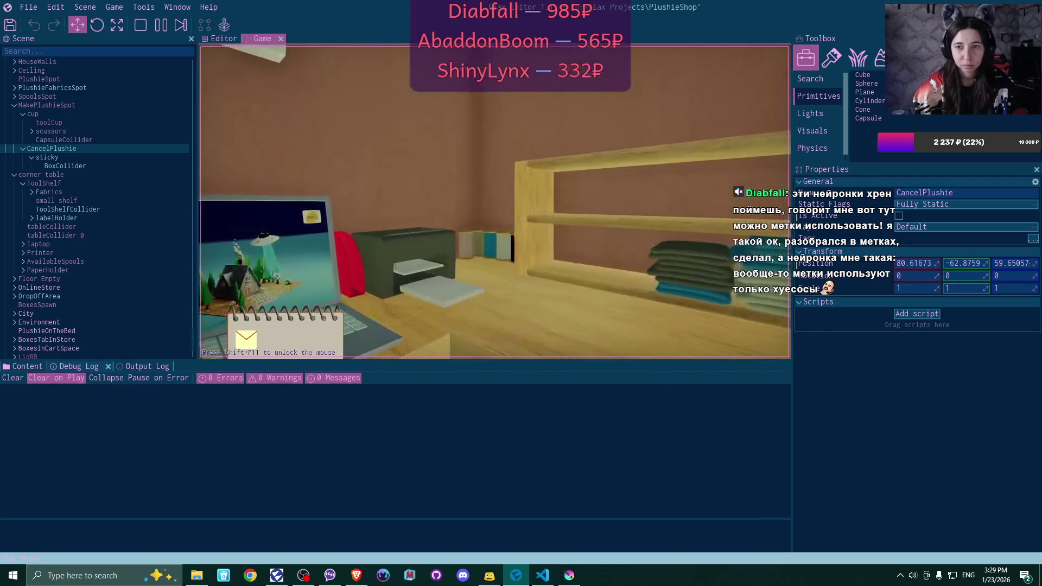
{"action": "left_click", "coordinate": [495, 202]}
{"action": "left_click", "coordinate": [277, 95]}
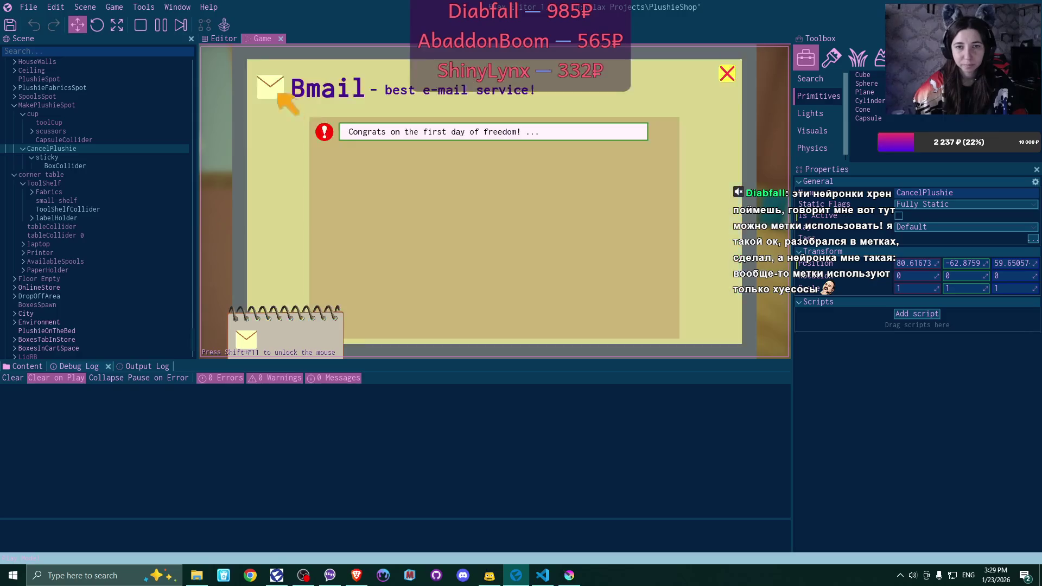
{"action": "left_click", "coordinate": [423, 133]}
{"action": "left_click", "coordinate": [701, 301]}
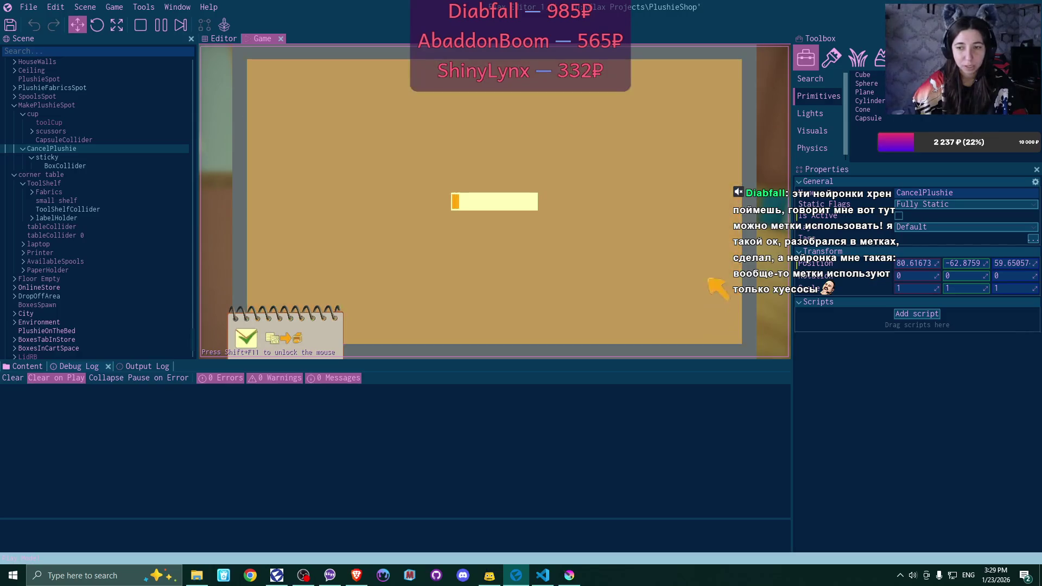
{"action": "left_click", "coordinate": [727, 74]}
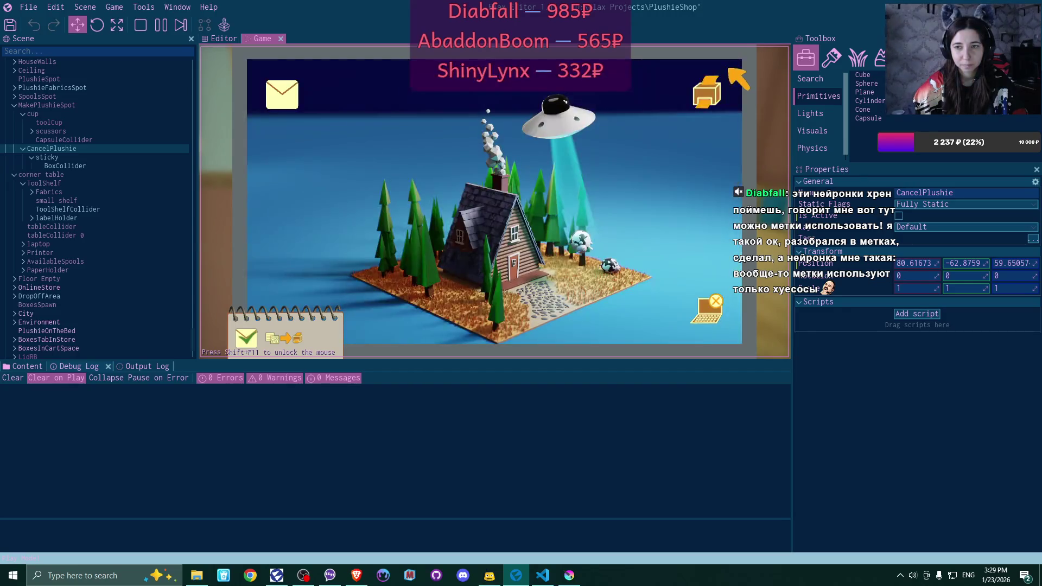
Buy two plushies in the laptop shop app and leave the laptop
{"action": "left_click", "coordinate": [714, 89]}
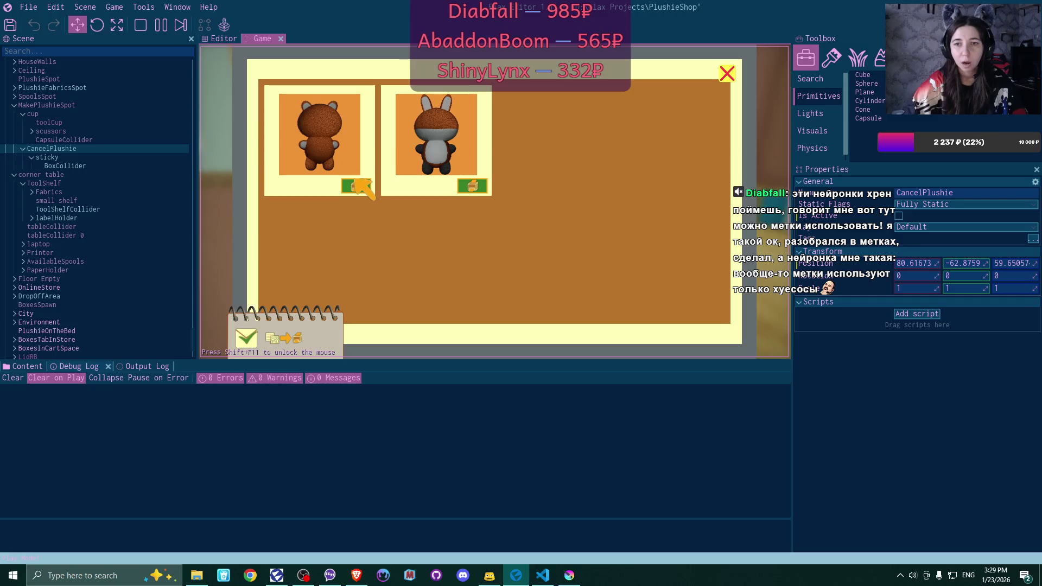
{"action": "left_click", "coordinate": [728, 74]}
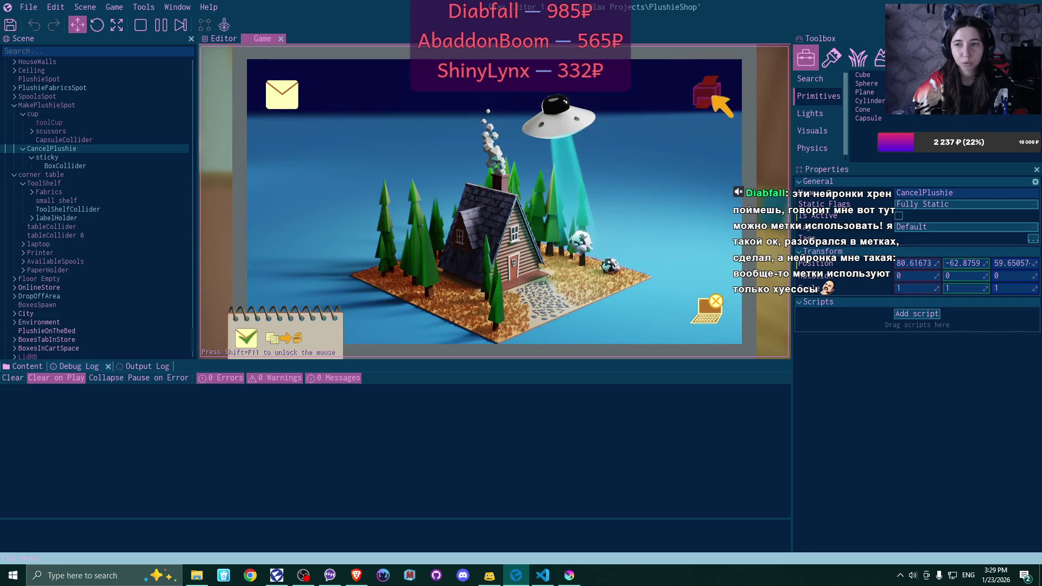
{"action": "left_click", "coordinate": [711, 89]}
{"action": "left_click", "coordinate": [356, 186]}
{"action": "left_click", "coordinate": [356, 186]}
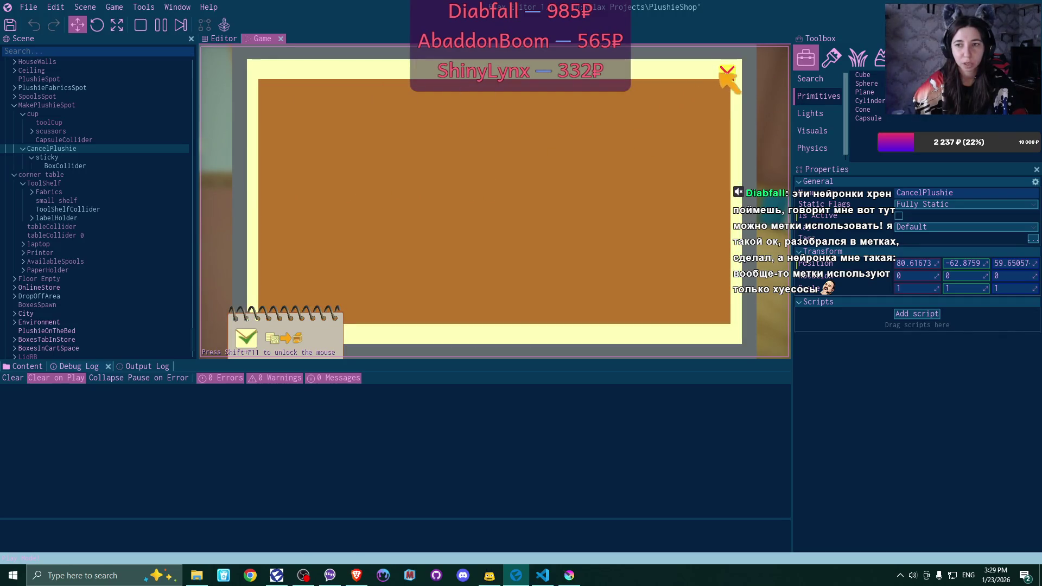
{"action": "left_click", "coordinate": [728, 73]}
{"action": "left_click", "coordinate": [716, 302]}
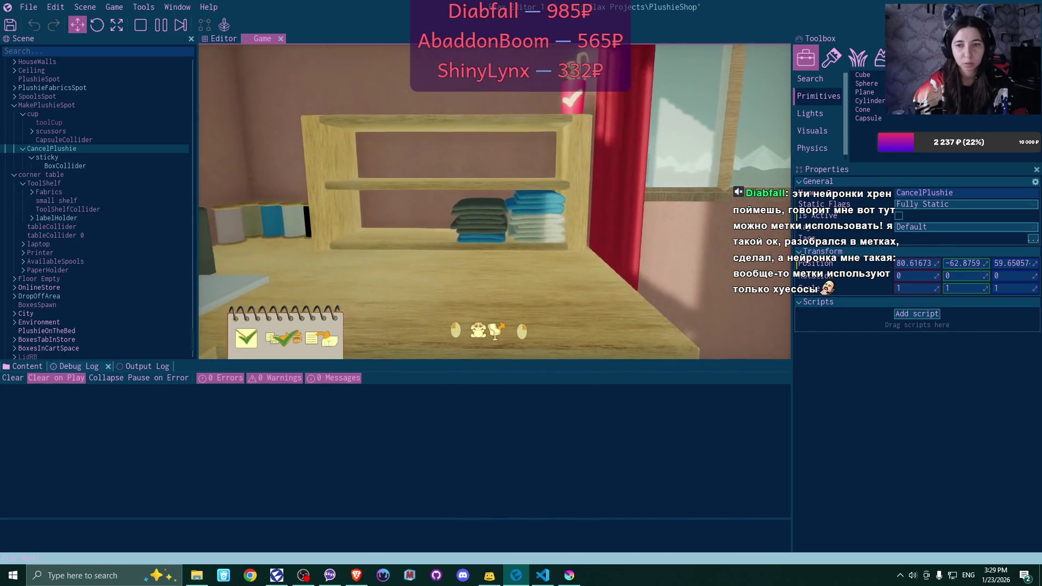
Go to the plushie-making table, check the output log, and stop the game
{"action": "left_click", "coordinate": [495, 202]}
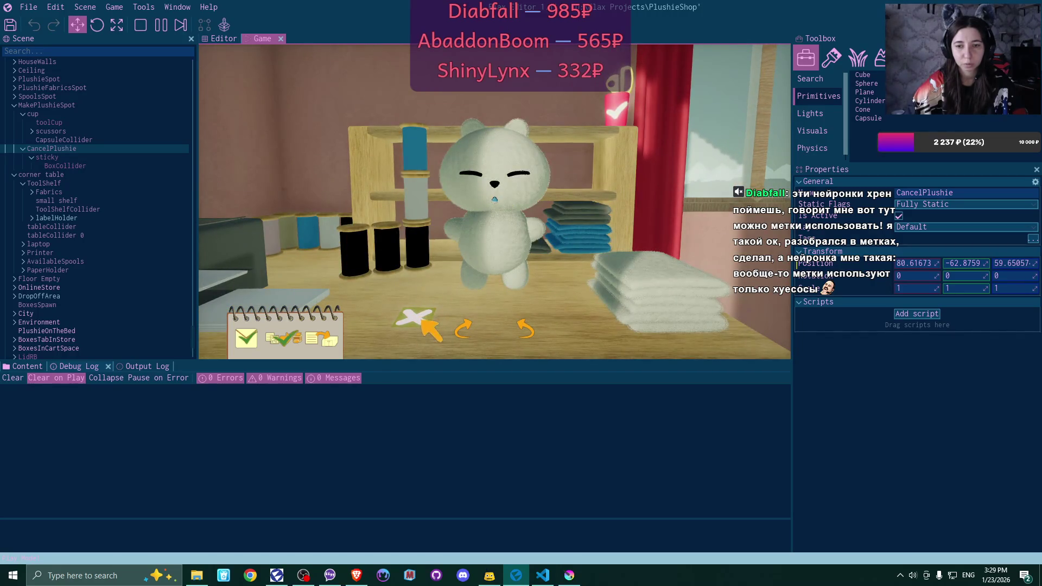
{"action": "left_click", "coordinate": [144, 366]}
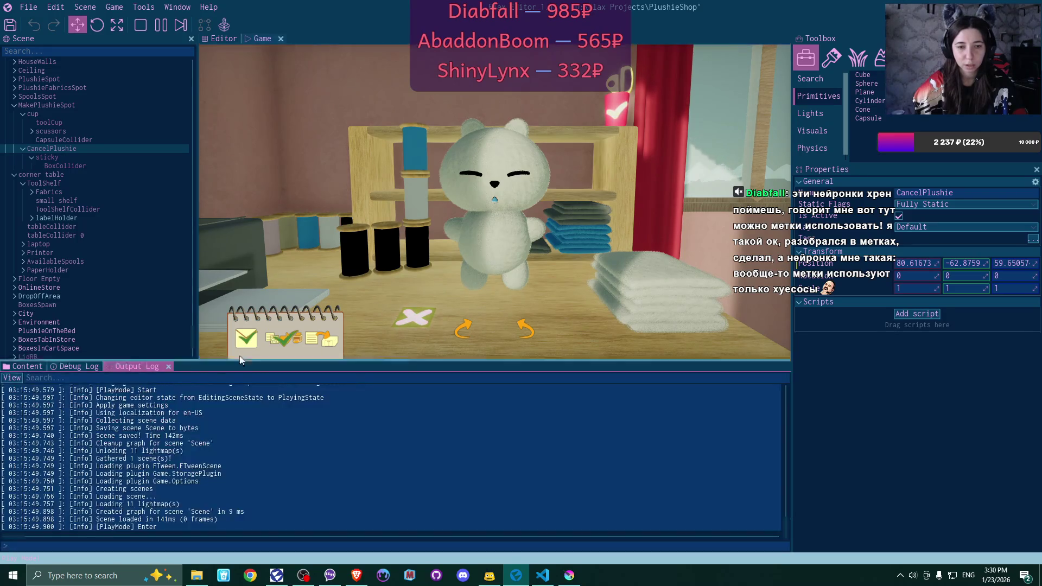
{"action": "left_click", "coordinate": [416, 314]}
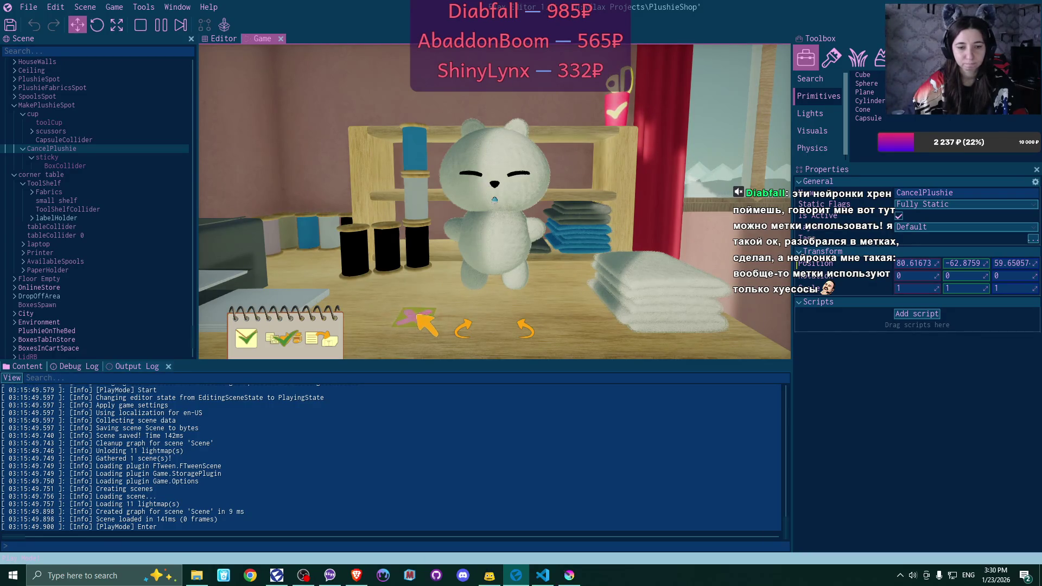
{"action": "key", "text": "F5"}
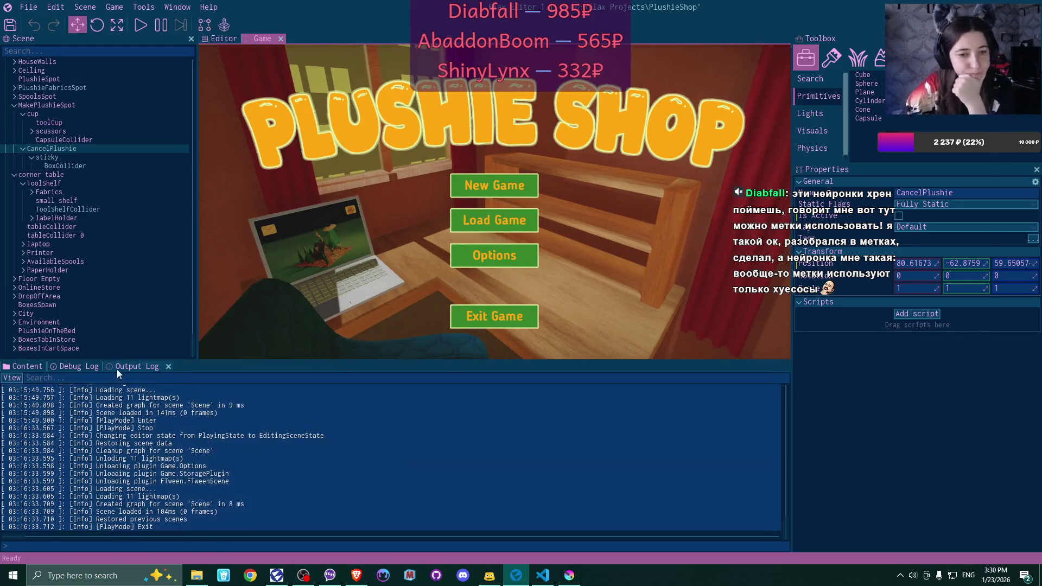
{"action": "left_click", "coordinate": [123, 368]}
{"action": "left_click", "coordinate": [77, 366]}
{"action": "left_click", "coordinate": [148, 367]}
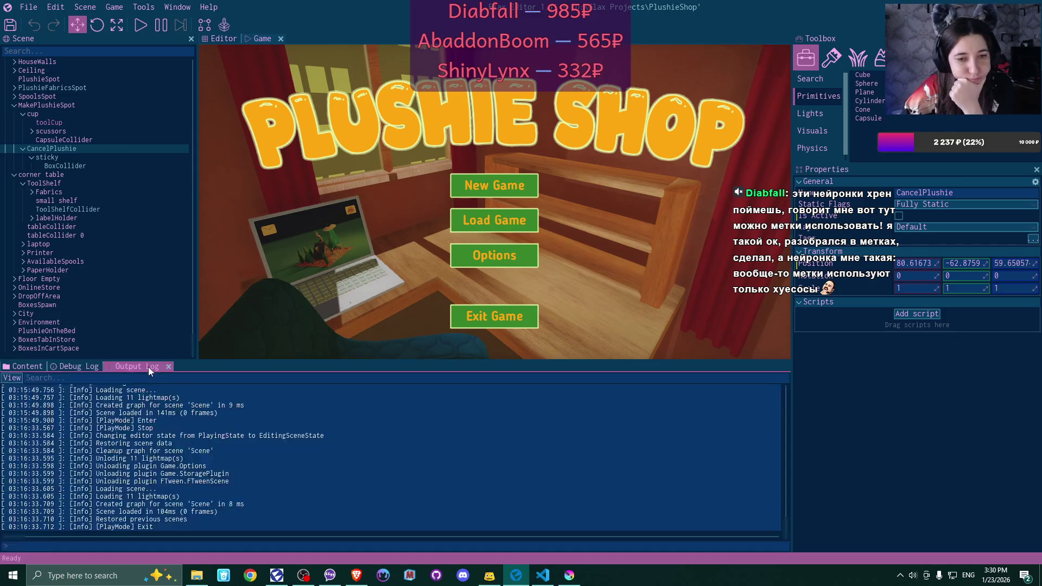
{"action": "left_click", "coordinate": [543, 575]}
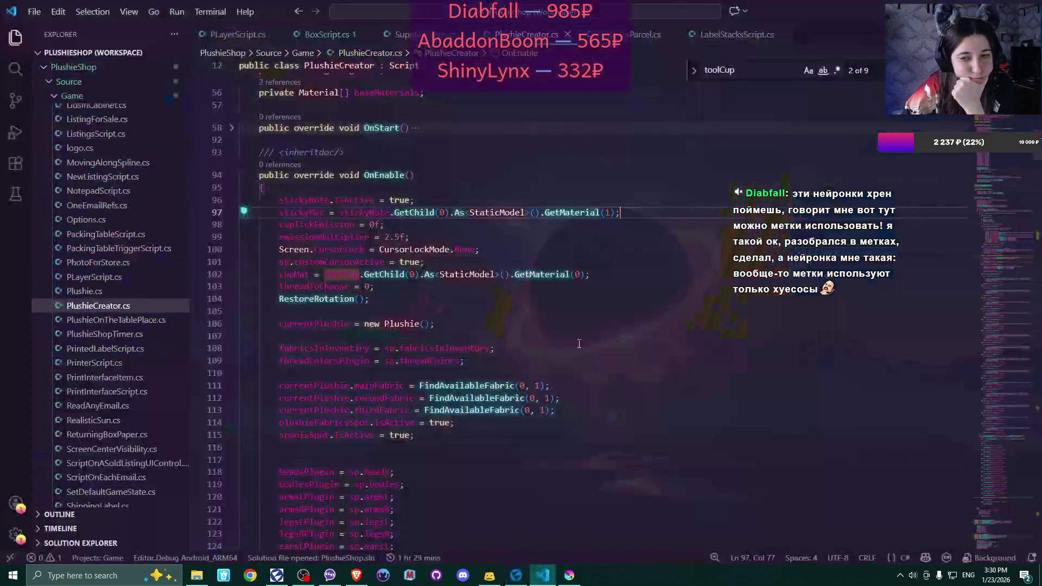
{"action": "scroll", "coordinate": [580, 341], "scroll_direction": "down", "scroll_amount": 15}
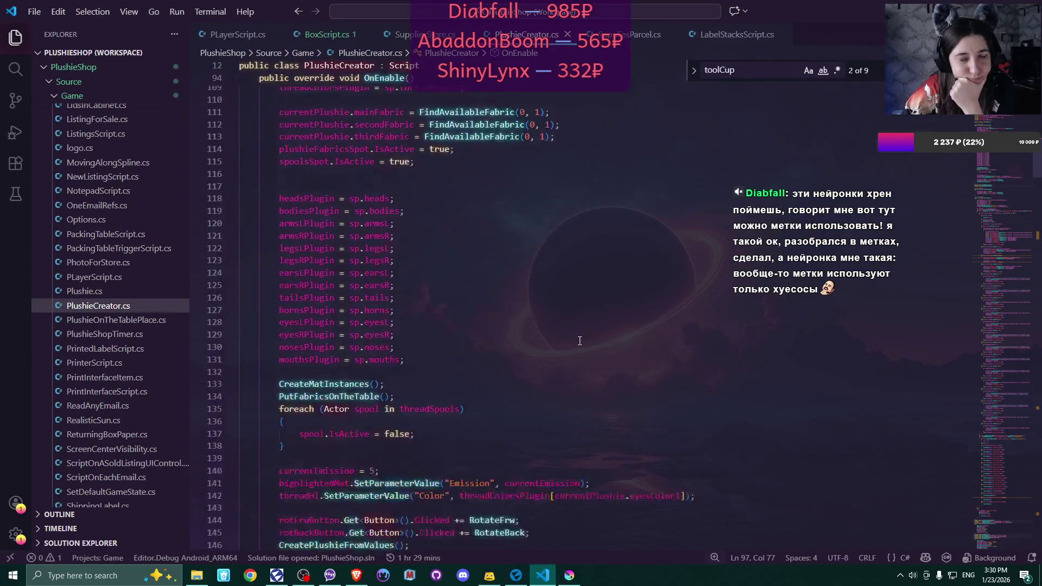
{"action": "scroll", "coordinate": [580, 341], "scroll_direction": "down", "scroll_amount": 11}
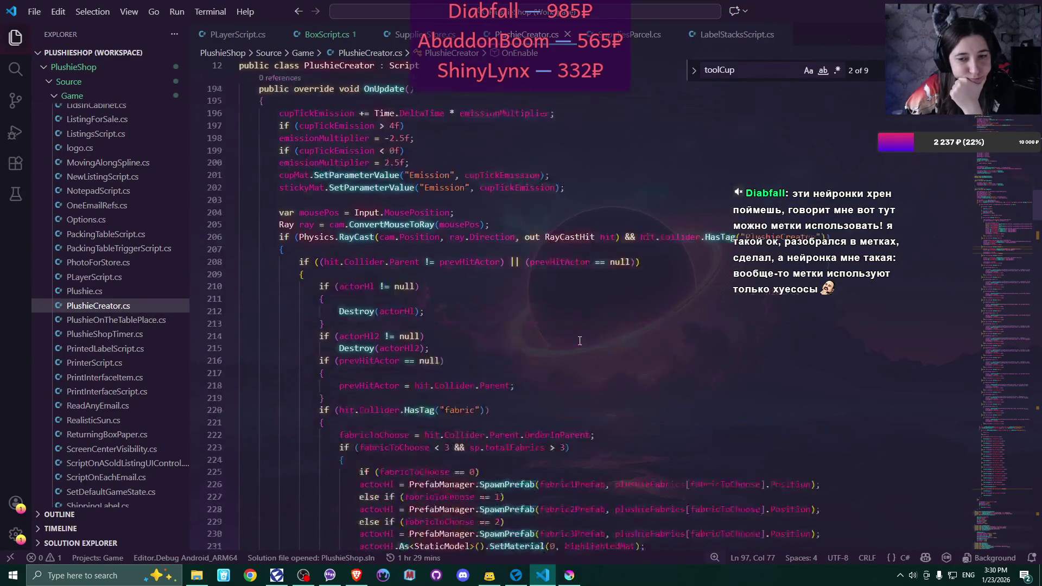
{"action": "scroll", "coordinate": [580, 341], "scroll_direction": "down", "scroll_amount": 1}
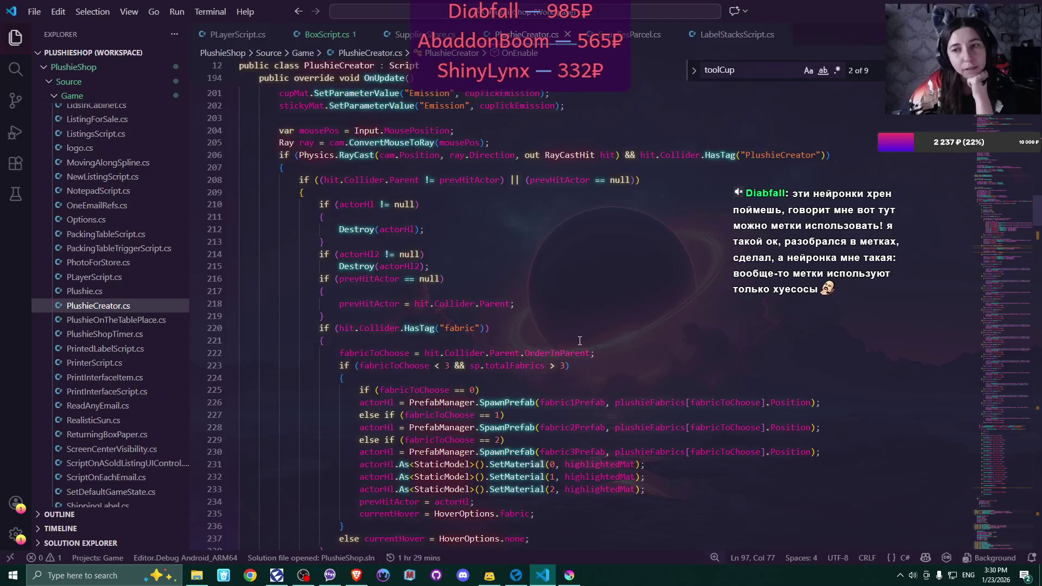
{"action": "key", "text": "alt+Tab"}
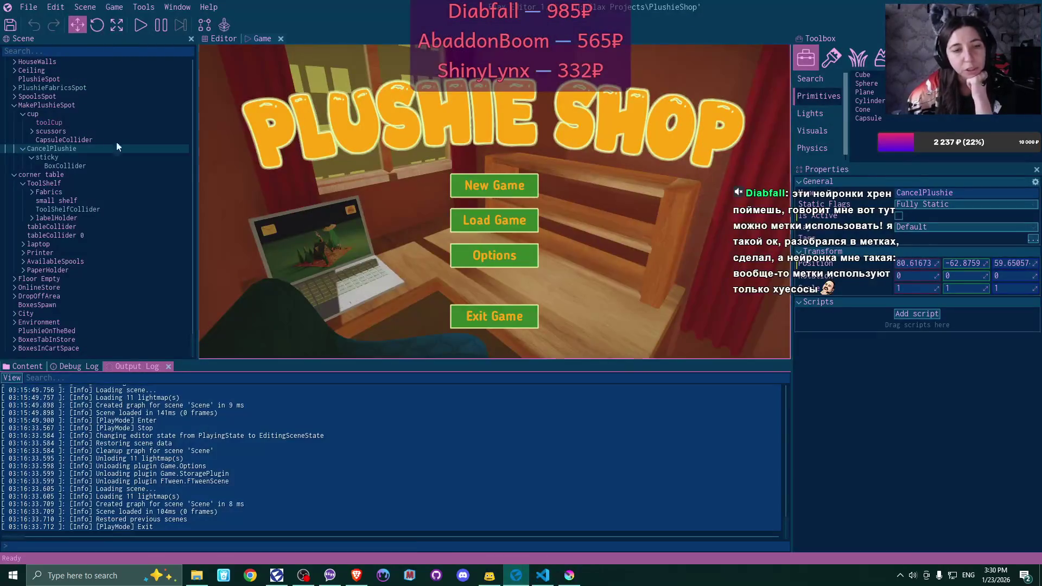
{"action": "left_click", "coordinate": [109, 165]}
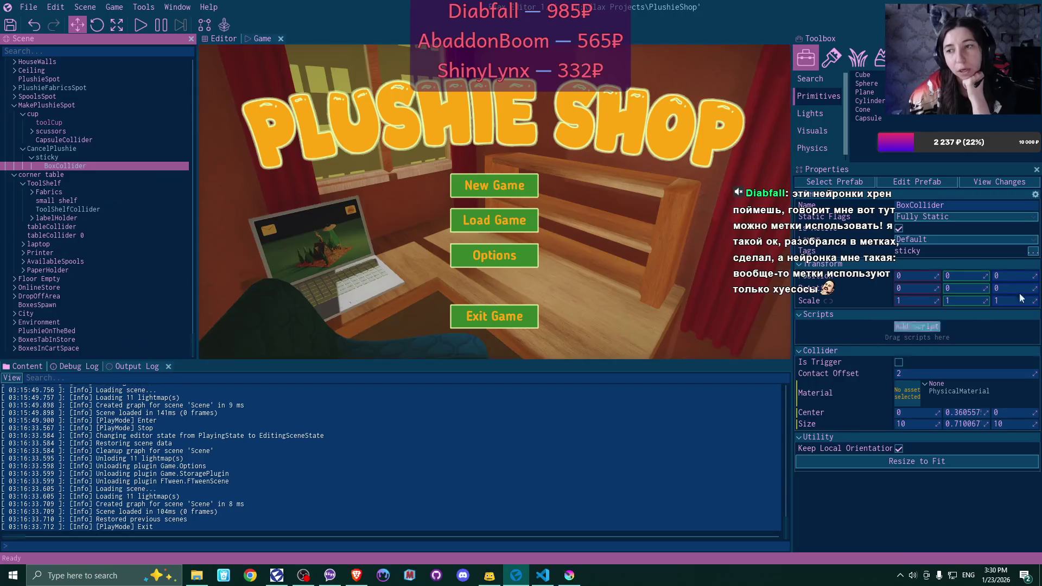
Add PlushieCreator to the BoxCollider's tags and apply all prefab changes
{"action": "left_click", "coordinate": [1033, 253]}
{"action": "scroll", "coordinate": [813, 312], "scroll_direction": "down", "scroll_amount": 3}
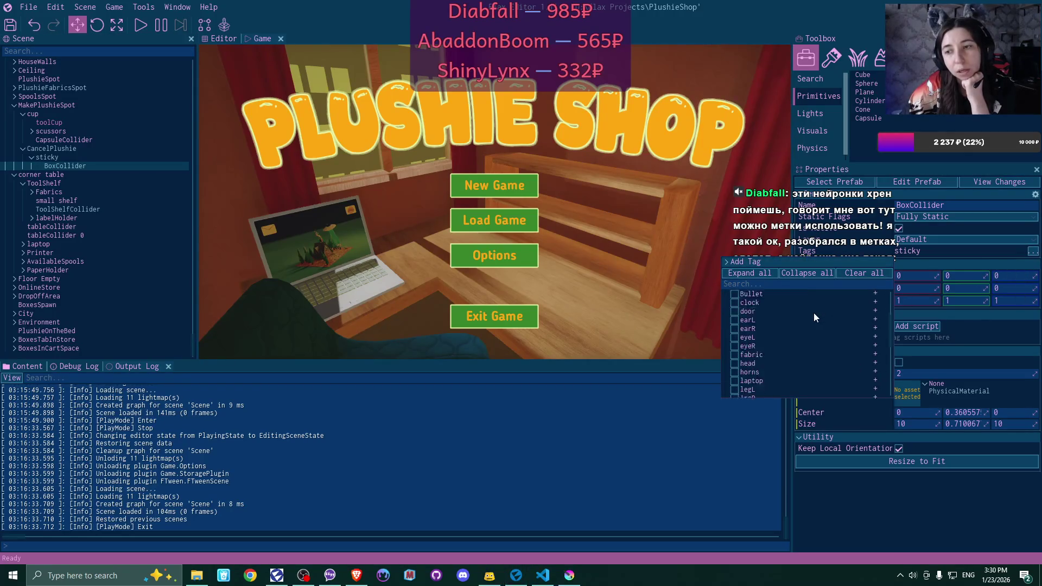
{"action": "left_click", "coordinate": [734, 359]}
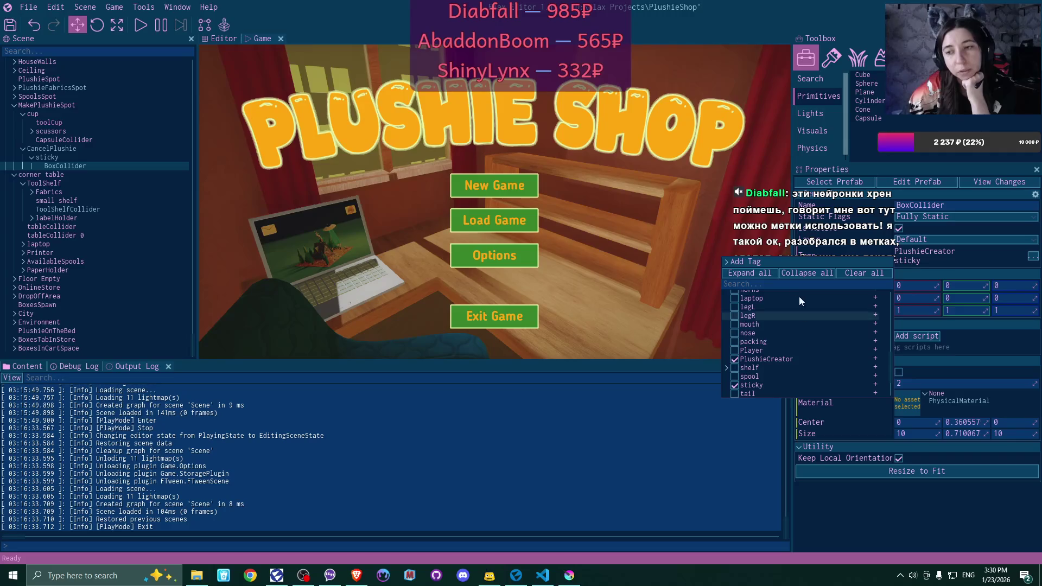
{"action": "left_click", "coordinate": [996, 183]}
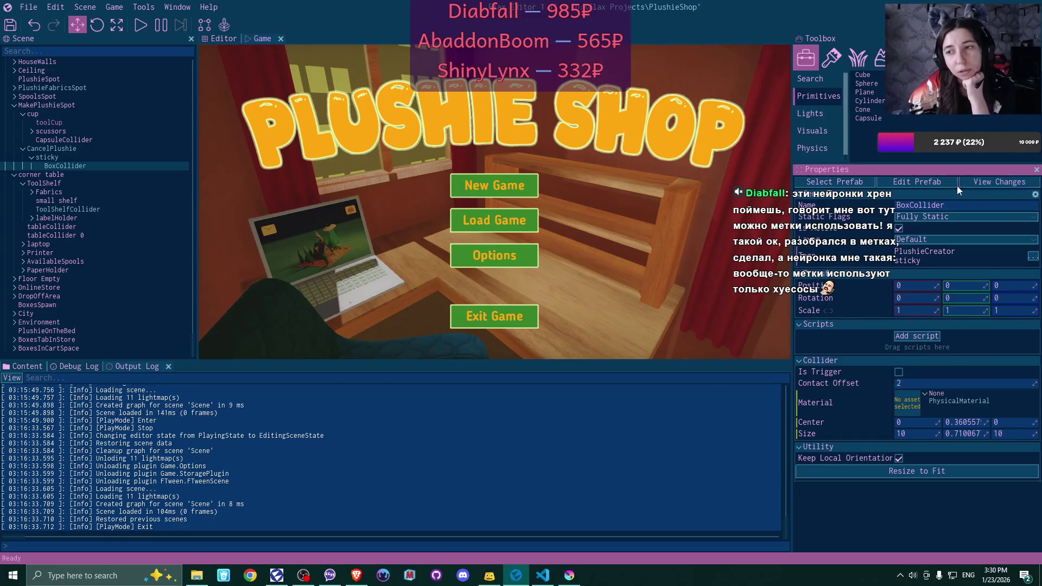
{"action": "left_click", "coordinate": [992, 181]}
{"action": "left_click", "coordinate": [930, 197]}
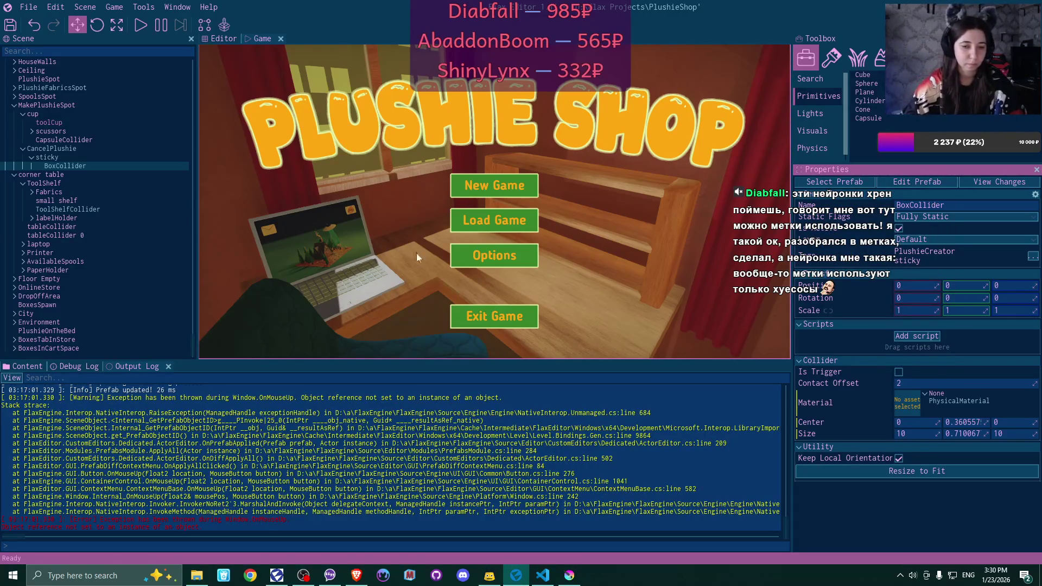
Show the Debug Log and recompile the game scripts via File menu
{"action": "left_click", "coordinate": [79, 366]}
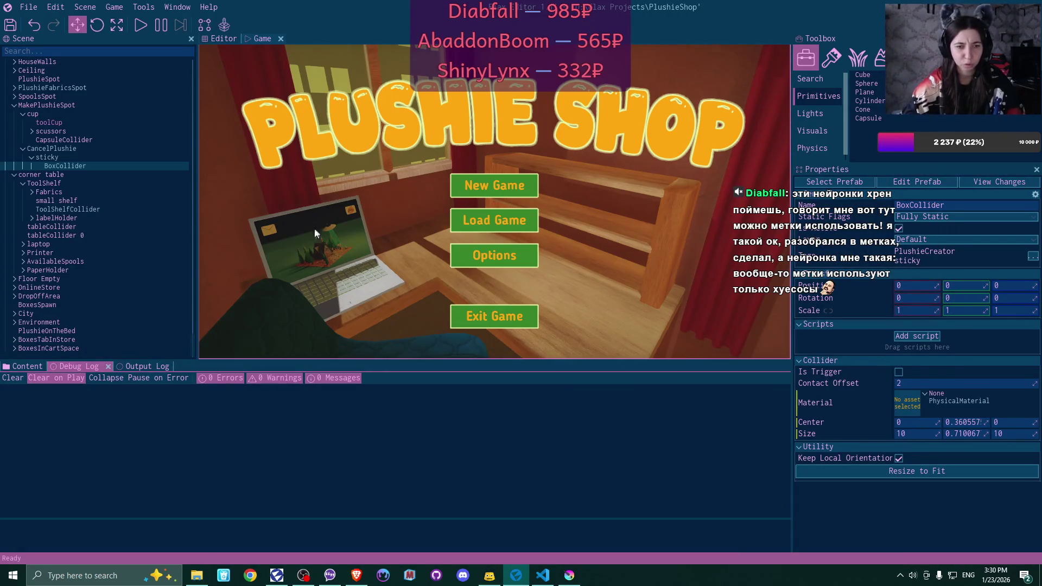
{"action": "left_click", "coordinate": [28, 6]}
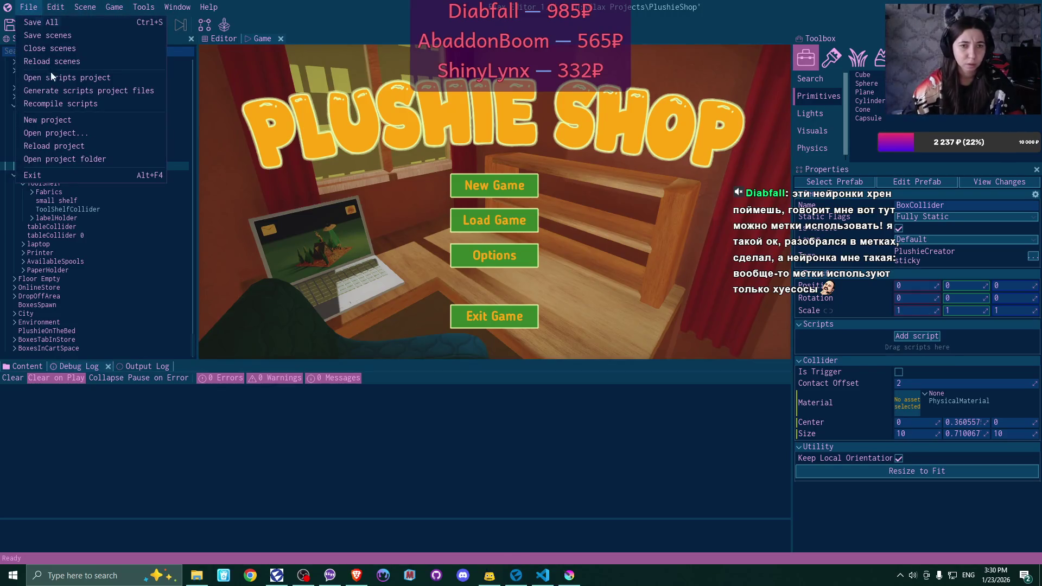
{"action": "left_click", "coordinate": [56, 102]}
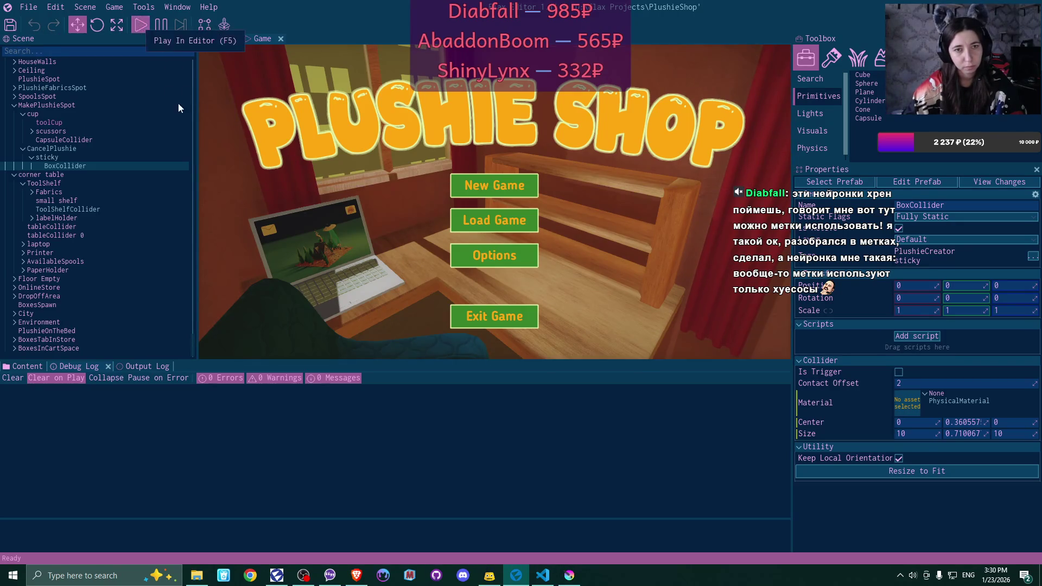
Start a new game over Game 1 and walk up to the laptop
{"action": "left_click", "coordinate": [493, 184]}
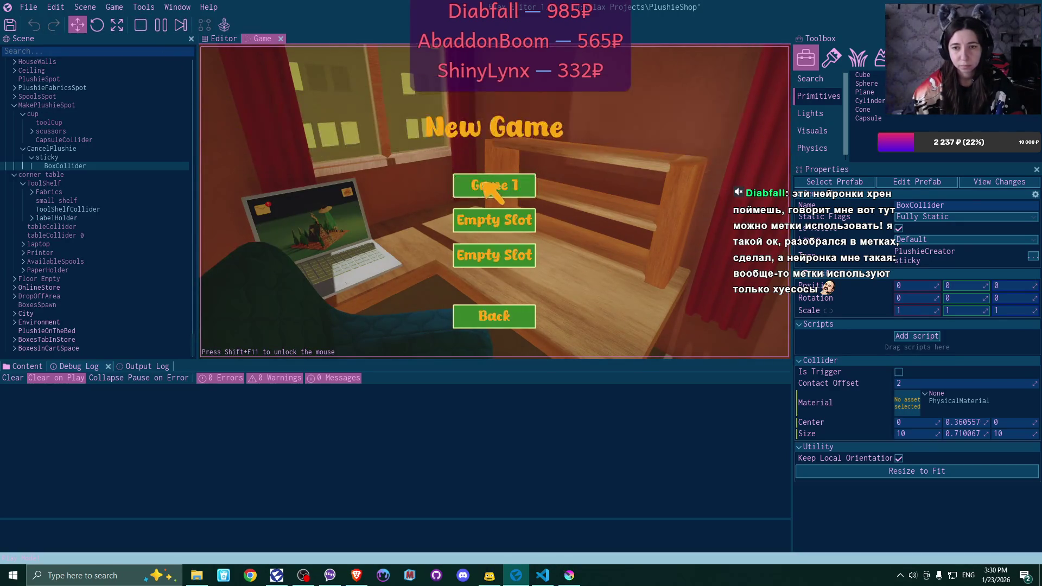
{"action": "left_click", "coordinate": [485, 183]}
{"action": "left_click", "coordinate": [436, 258]}
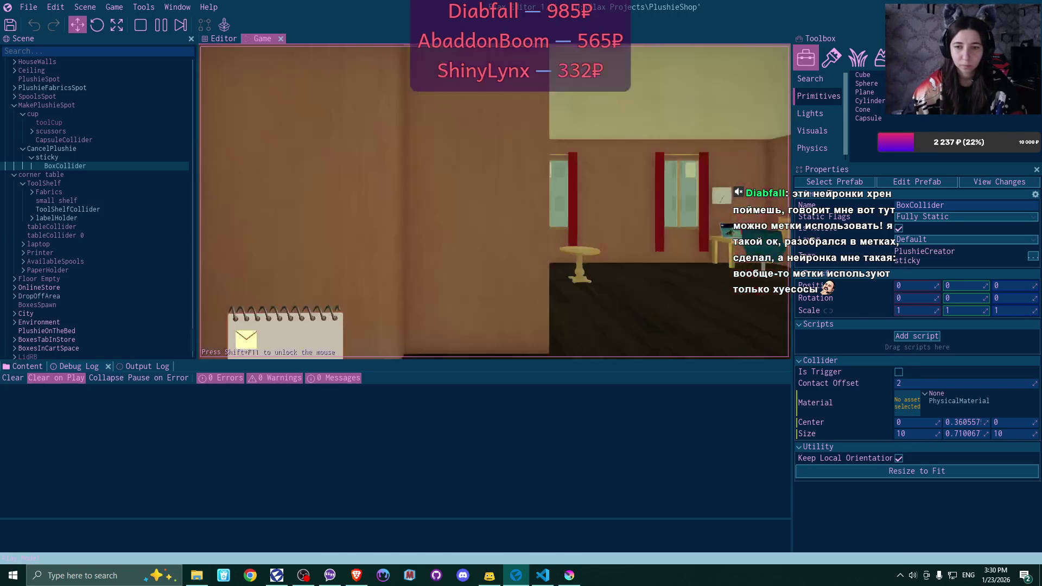
{"action": "key", "text": "w"}
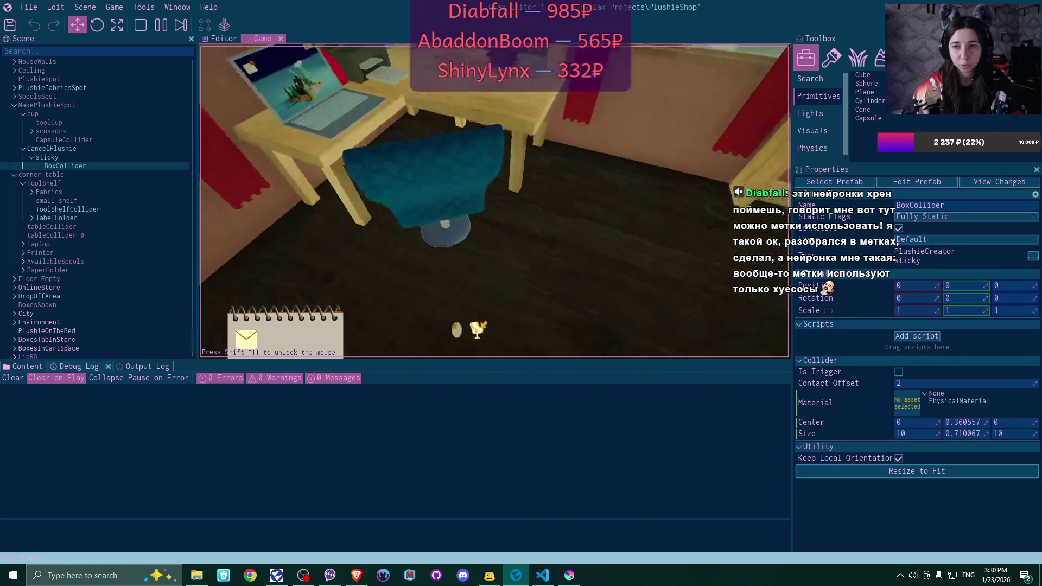
{"action": "key", "text": "e"}
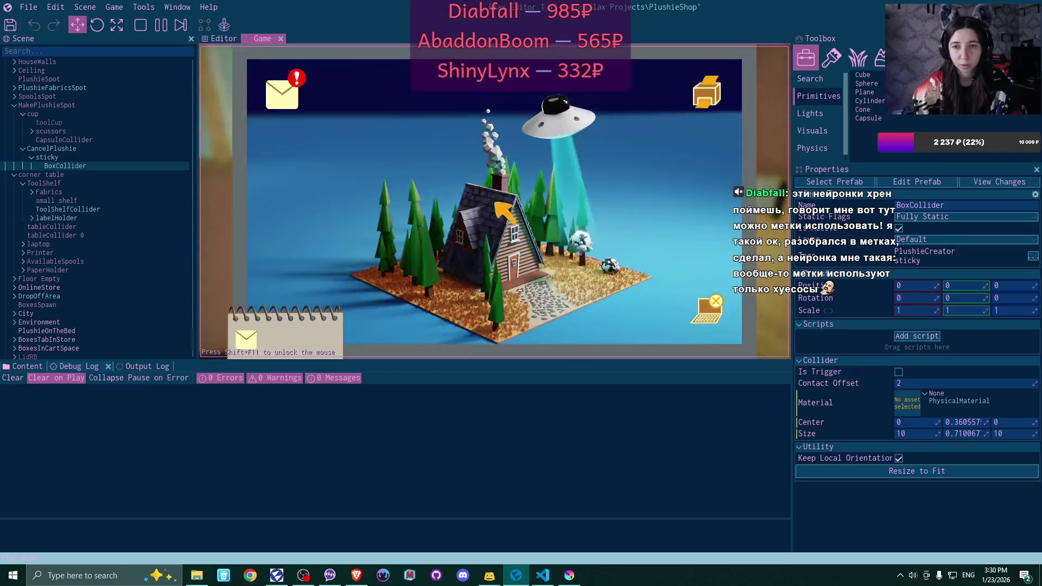
Accept the plushie favour request email in Bmail and close the inbox
{"action": "left_click", "coordinate": [290, 95]}
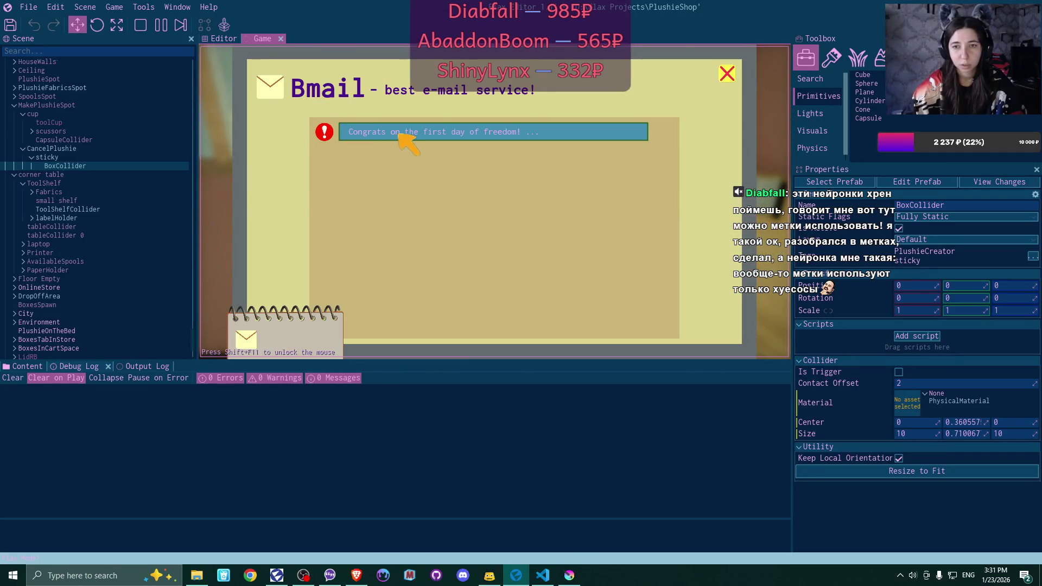
{"action": "left_click", "coordinate": [401, 133]}
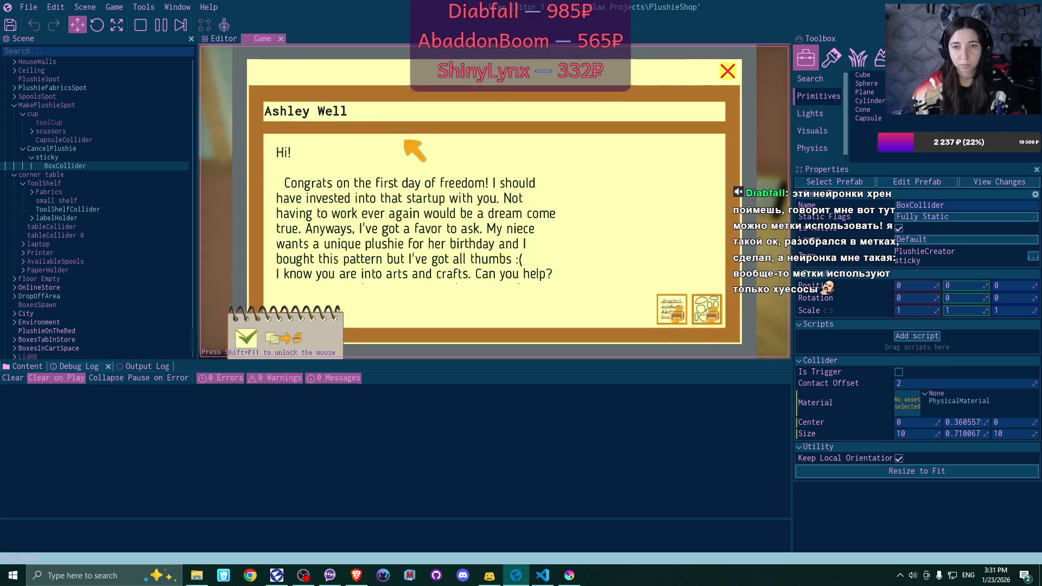
{"action": "left_click", "coordinate": [706, 310]}
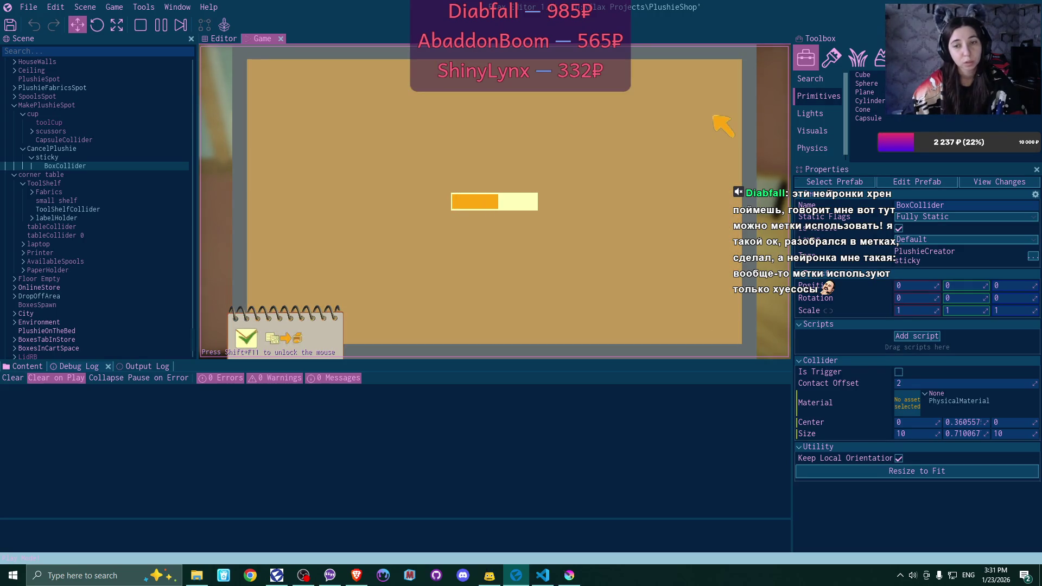
{"action": "left_click", "coordinate": [728, 71]}
{"action": "left_click", "coordinate": [727, 72]}
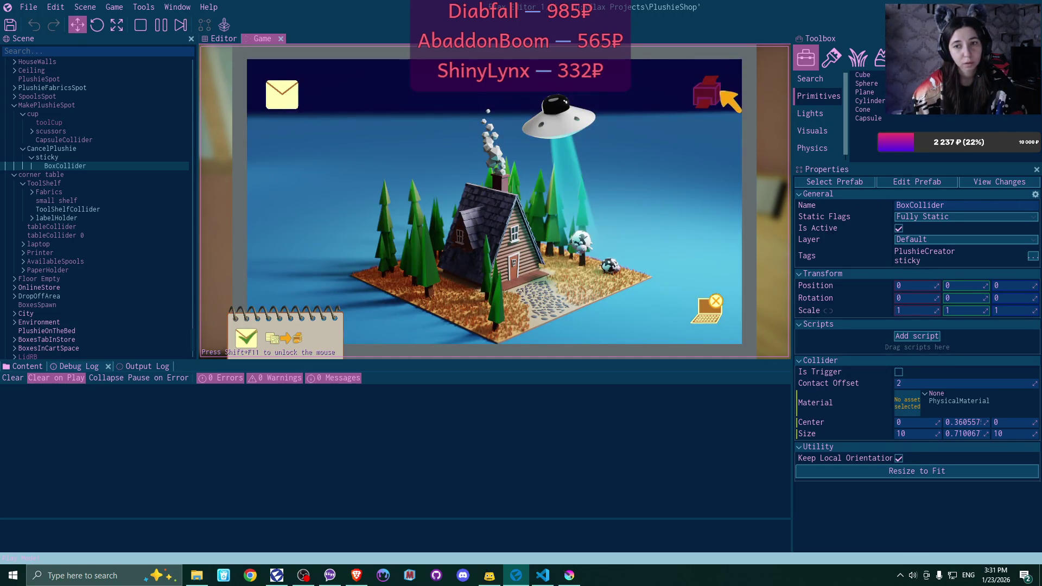
Remove both plushie cards from the laptop panel and close it
{"action": "left_click", "coordinate": [720, 97]}
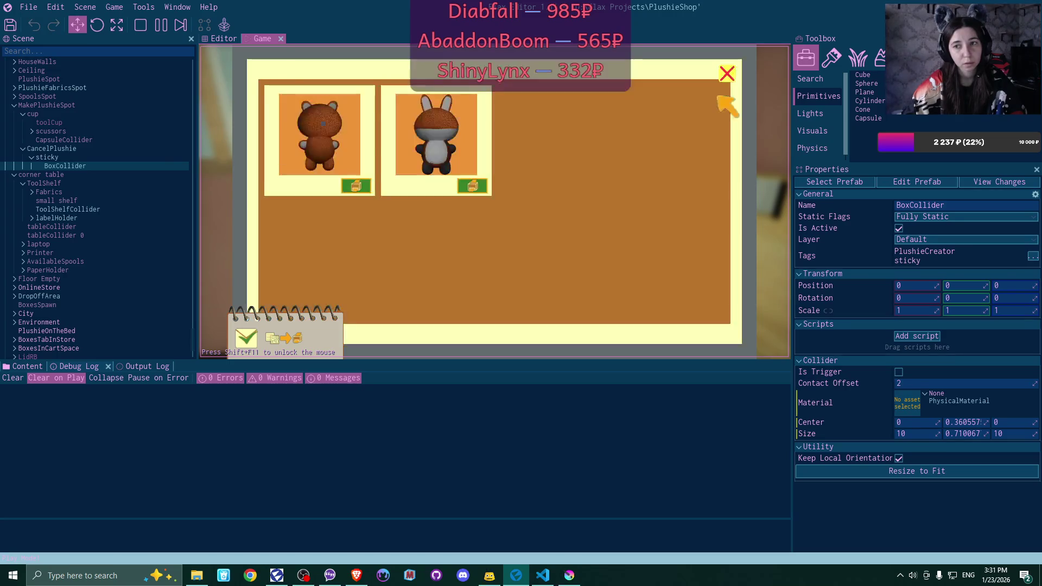
{"action": "left_click", "coordinate": [354, 184]}
{"action": "left_click", "coordinate": [357, 184]}
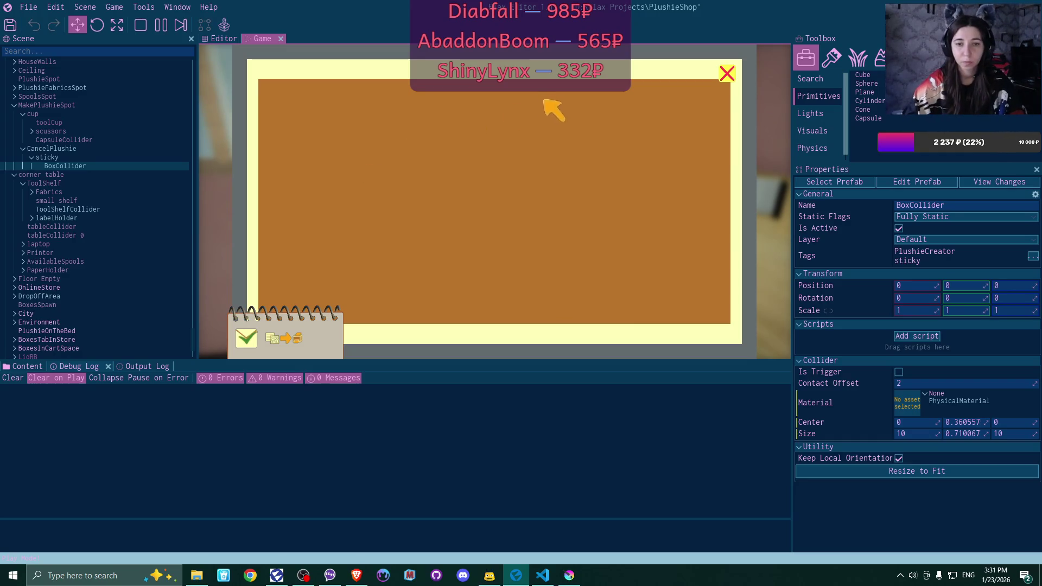
{"action": "left_click", "coordinate": [727, 73]}
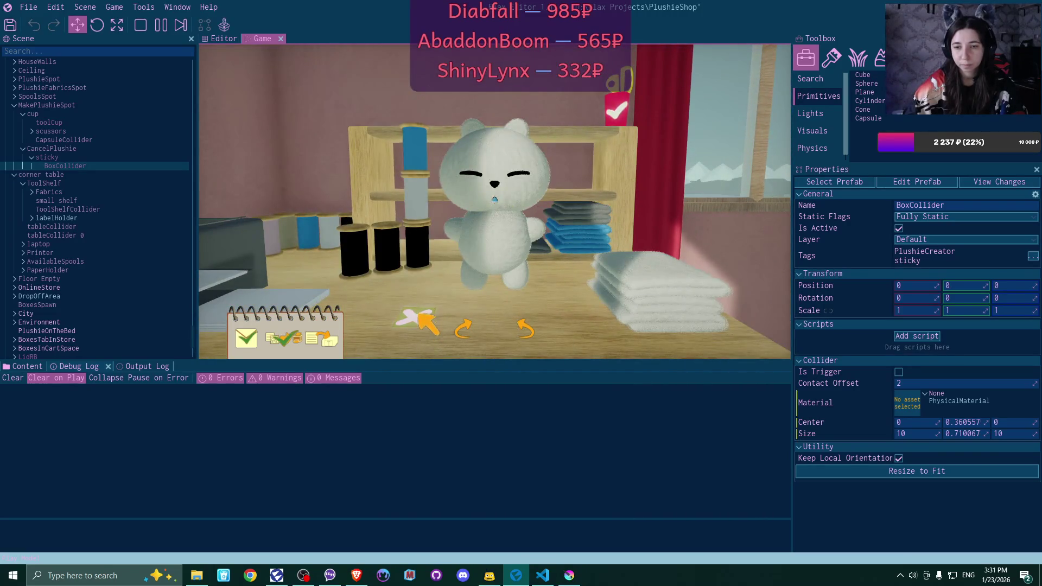
At the plushie station, apply grey fabric, cancel it, restack white fabric on top, then leave
{"action": "left_click", "coordinate": [419, 314]}
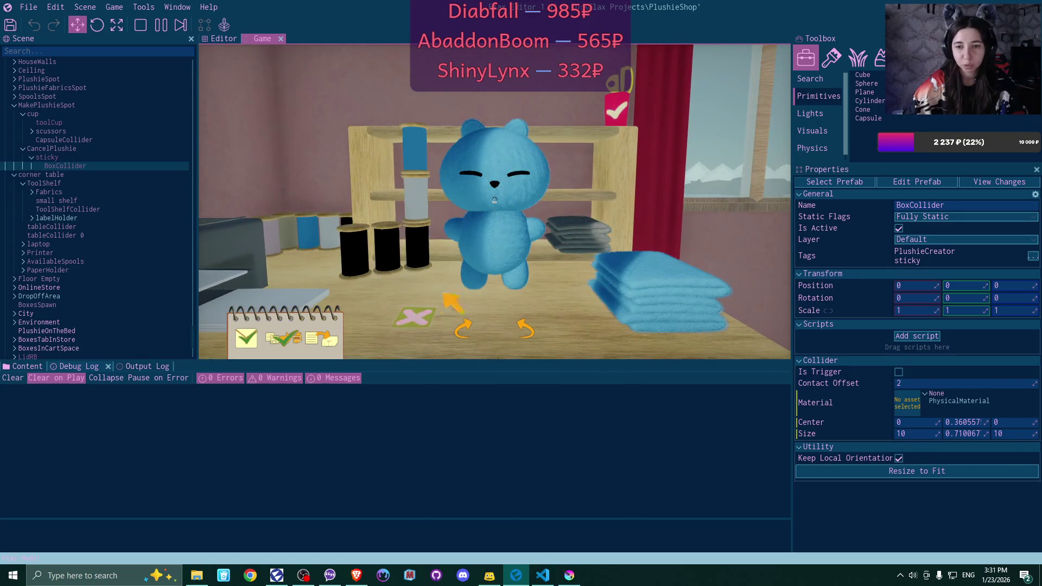
{"action": "left_click", "coordinate": [711, 306]}
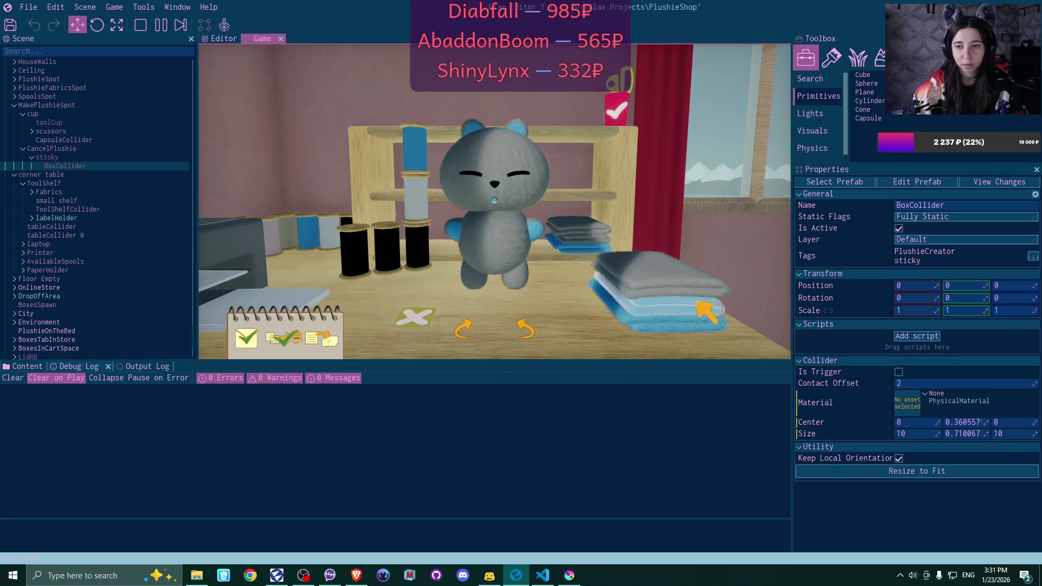
{"action": "left_click", "coordinate": [422, 321]}
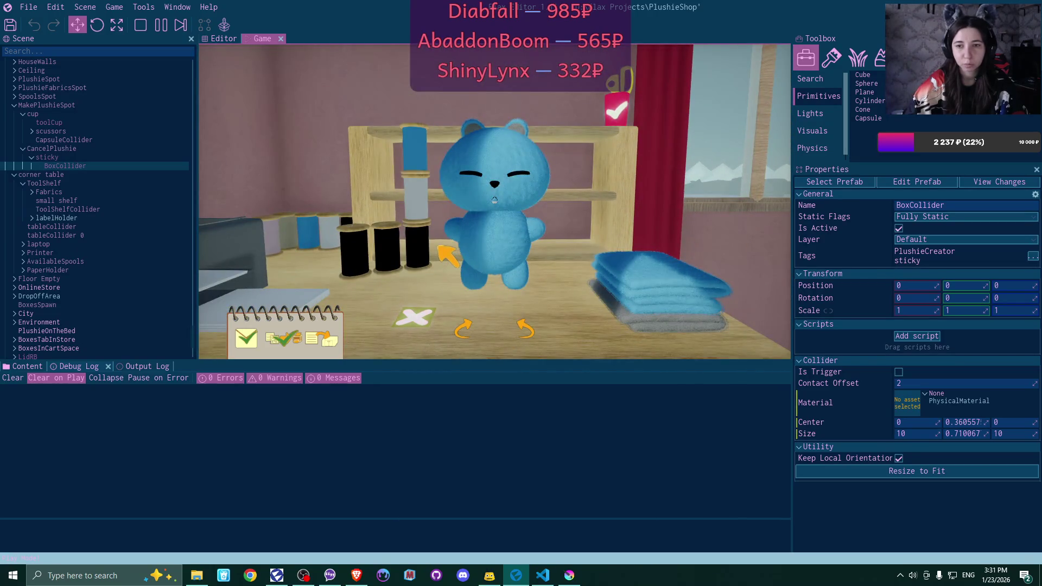
{"action": "left_click", "coordinate": [681, 304]}
{"action": "left_click", "coordinate": [679, 300]}
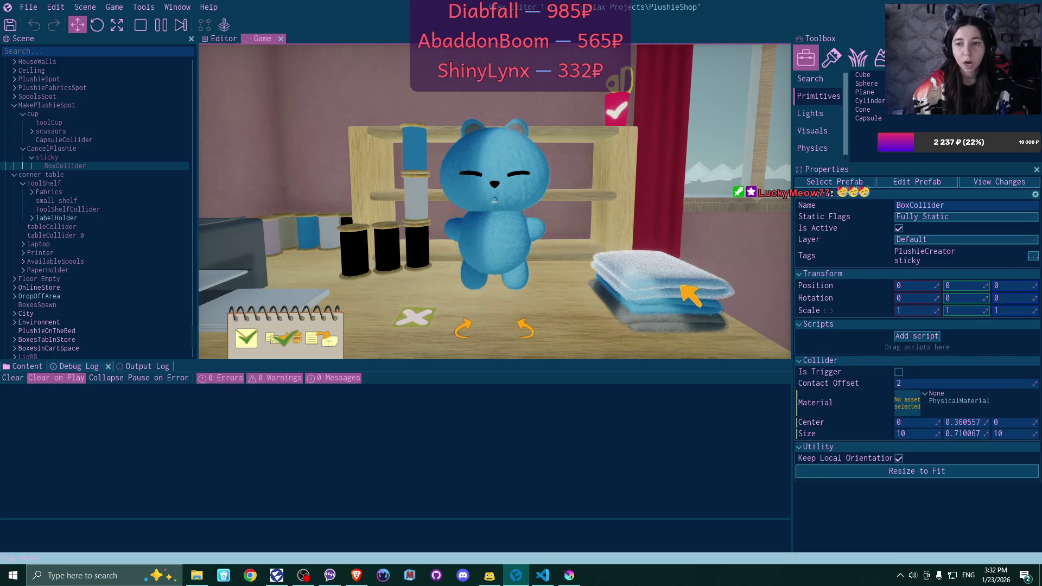
{"action": "left_click", "coordinate": [415, 317]}
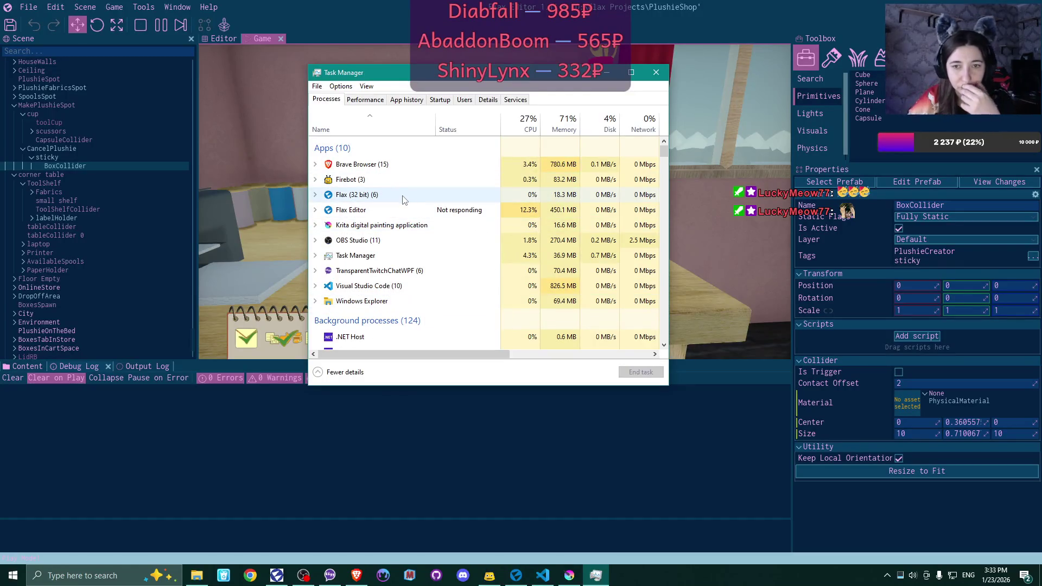
End the frozen Flax Editor task and reopen PlushieShop from the Flax launcher
{"action": "left_click", "coordinate": [408, 210]}
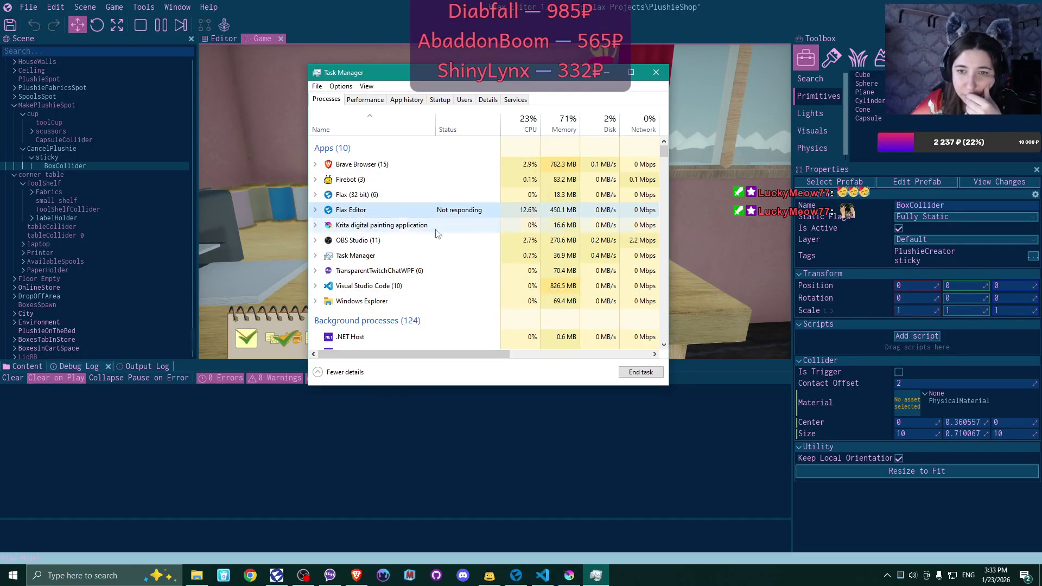
{"action": "left_click", "coordinate": [656, 372]}
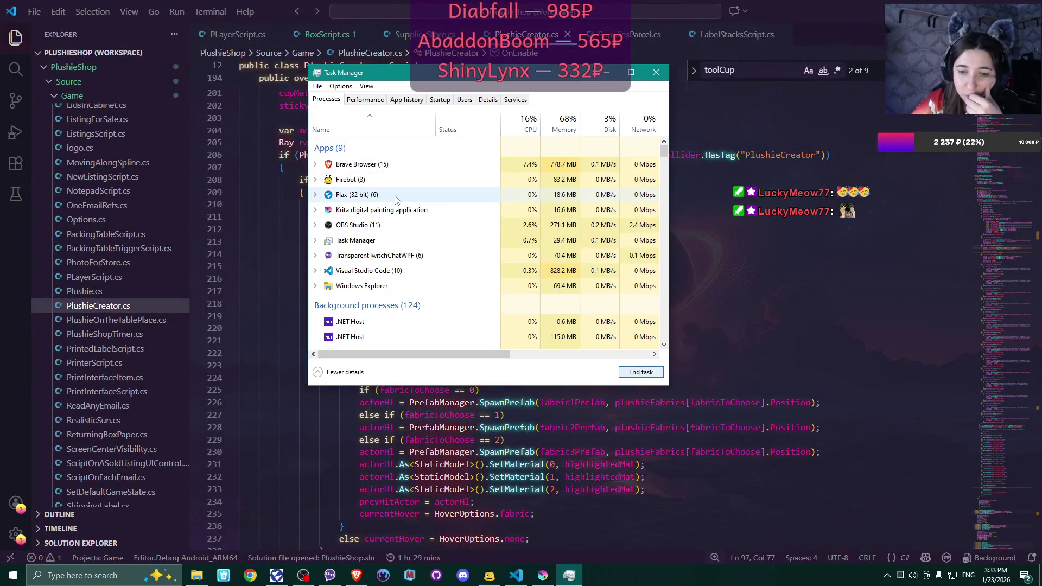
{"action": "left_click", "coordinate": [656, 72]}
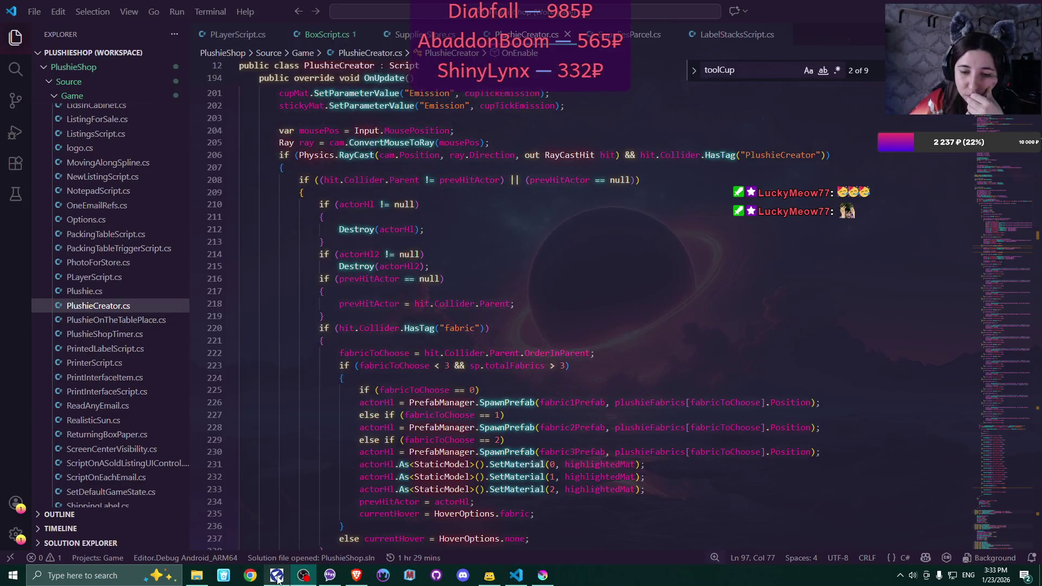
{"action": "left_click", "coordinate": [277, 576]}
{"action": "left_click", "coordinate": [350, 430]}
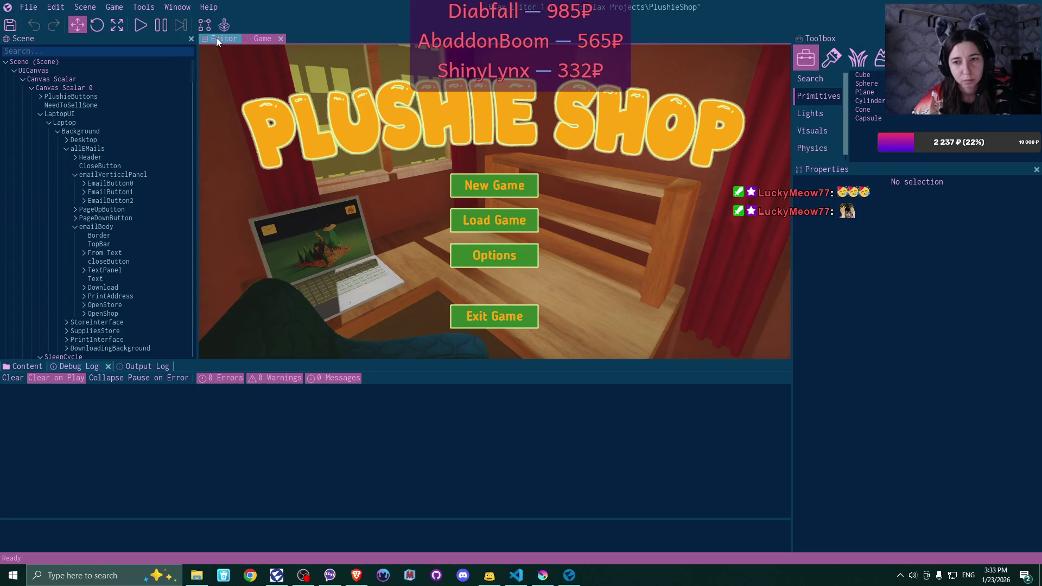
Switch the reloaded editor to the 3D scene view showing the table and shelves
{"action": "left_click", "coordinate": [216, 38]}
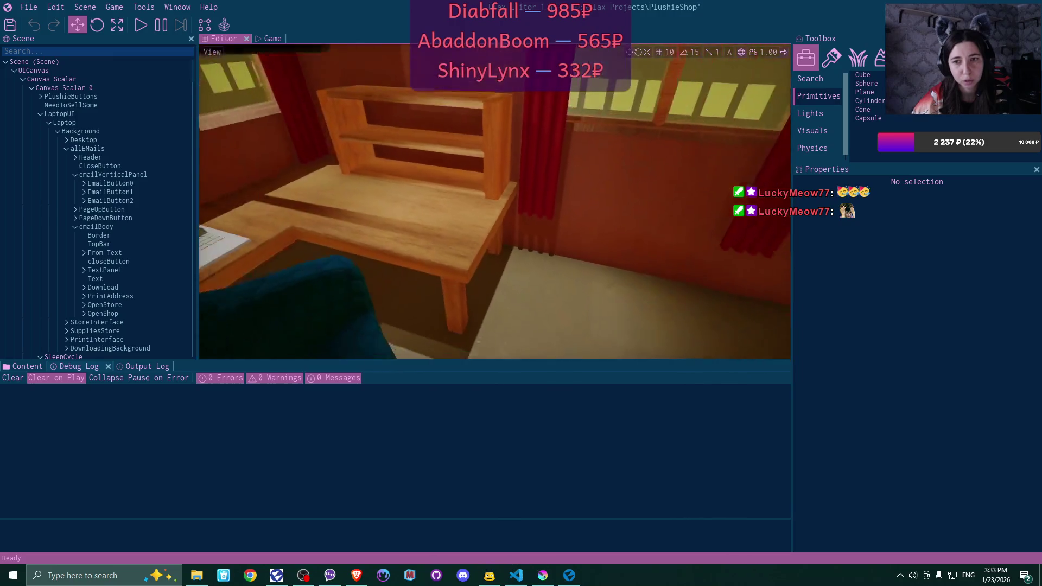
Turn the Flax scene camera toward the windows, then return to PlushieCreator.cs in VS Code
{"action": "key", "text": "alt+shift"}
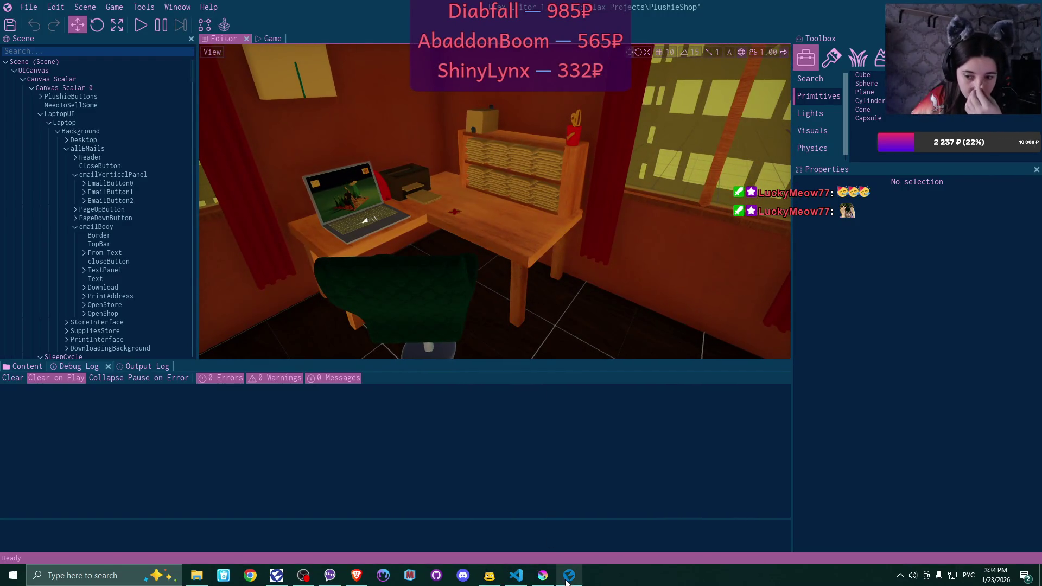
{"action": "left_click", "coordinate": [516, 575]}
{"action": "scroll", "coordinate": [597, 293], "scroll_direction": "down", "scroll_amount": 20}
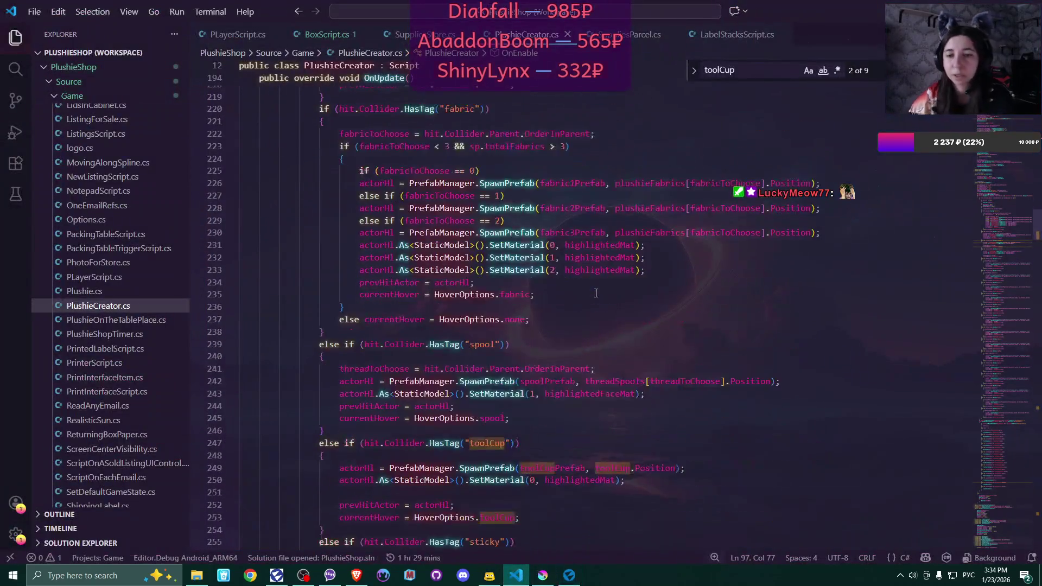
{"action": "scroll", "coordinate": [593, 287], "scroll_direction": "down", "scroll_amount": 20}
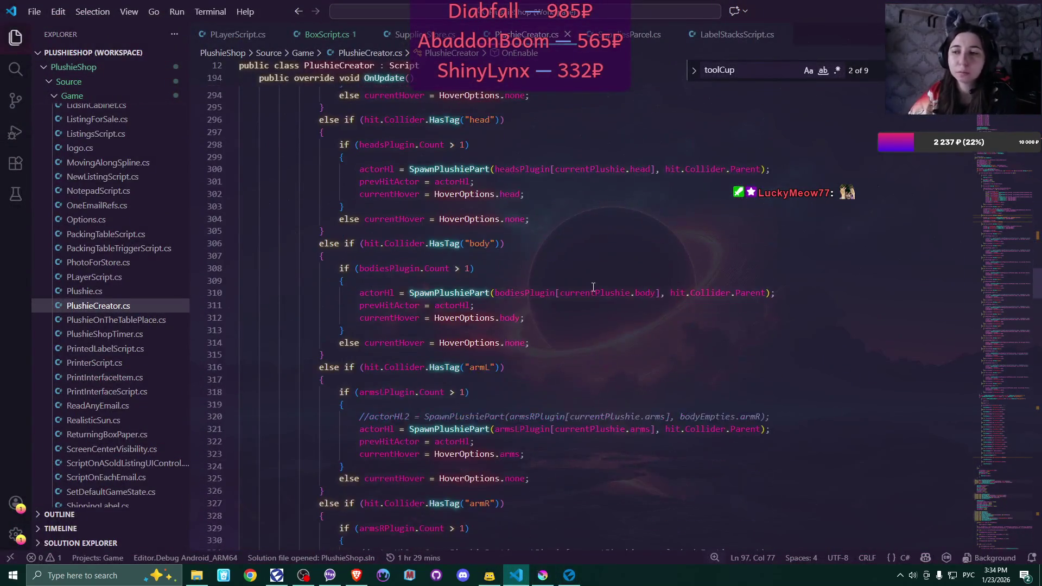
Expand the FabricChange method to read its body, then fold it back up
{"action": "scroll", "coordinate": [593, 287], "scroll_direction": "down", "scroll_amount": 20}
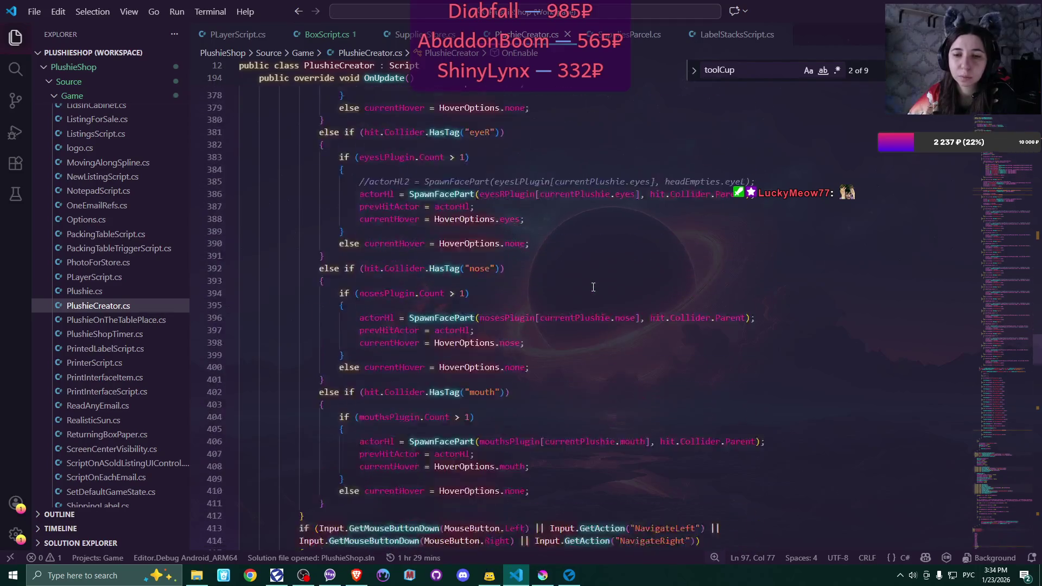
{"action": "scroll", "coordinate": [594, 287], "scroll_direction": "down", "scroll_amount": 20}
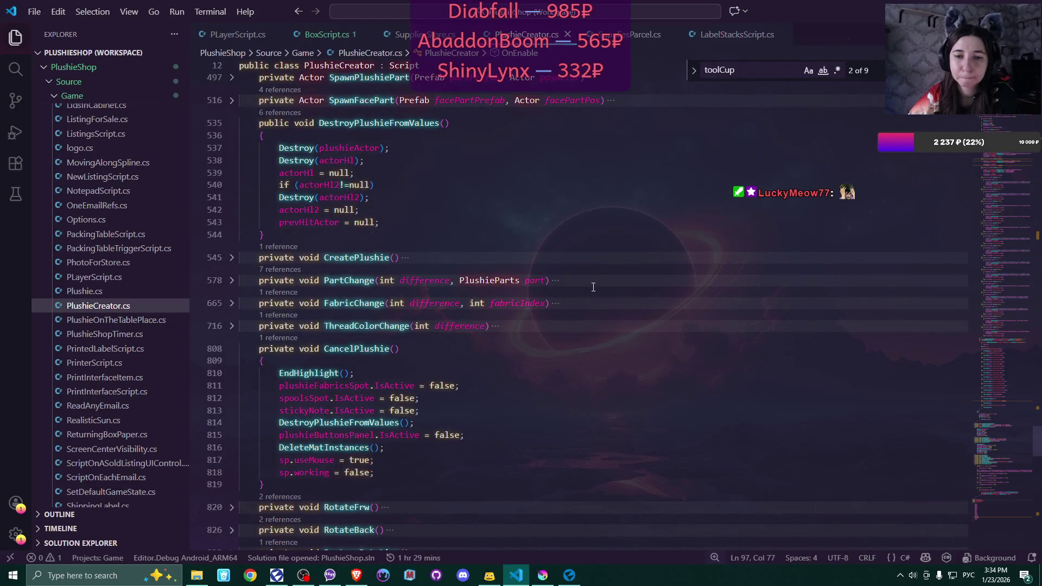
{"action": "left_click", "coordinate": [231, 303]}
{"action": "scroll", "coordinate": [565, 300], "scroll_direction": "down", "scroll_amount": 2}
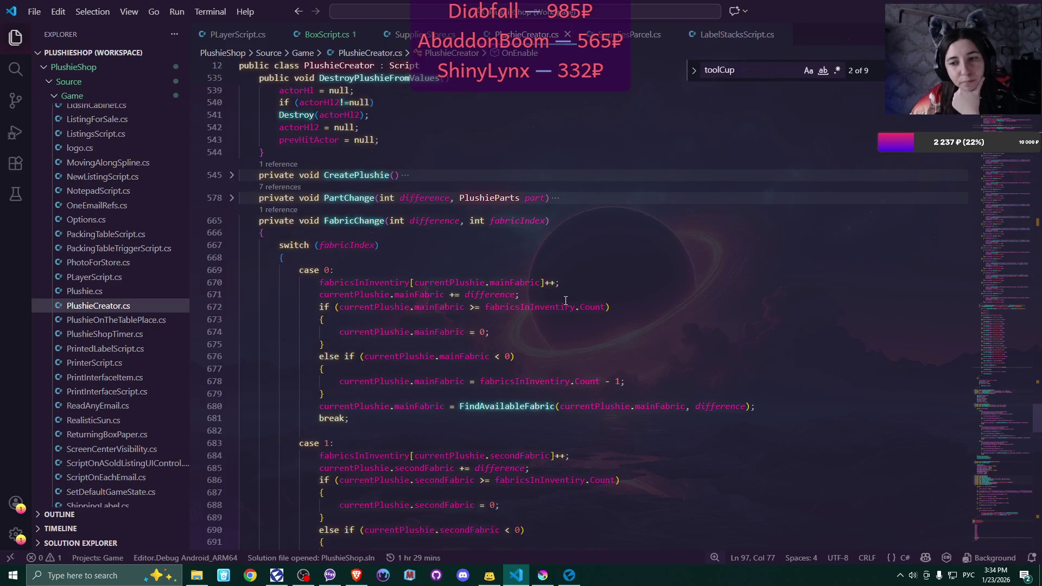
{"action": "scroll", "coordinate": [566, 300], "scroll_direction": "down", "scroll_amount": 2}
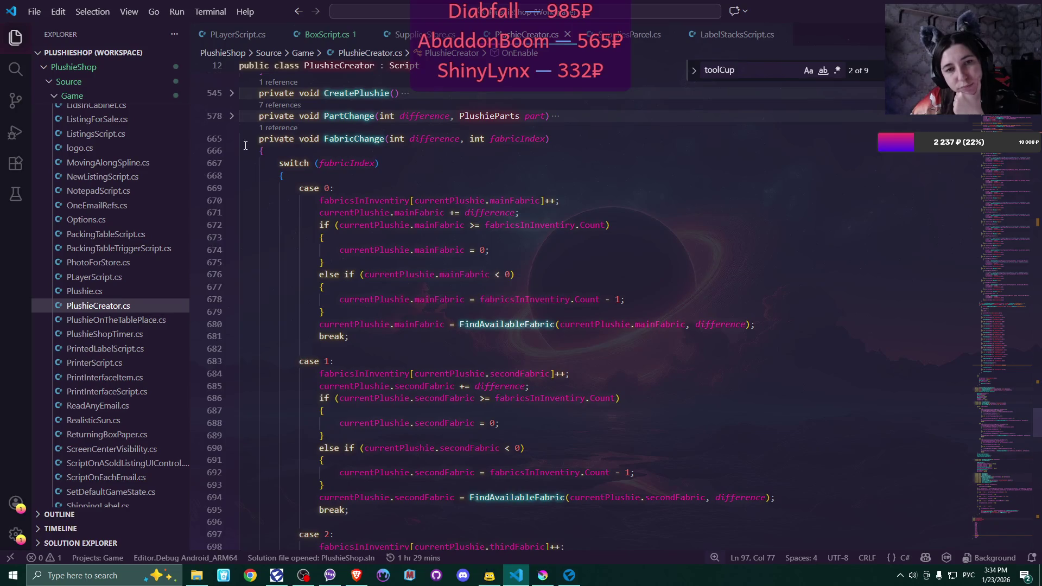
{"action": "left_click", "coordinate": [232, 138]}
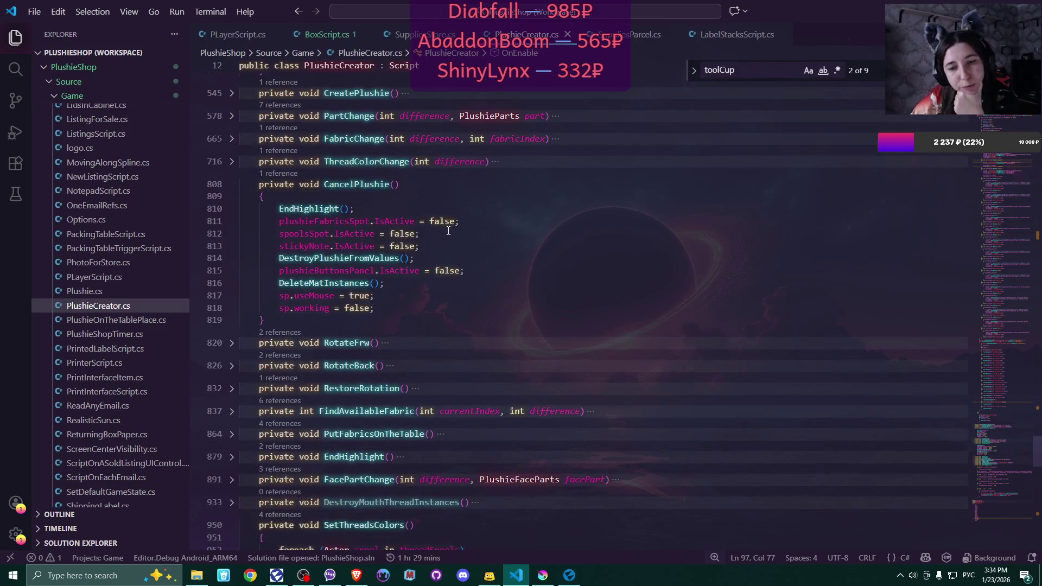
{"action": "scroll", "coordinate": [434, 282], "scroll_direction": "down", "scroll_amount": 2}
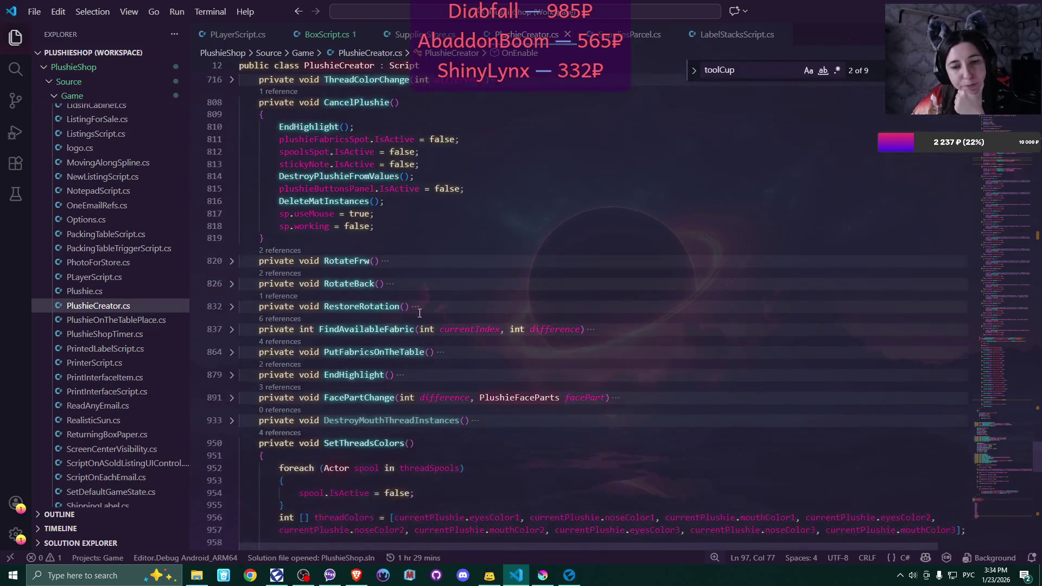
Unfold FindAvailableFabric and highlight the uses of fabricsInInventory
{"action": "left_click", "coordinate": [232, 329]}
{"action": "scroll", "coordinate": [597, 305], "scroll_direction": "down", "scroll_amount": 4}
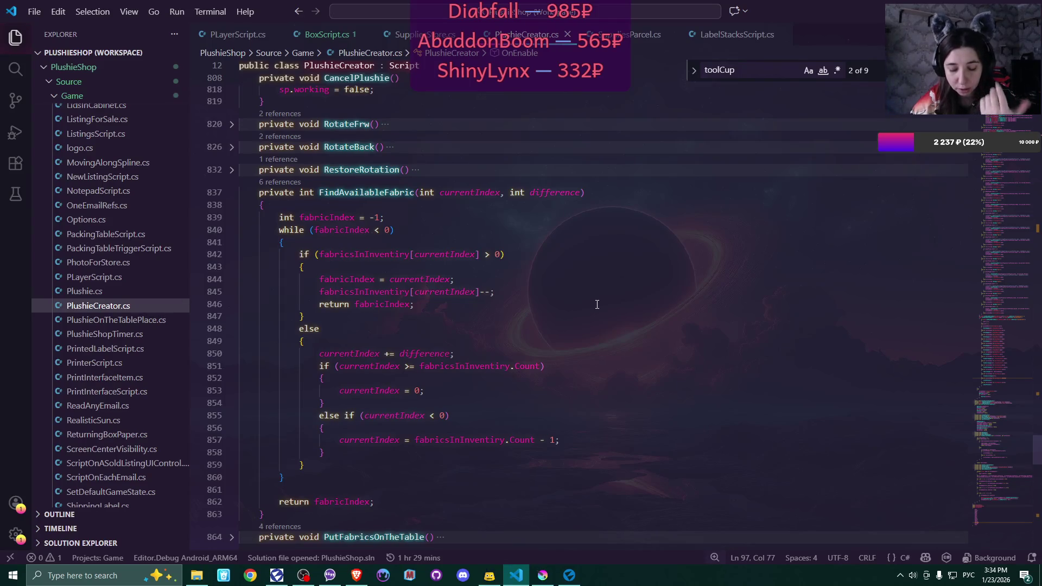
{"action": "scroll", "coordinate": [596, 304], "scroll_direction": "down", "scroll_amount": 2}
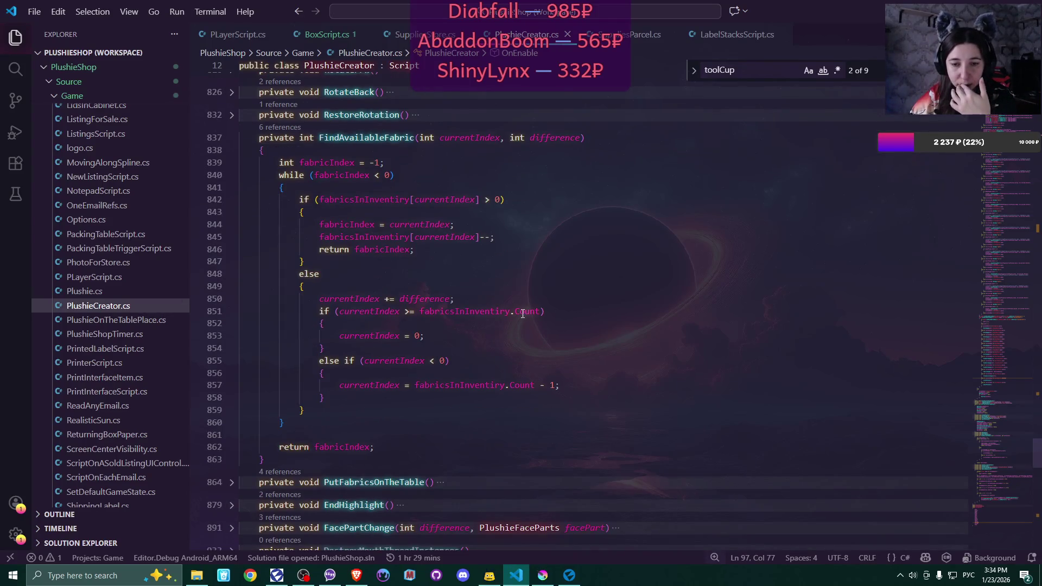
{"action": "mouse_move", "coordinate": [522, 314]}
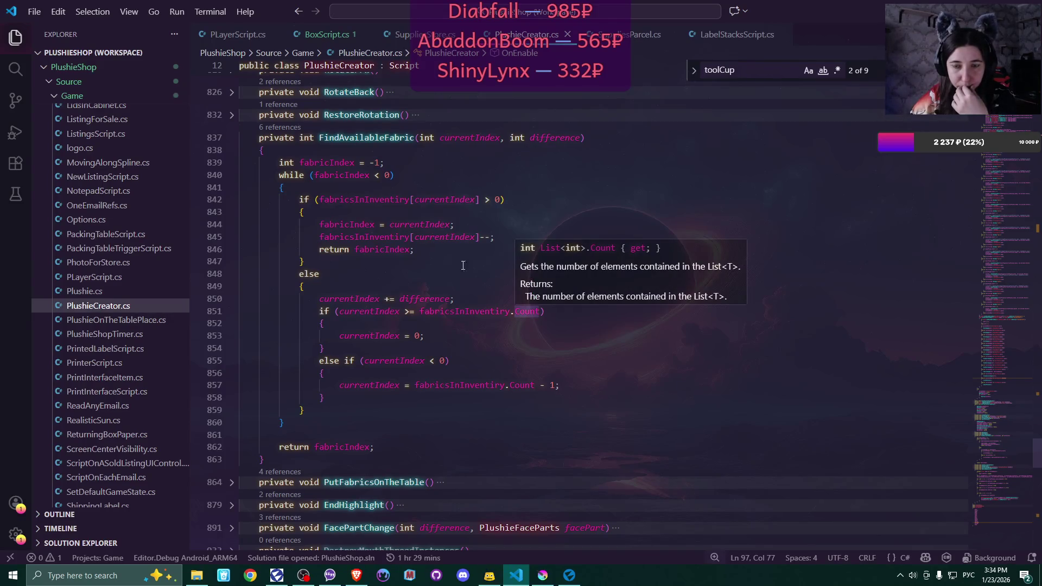
{"action": "mouse_move", "coordinate": [329, 199]}
{"action": "left_click_drag", "start_coordinate": [321, 199], "coordinate": [410, 201]}
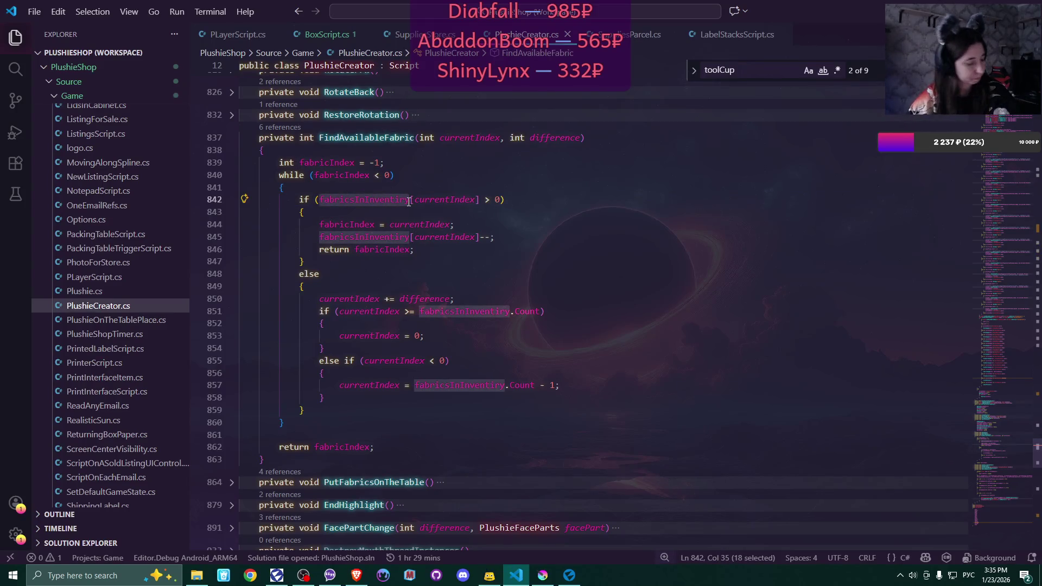
{"action": "scroll", "coordinate": [418, 209], "scroll_direction": "up", "scroll_amount": 15}
{"action": "scroll", "coordinate": [421, 213], "scroll_direction": "up", "scroll_amount": 3}
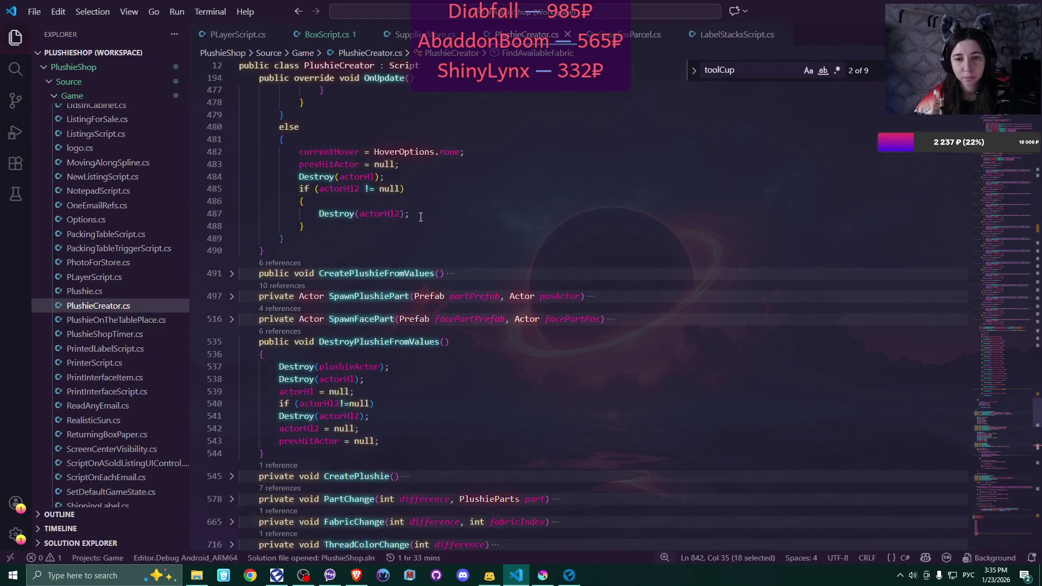
{"action": "scroll", "coordinate": [420, 219], "scroll_direction": "up", "scroll_amount": 7}
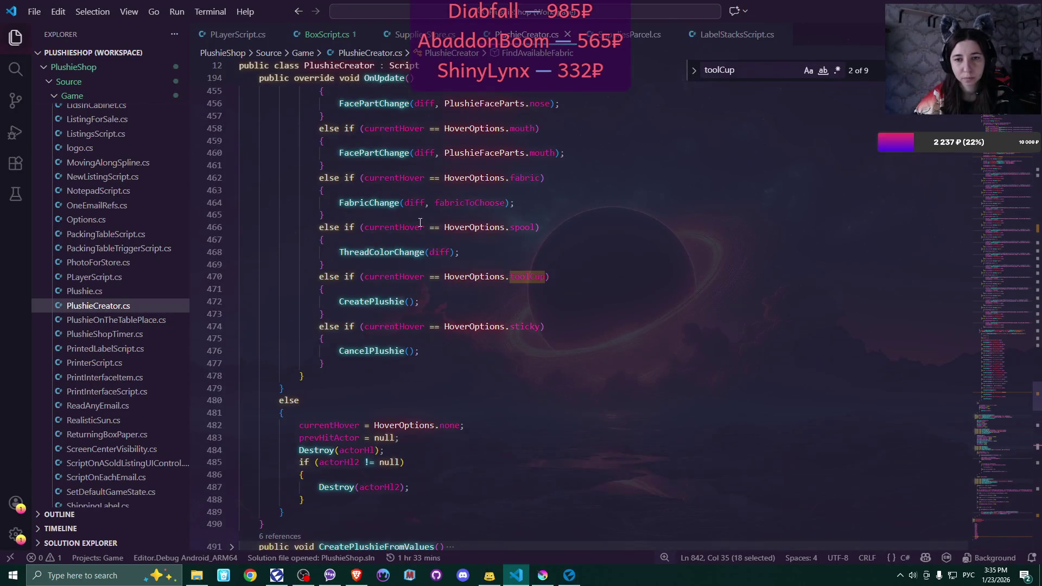
{"action": "scroll", "coordinate": [420, 222], "scroll_direction": "down", "scroll_amount": 12}
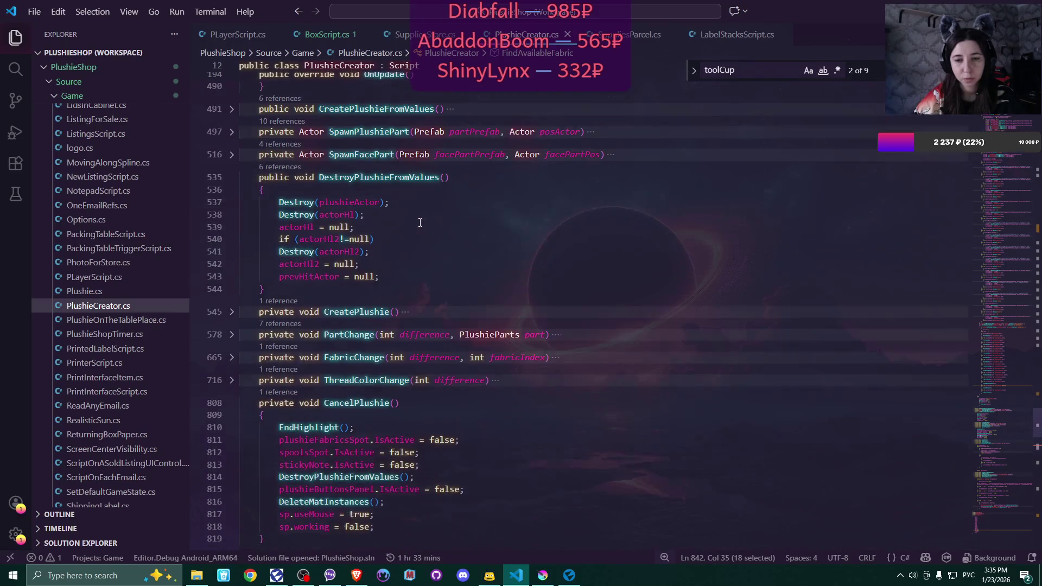
{"action": "scroll", "coordinate": [420, 223], "scroll_direction": "down", "scroll_amount": 6}
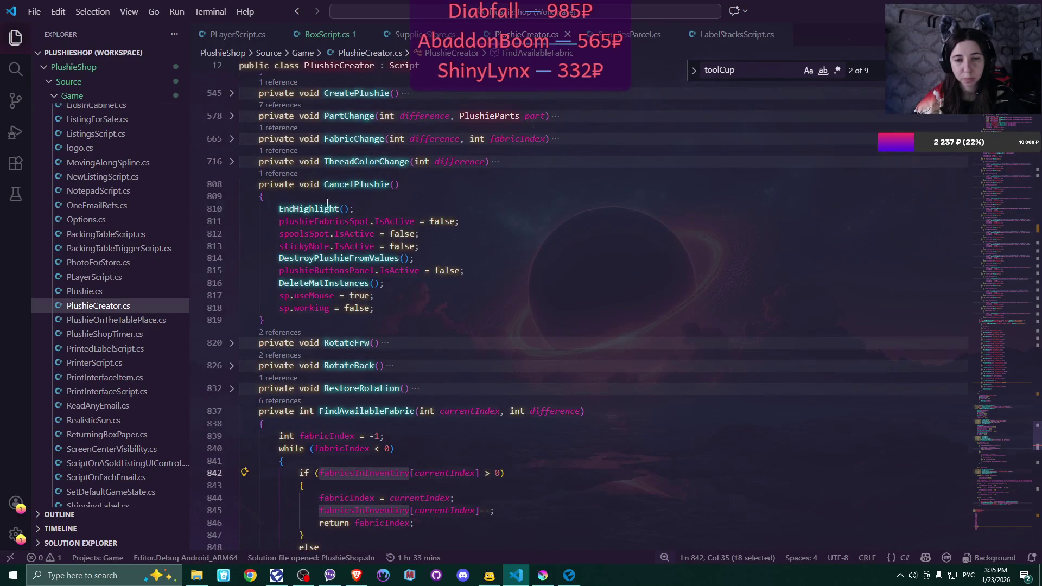
Add fabricsInInventory[mainFabric]++; below EndHighlight() in CancelPlushie and select the error-flagged mainFabric
{"action": "left_click", "coordinate": [369, 196]}
{"action": "key", "text": "Return"}
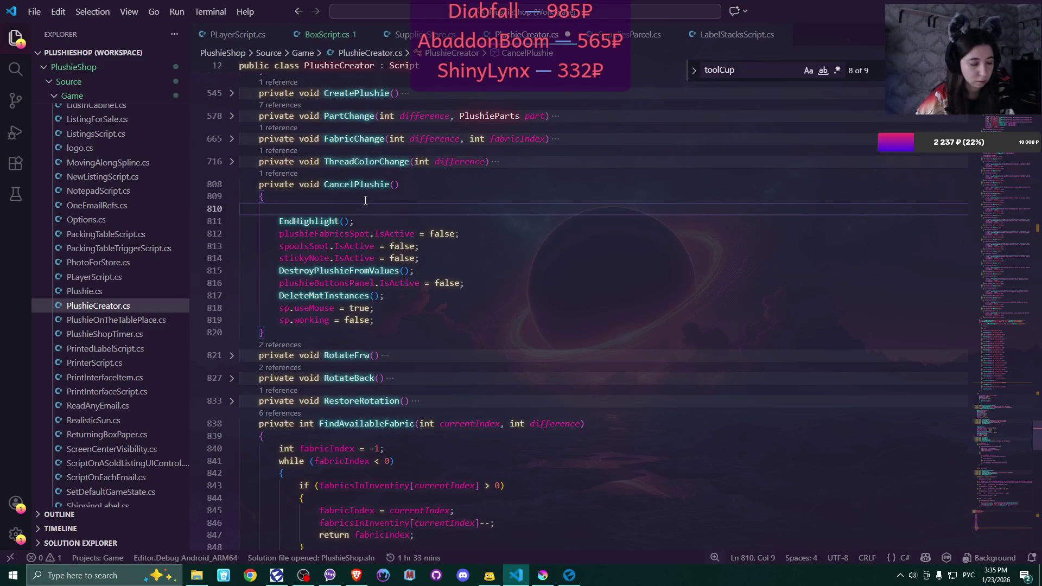
{"action": "key", "text": "ctrl+z"}
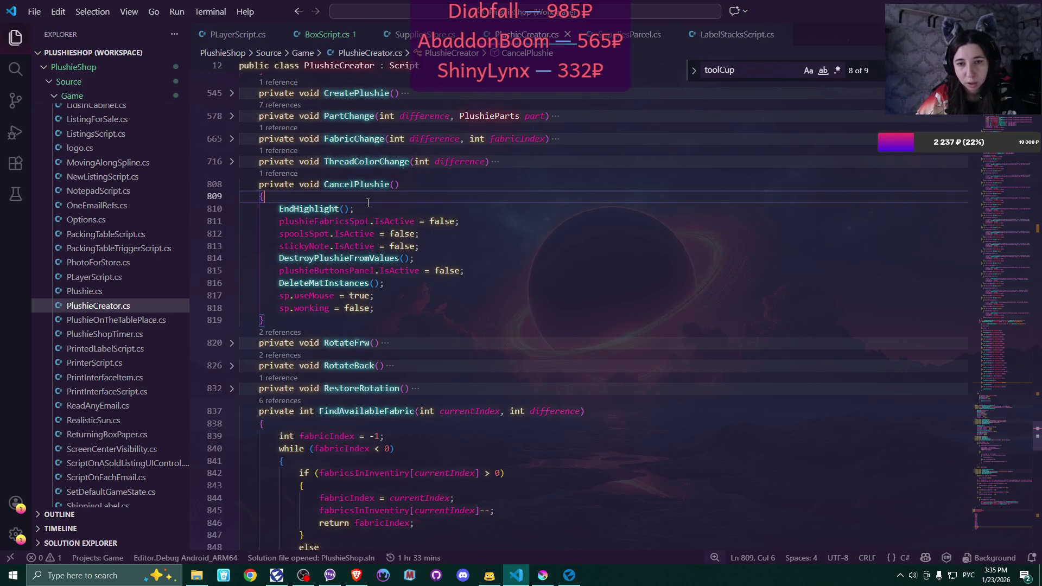
{"action": "left_click", "coordinate": [367, 210]}
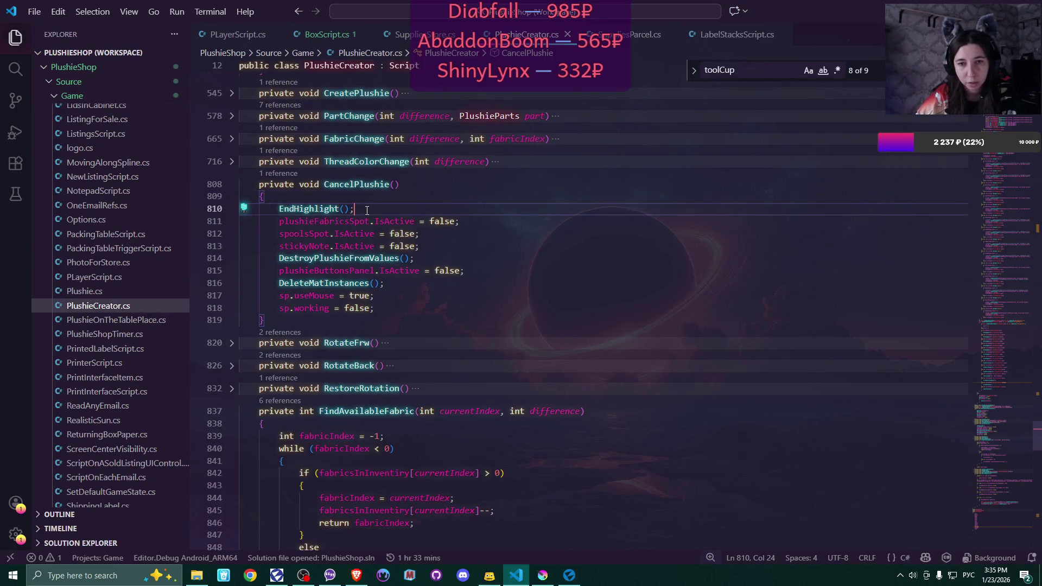
{"action": "key", "text": "Return"}
{"action": "type", "text": "fabricsInInventory"}
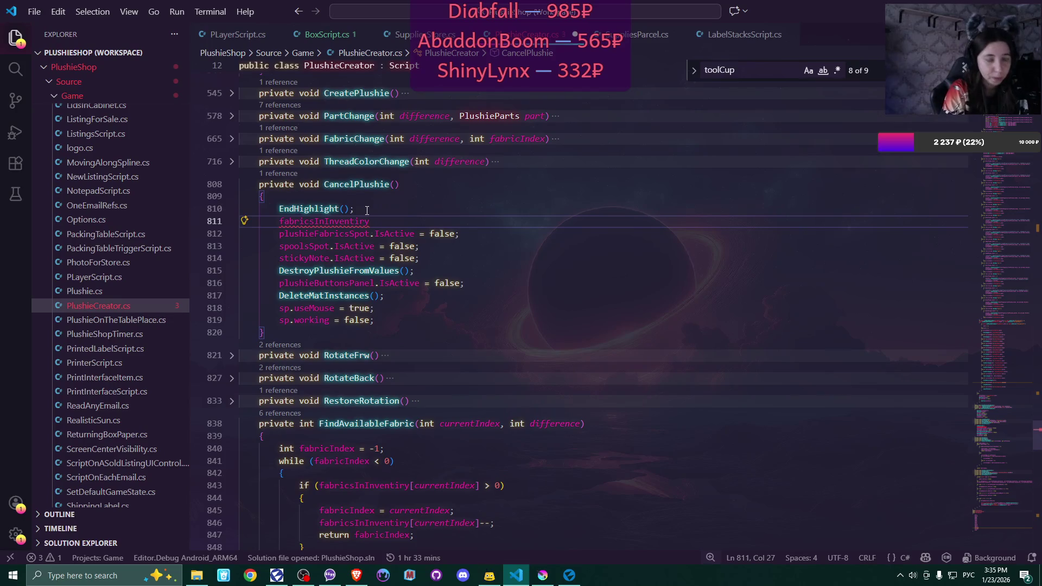
{"action": "type", "text": "["}
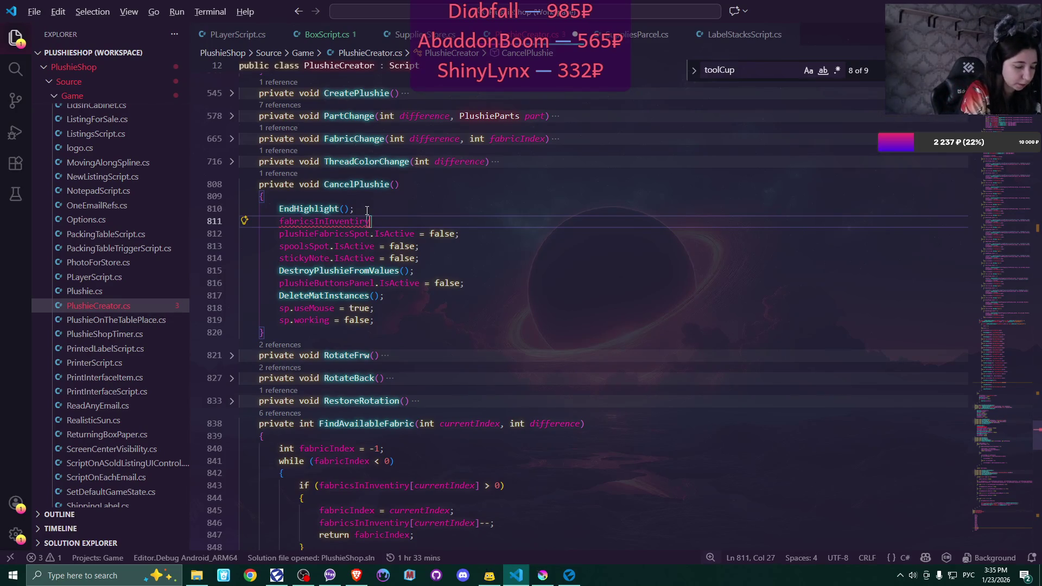
{"action": "type", "text": "mainFabric]"}
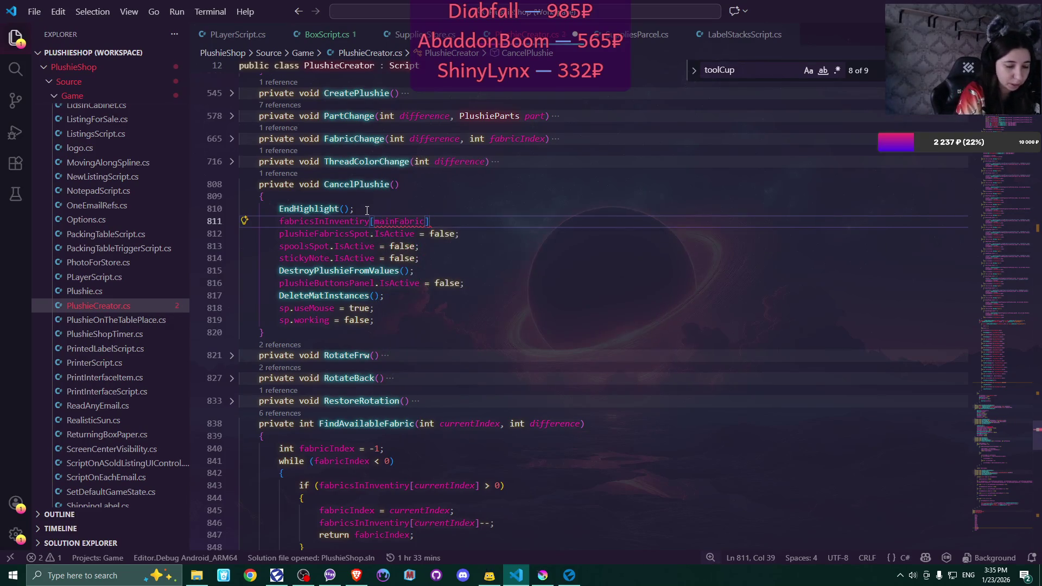
{"action": "type", "text": "++;"}
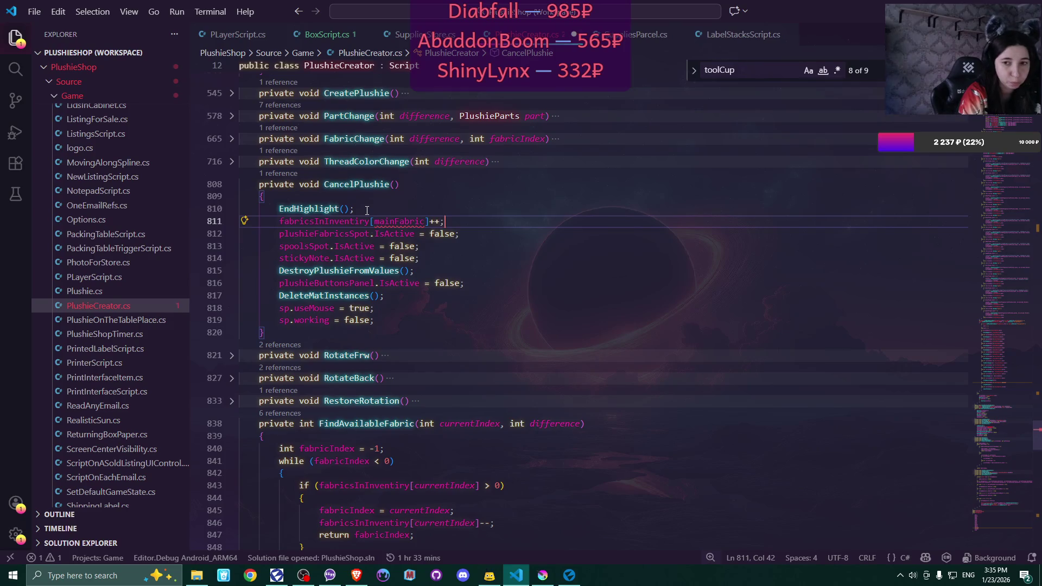
{"action": "mouse_move", "coordinate": [385, 218]}
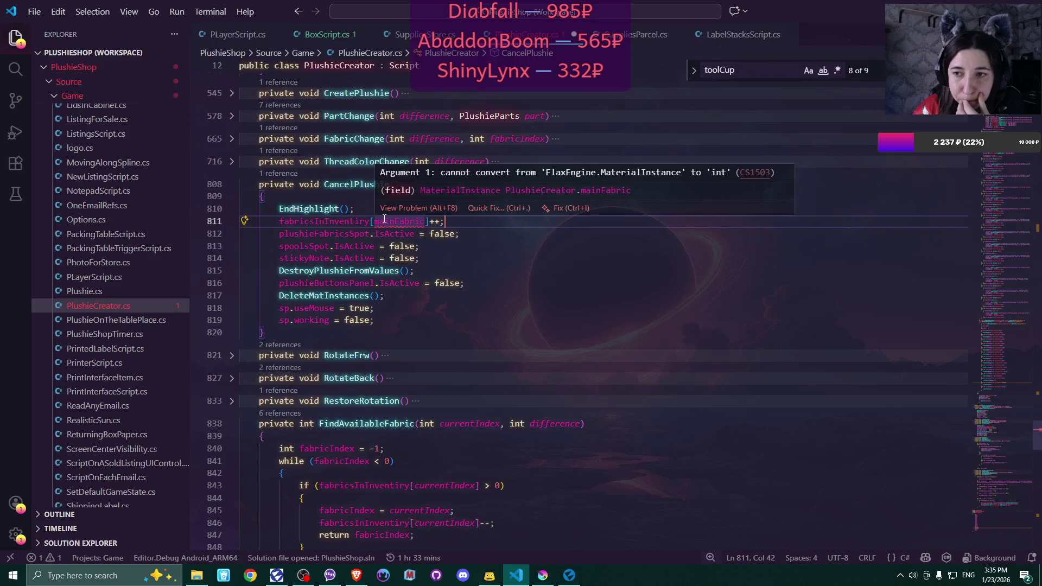
{"action": "double_click", "coordinate": [385, 218]}
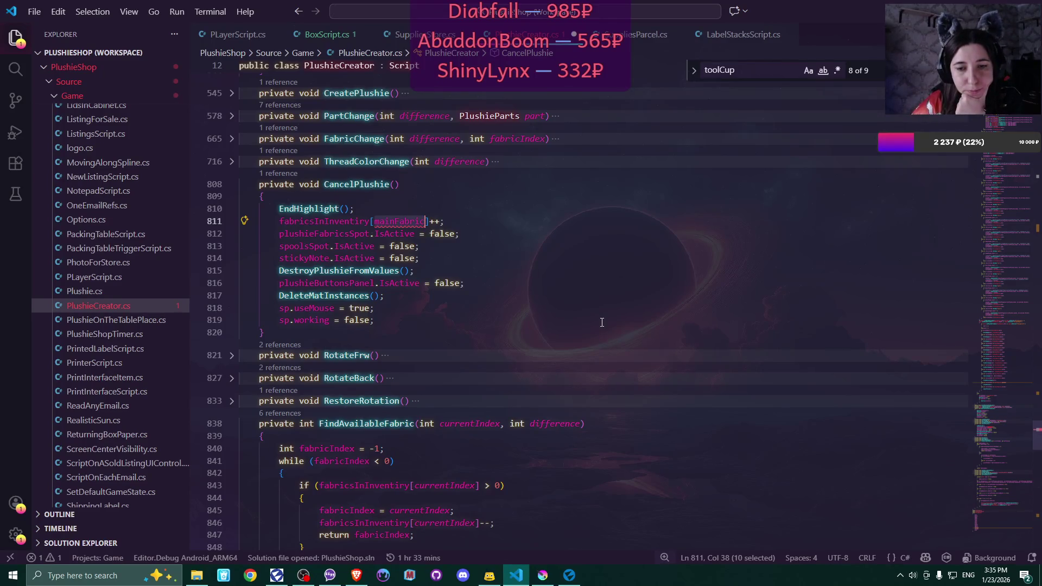
Unfold FabricChange and highlight currentPlushie to see how mainFabric is reached
{"action": "scroll", "coordinate": [602, 323], "scroll_direction": "up", "scroll_amount": 3}
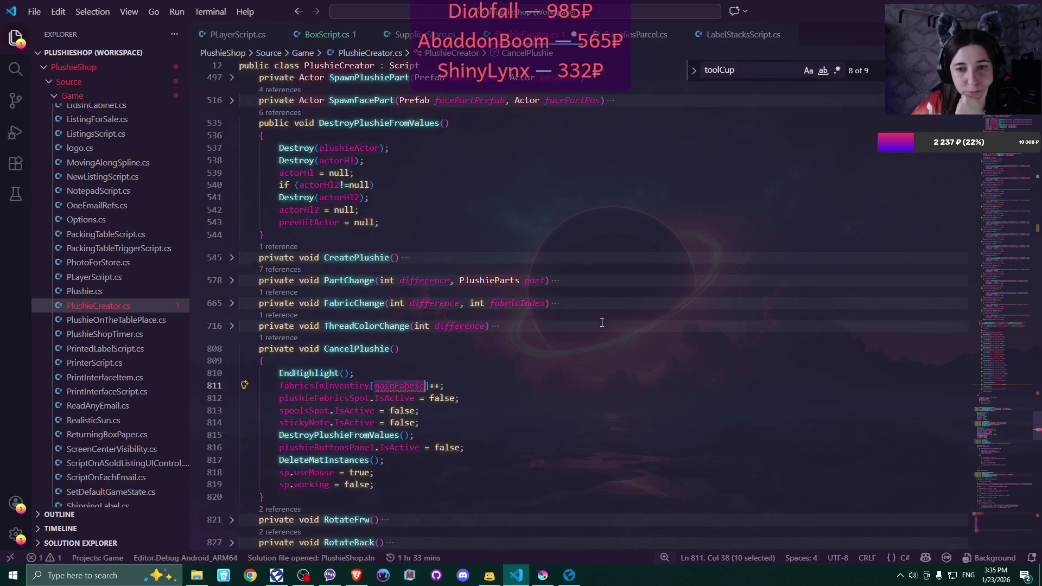
{"action": "scroll", "coordinate": [602, 322], "scroll_direction": "up", "scroll_amount": 5}
{"action": "scroll", "coordinate": [603, 322], "scroll_direction": "down", "scroll_amount": 7}
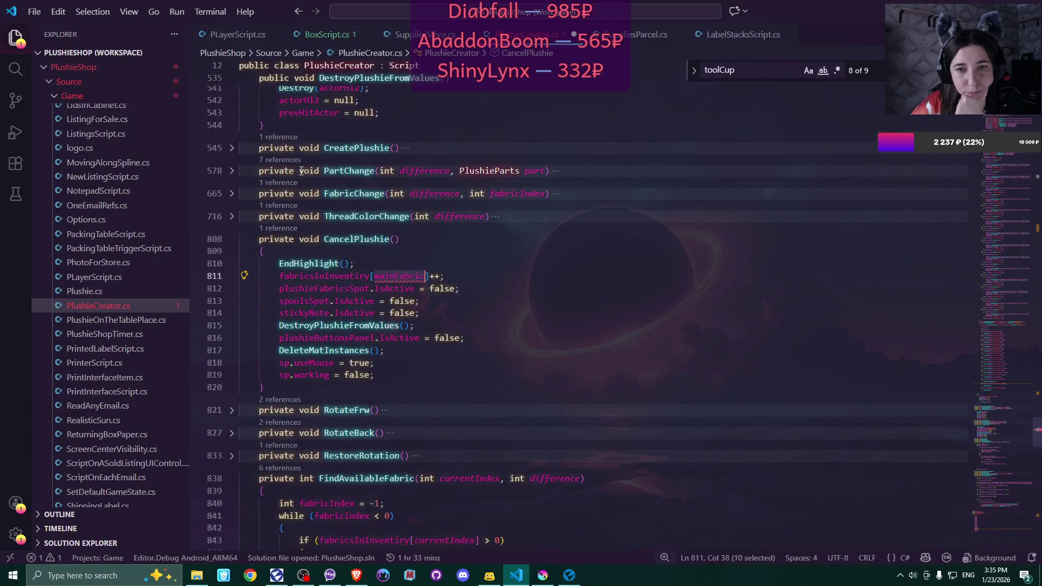
{"action": "left_click", "coordinate": [232, 193]}
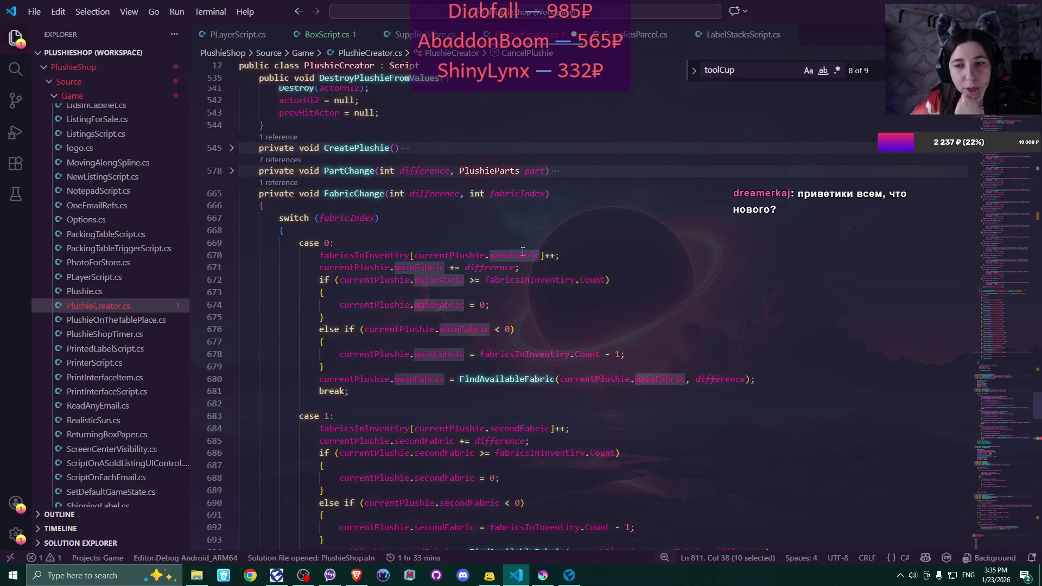
{"action": "left_click_drag", "start_coordinate": [414, 256], "coordinate": [491, 255]}
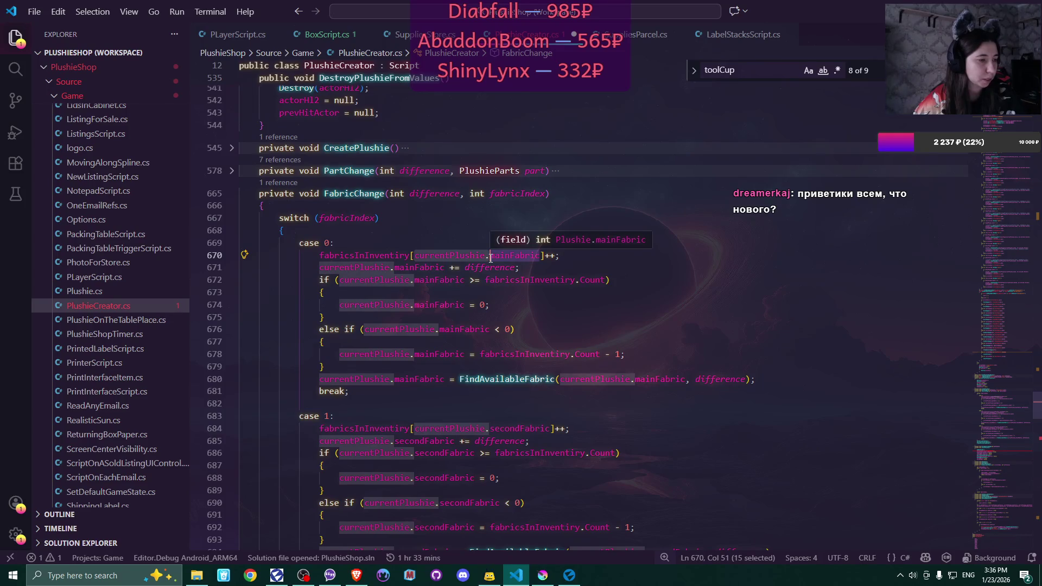
{"action": "scroll", "coordinate": [487, 270], "scroll_direction": "up", "scroll_amount": 10}
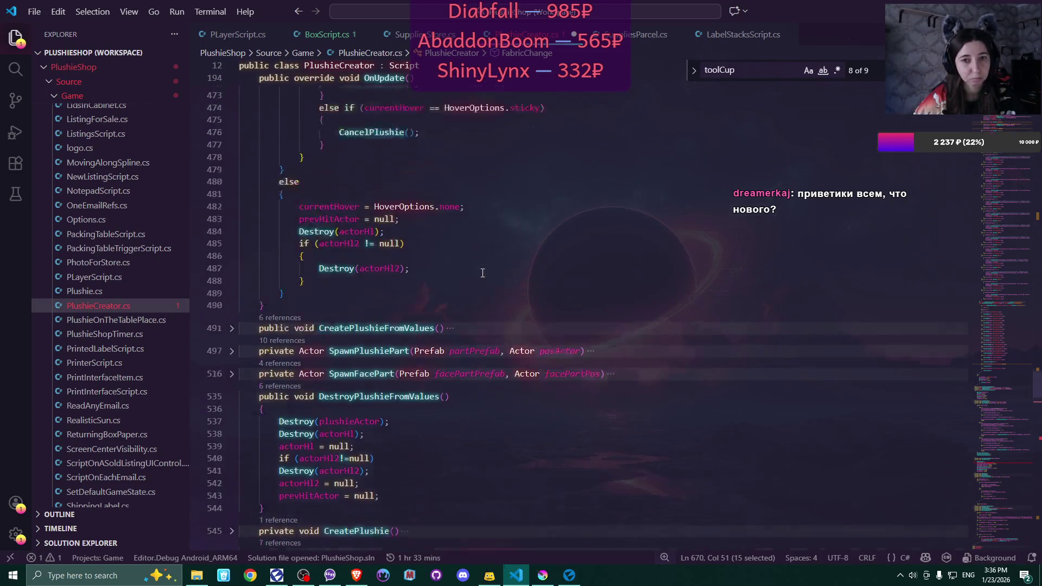
{"action": "scroll", "coordinate": [483, 273], "scroll_direction": "down", "scroll_amount": 3}
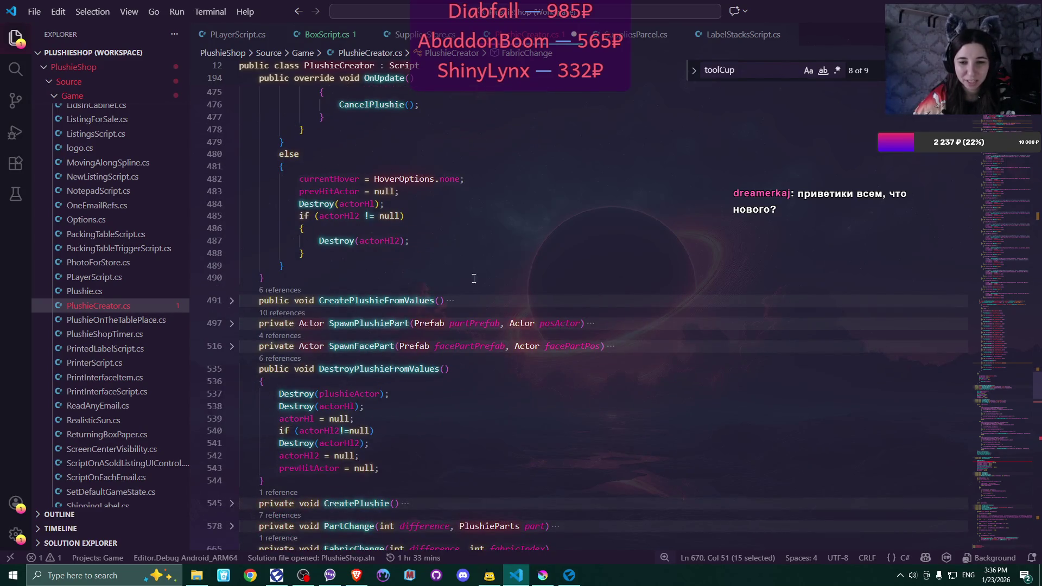
{"action": "scroll", "coordinate": [468, 282], "scroll_direction": "down", "scroll_amount": 2}
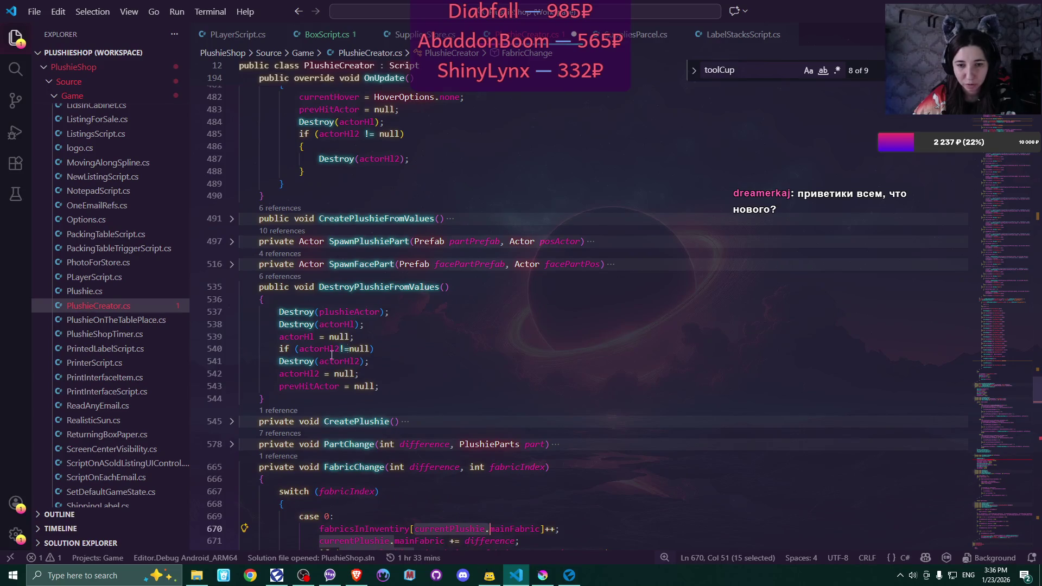
Collapse the PartChange and FabricChange bodies and scroll down to CancelPlushie
{"action": "left_click", "coordinate": [231, 444]}
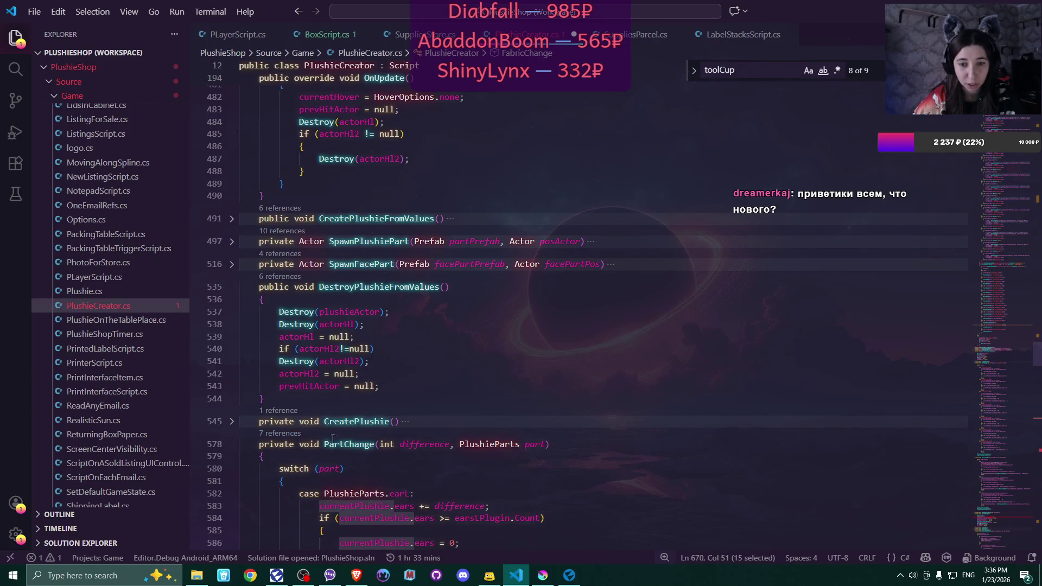
{"action": "left_click", "coordinate": [232, 445]}
{"action": "left_click", "coordinate": [232, 467]}
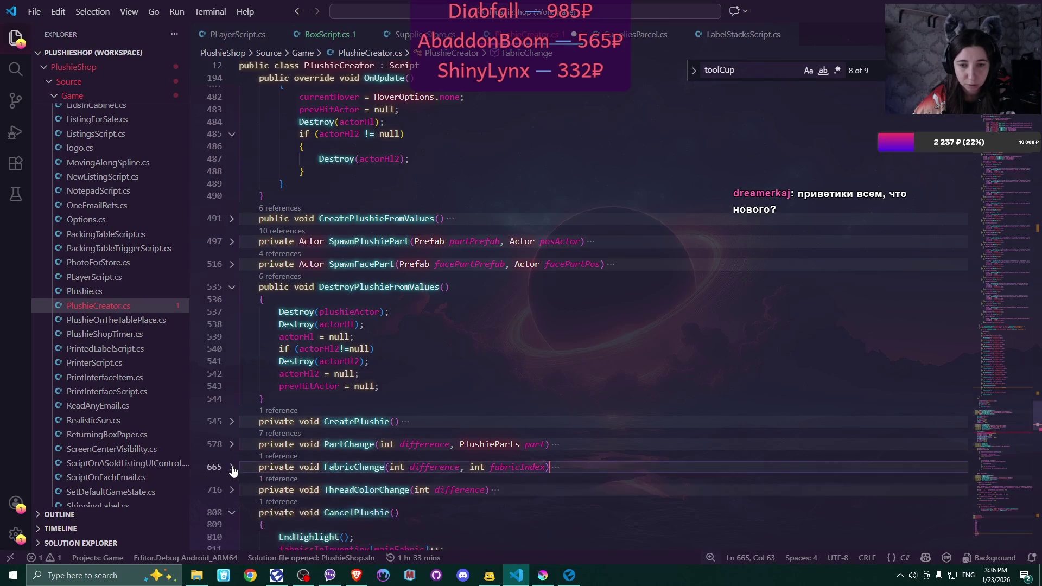
{"action": "scroll", "coordinate": [504, 362], "scroll_direction": "up", "scroll_amount": 3}
{"action": "scroll", "coordinate": [505, 363], "scroll_direction": "up", "scroll_amount": 1}
{"action": "scroll", "coordinate": [504, 363], "scroll_direction": "down", "scroll_amount": 2}
{"action": "scroll", "coordinate": [504, 362], "scroll_direction": "up", "scroll_amount": 4}
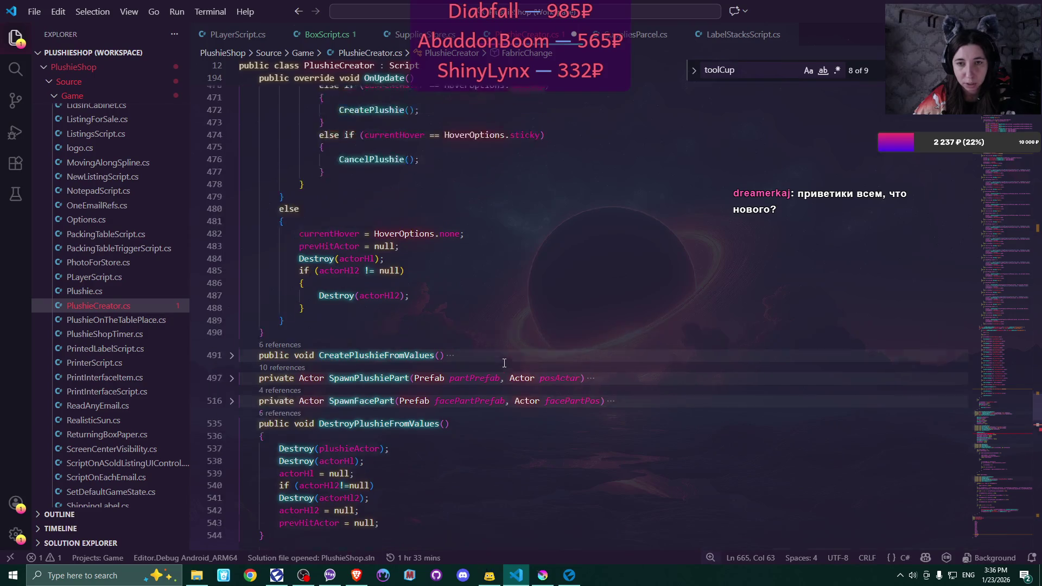
{"action": "scroll", "coordinate": [504, 362], "scroll_direction": "down", "scroll_amount": 7}
{"action": "scroll", "coordinate": [505, 363], "scroll_direction": "down", "scroll_amount": 5}
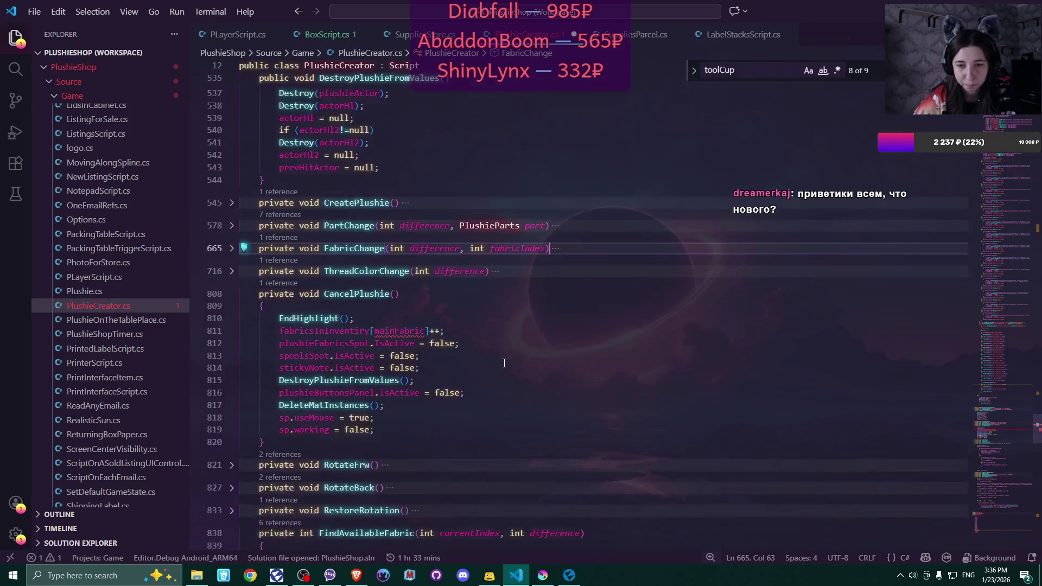
Change line 811's index to currentPlushie.mainFabric, then check the browser and return to the editor
{"action": "left_click", "coordinate": [375, 330]}
{"action": "type", "text": "currentPlushie."}
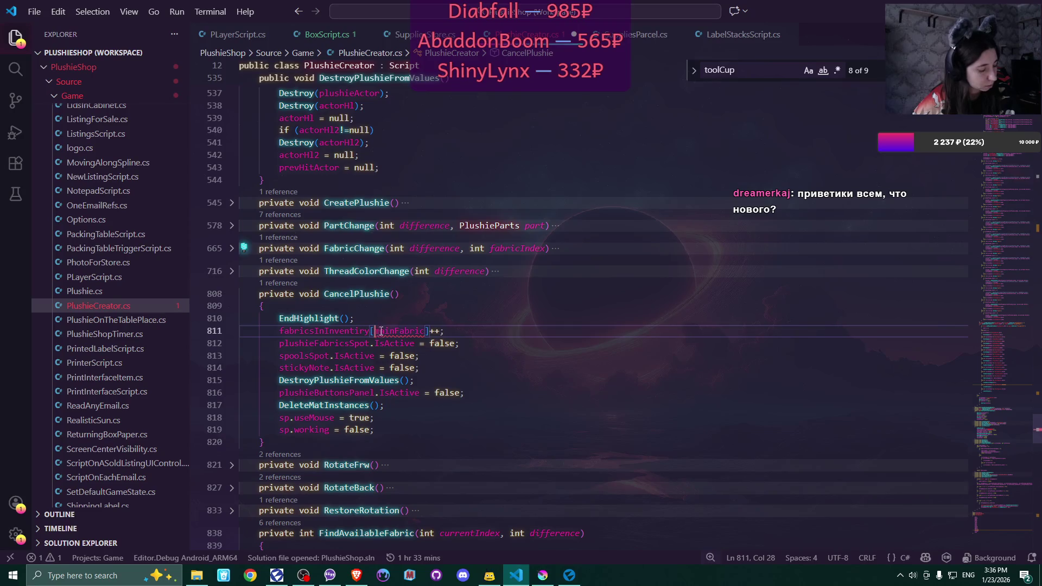
{"action": "key", "text": "End"}
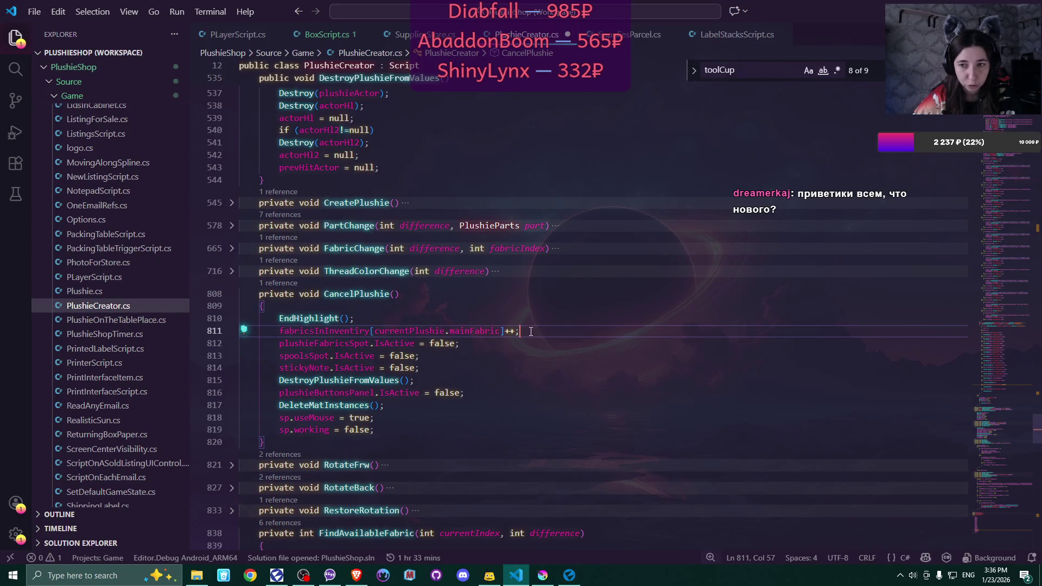
{"action": "key", "text": "alt+Tab"}
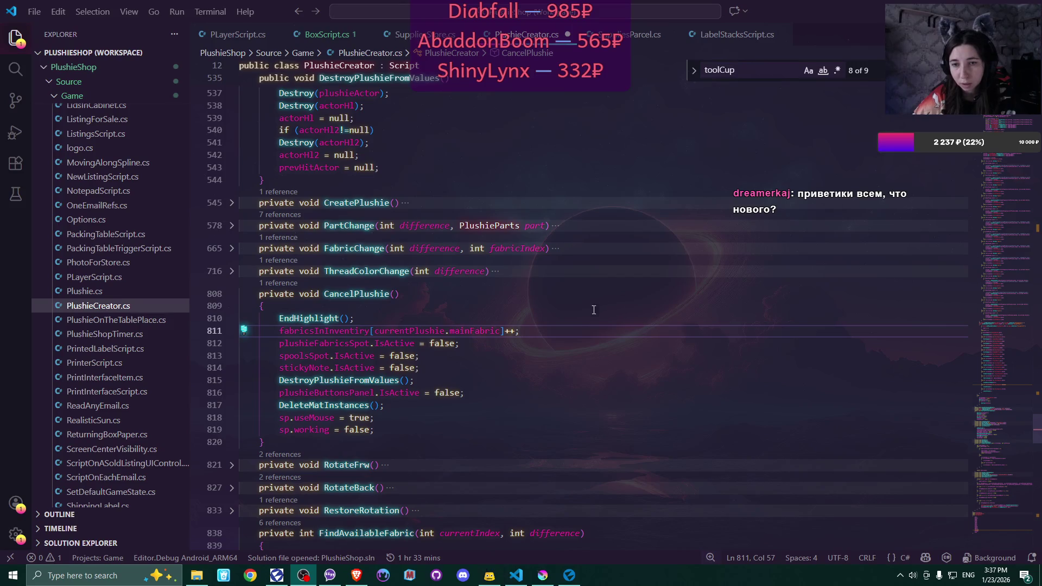
{"action": "left_click", "coordinate": [557, 330]}
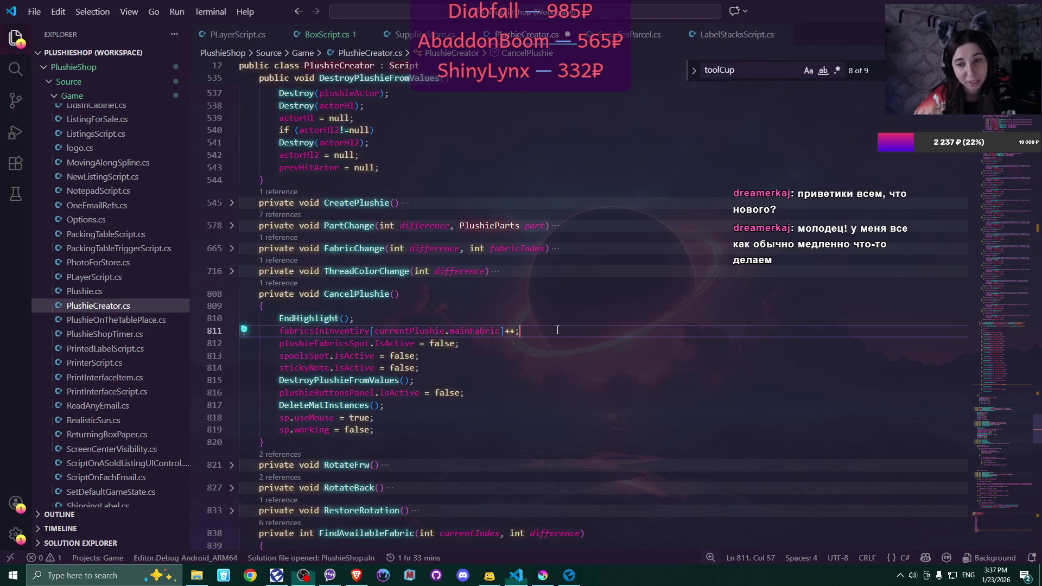
Duplicate line 811 as fabricsInInventory[currentPlushie.secondFabric]++; on line 812
{"action": "key", "text": "Return"}
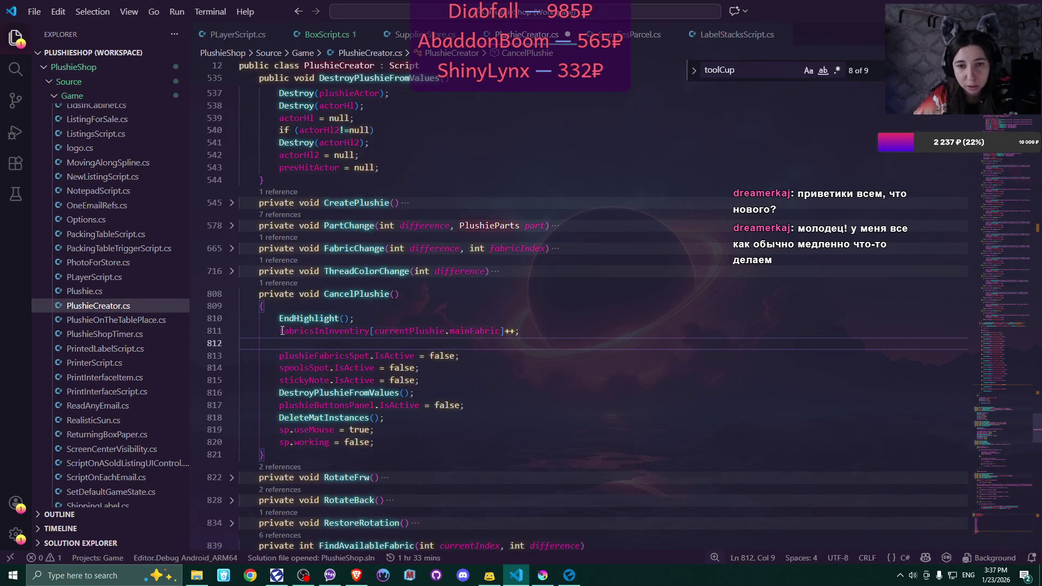
{"action": "left_click_drag", "start_coordinate": [280, 331], "coordinate": [515, 332]}
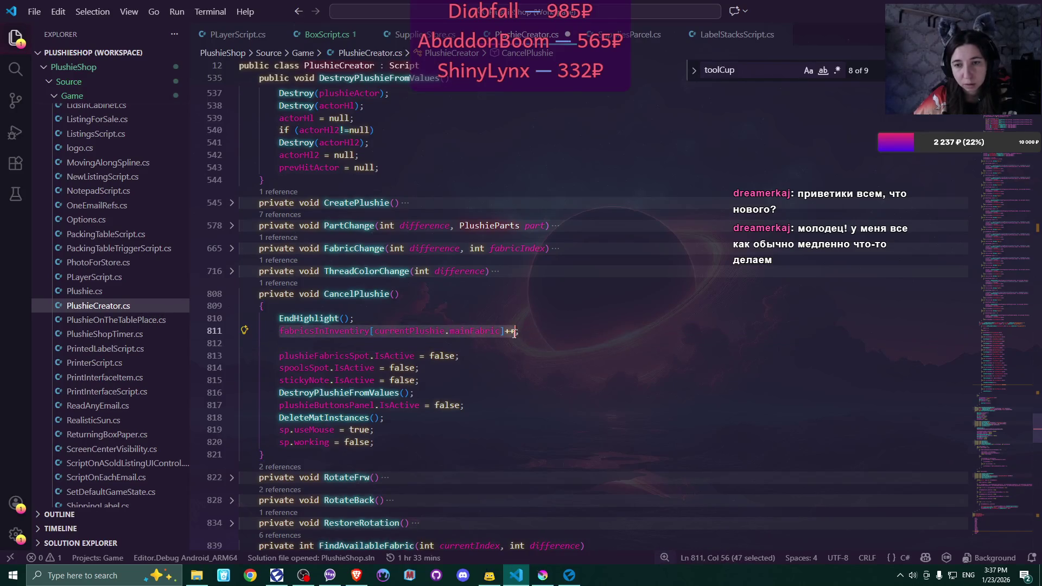
{"action": "key", "text": "ctrl+c"}
{"action": "left_click", "coordinate": [460, 344]}
{"action": "key", "text": "ctrl+v"}
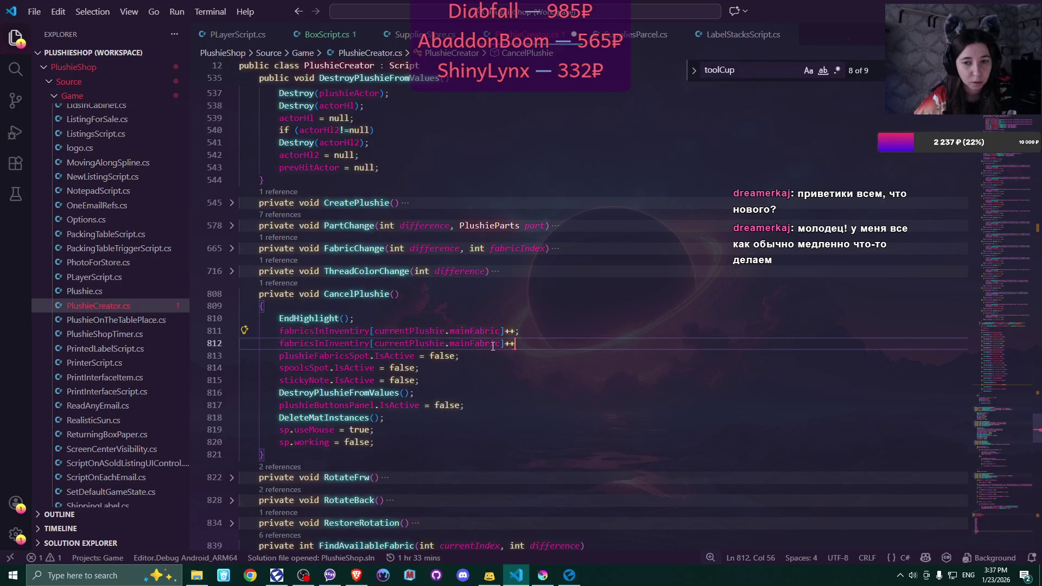
{"action": "double_click", "coordinate": [461, 343]}
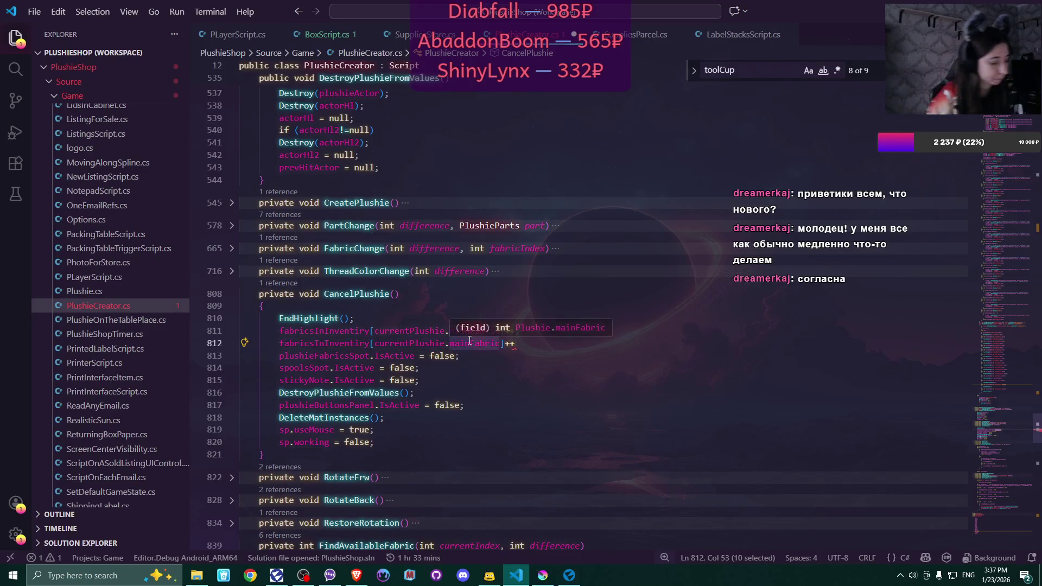
{"action": "type", "text": "seco"}
{"action": "key", "text": "Tab"}
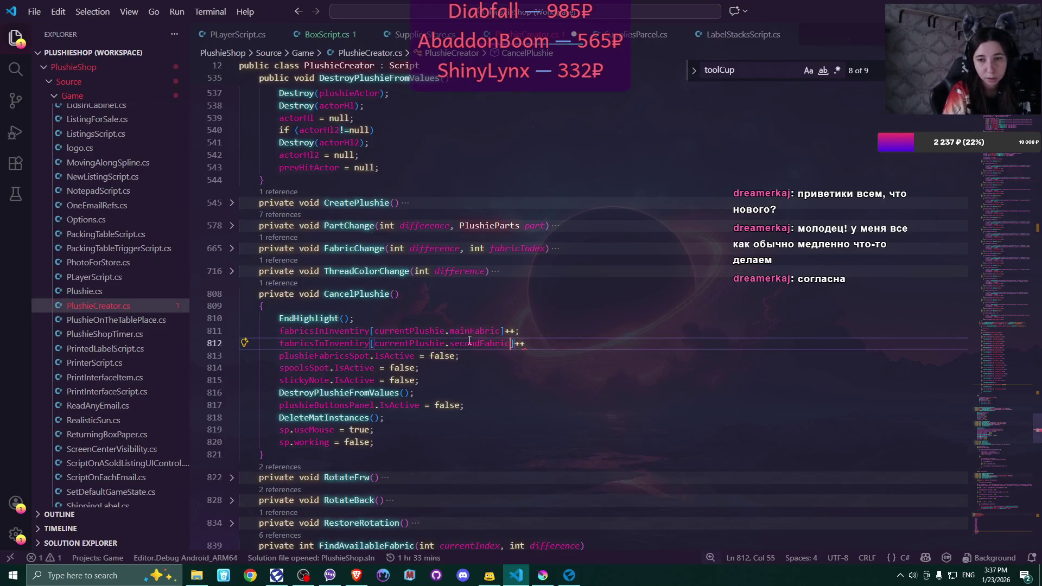
{"action": "key", "text": "End"}
{"action": "type", "text": ";"}
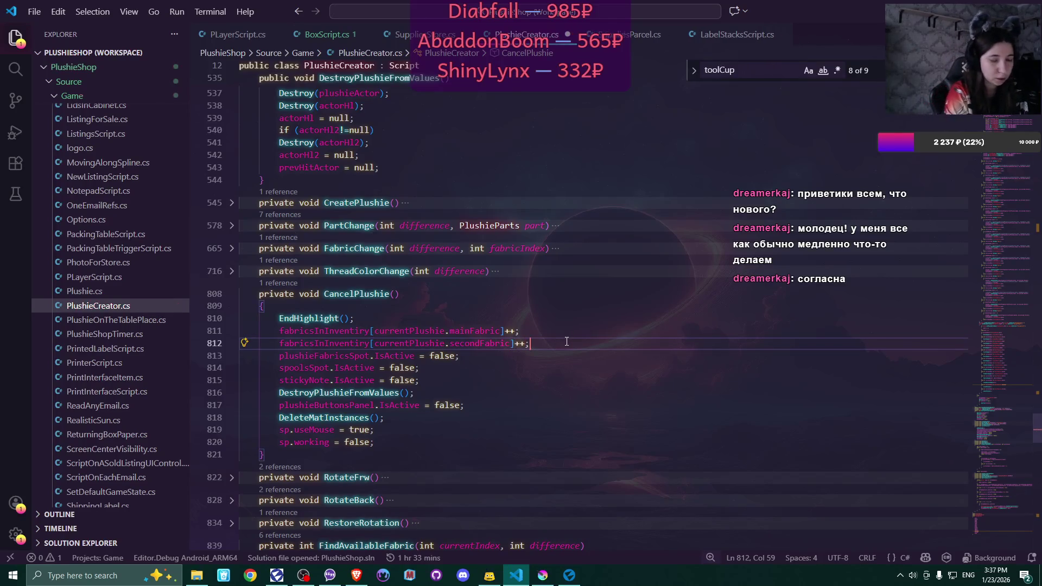
Add fabricsInInventory[currentPlushie.thirdFabric]++; on line 813
{"action": "key", "text": "Return"}
{"action": "key", "text": "ctrl+v"}
{"action": "double_click", "coordinate": [466, 357]}
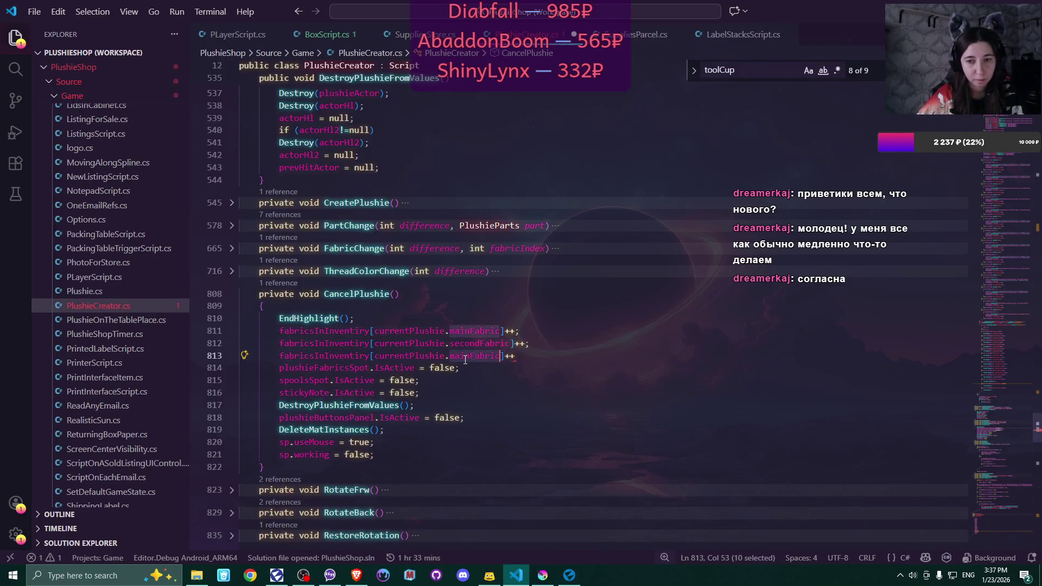
{"action": "type", "text": "third"}
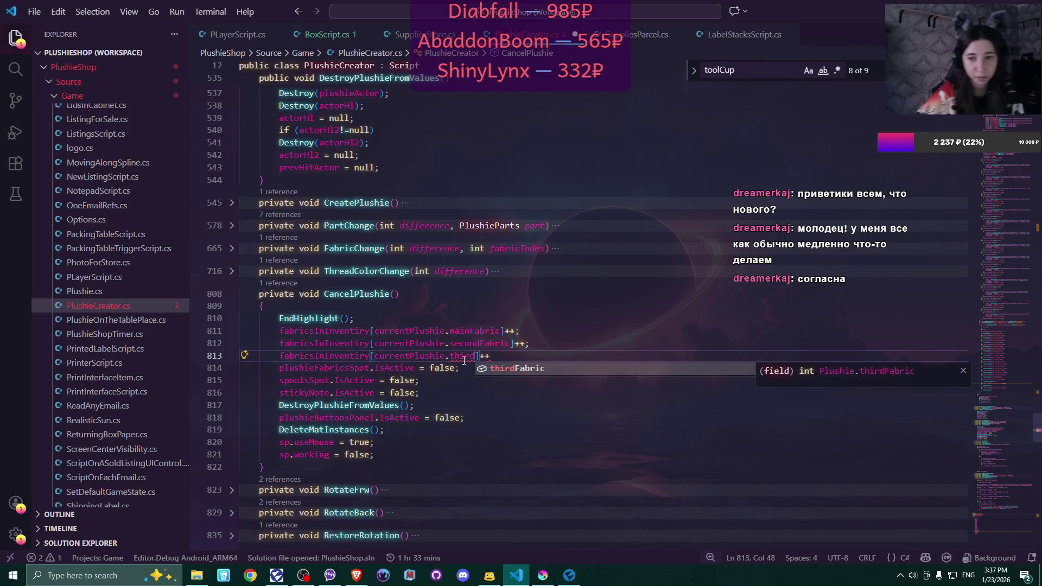
{"action": "key", "text": "End"}
{"action": "type", "text": ";"}
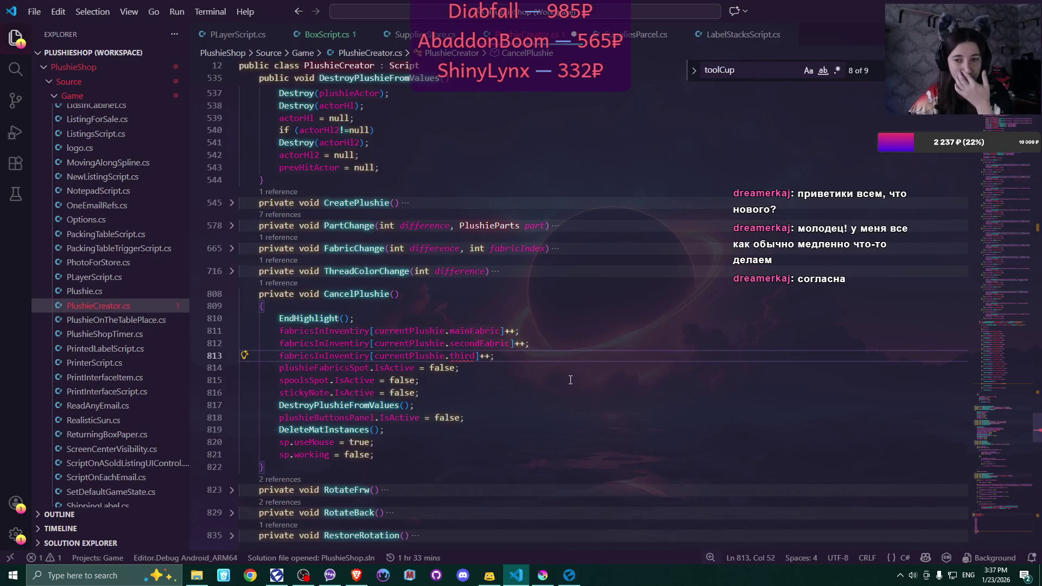
{"action": "left_click", "coordinate": [477, 356]}
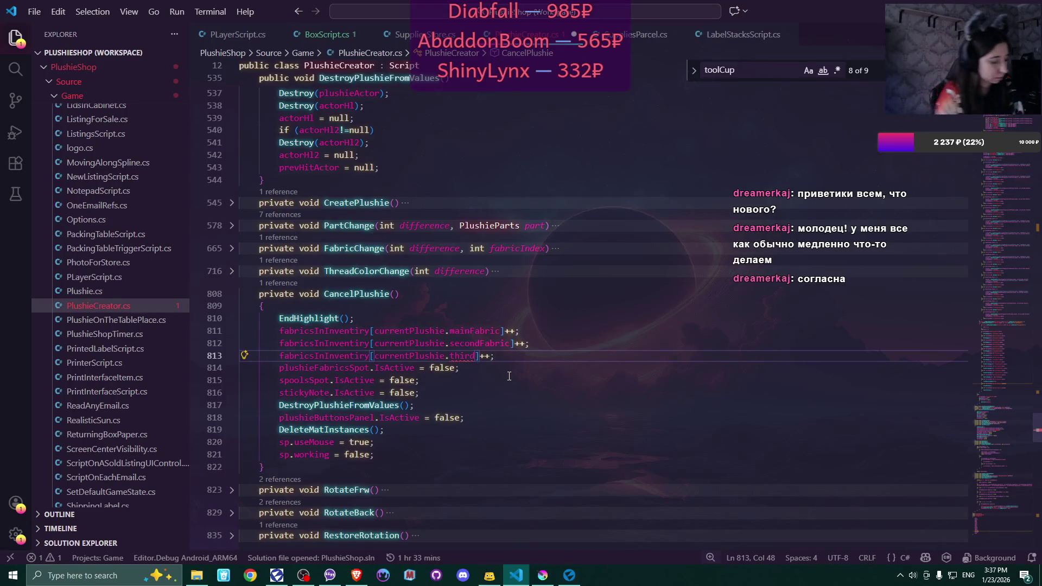
{"action": "type", "text": "F"}
{"action": "key", "text": "Tab"}
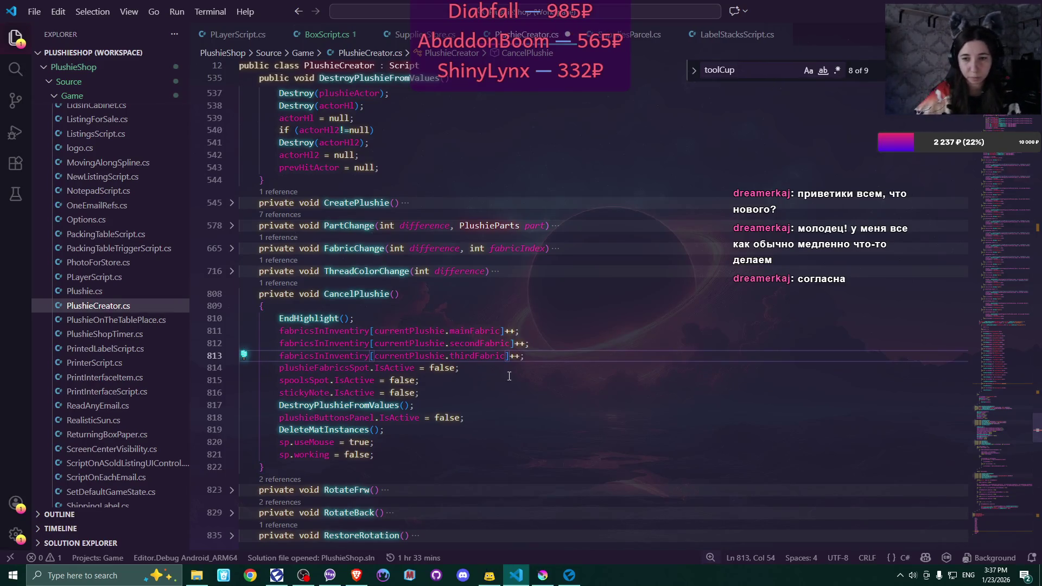
{"action": "scroll", "coordinate": [599, 379], "scroll_direction": "down", "scroll_amount": 2}
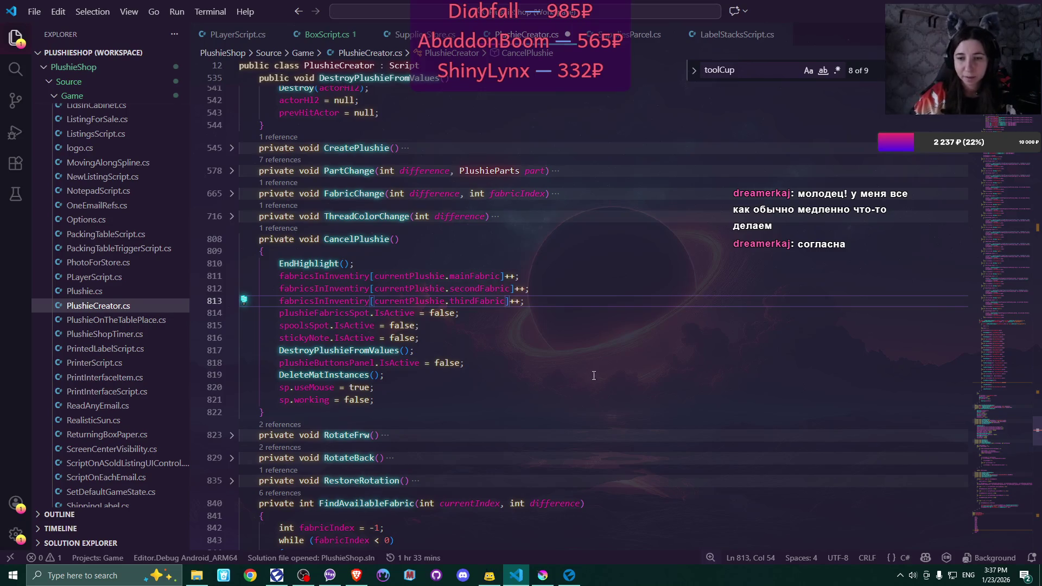
Scroll through FindAvailableFabric, then expand CreatePlushie at line 545 to read its body
{"action": "scroll", "coordinate": [565, 358], "scroll_direction": "down", "scroll_amount": 5}
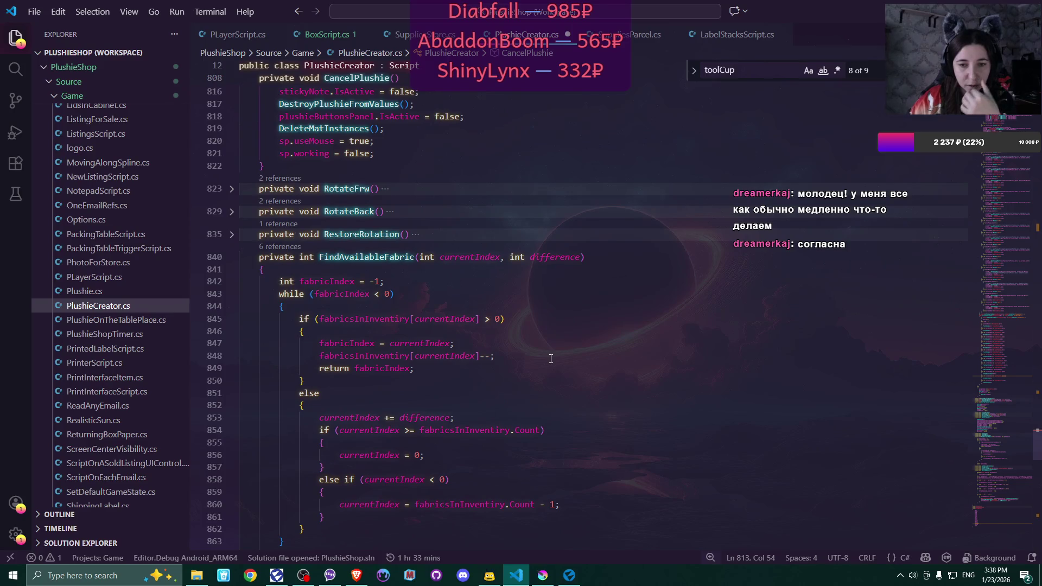
{"action": "scroll", "coordinate": [551, 359], "scroll_direction": "down", "scroll_amount": 3}
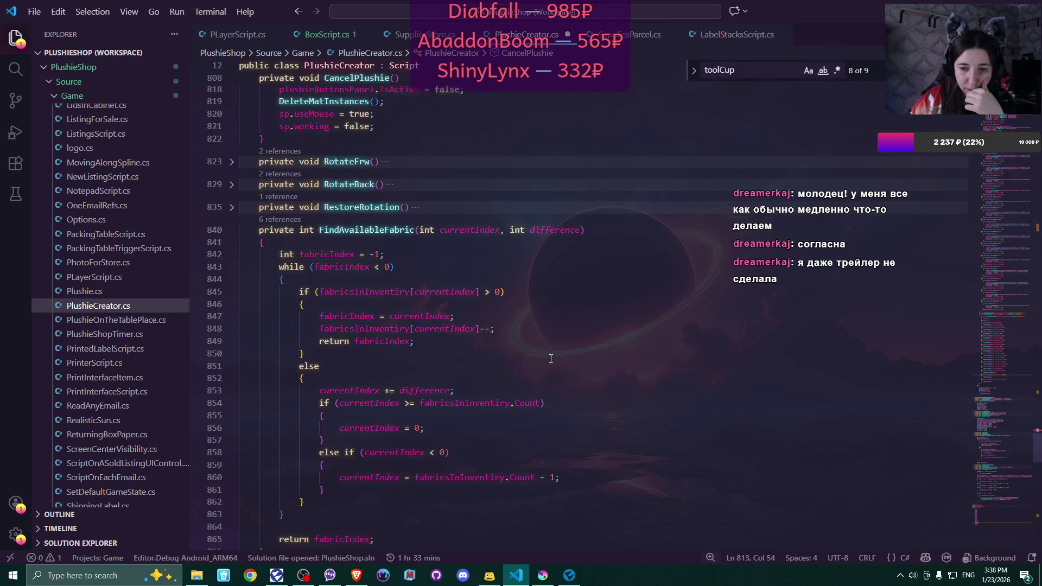
{"action": "scroll", "coordinate": [552, 359], "scroll_direction": "down", "scroll_amount": 2}
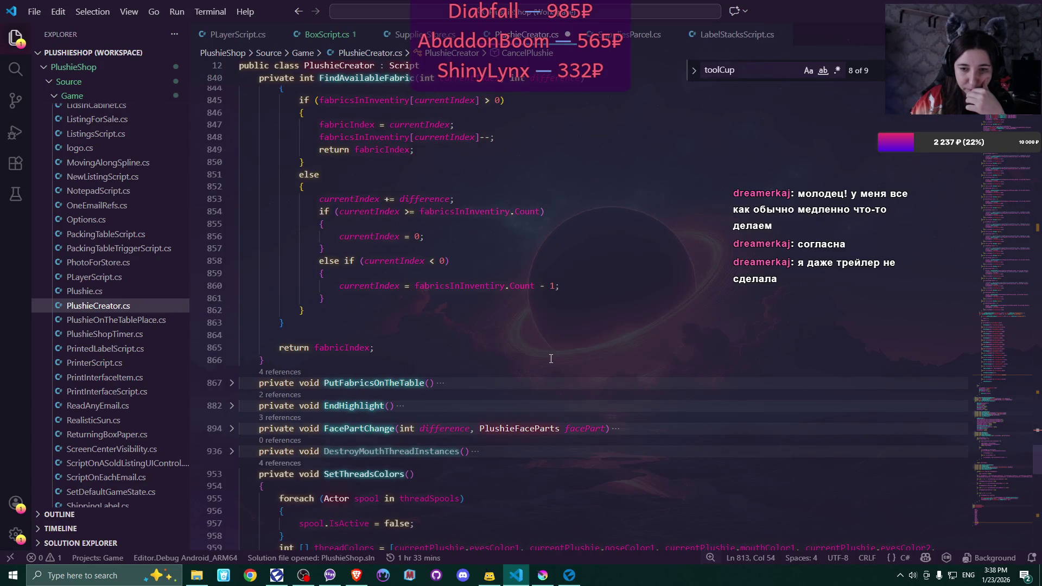
{"action": "scroll", "coordinate": [551, 360], "scroll_direction": "up", "scroll_amount": 10}
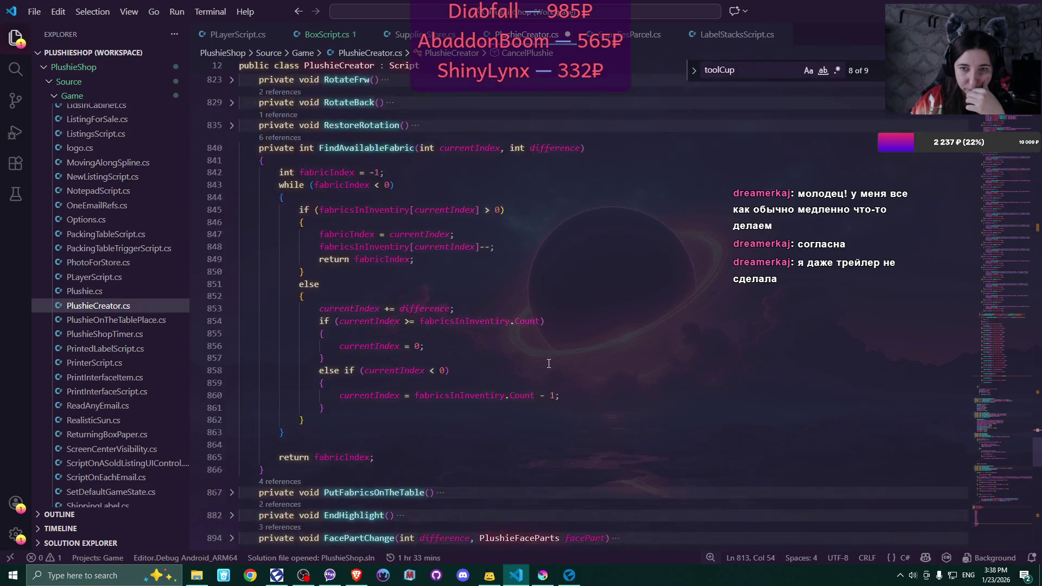
{"action": "scroll", "coordinate": [547, 365], "scroll_direction": "up", "scroll_amount": 8}
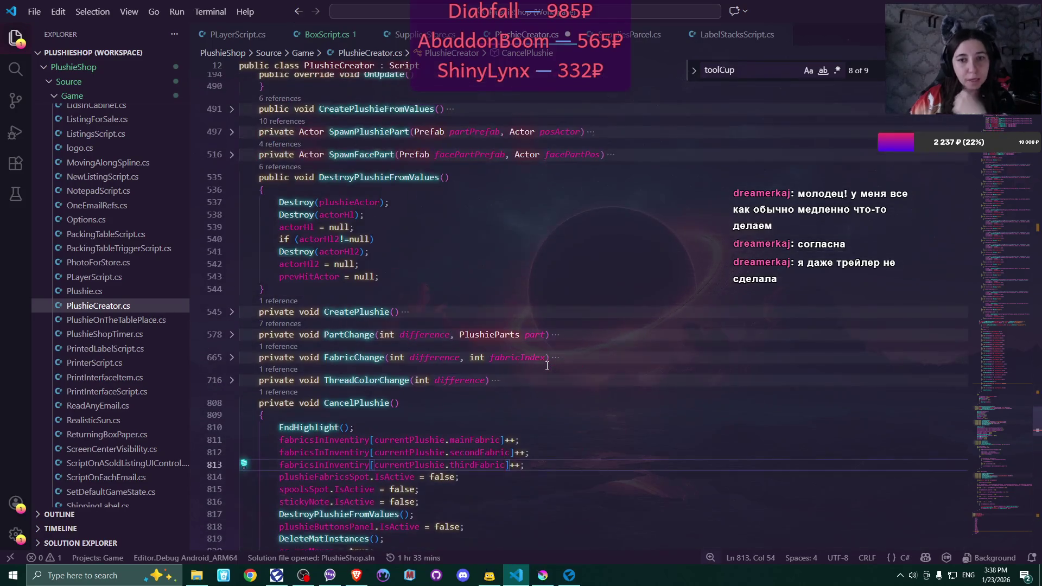
{"action": "left_click", "coordinate": [231, 312]}
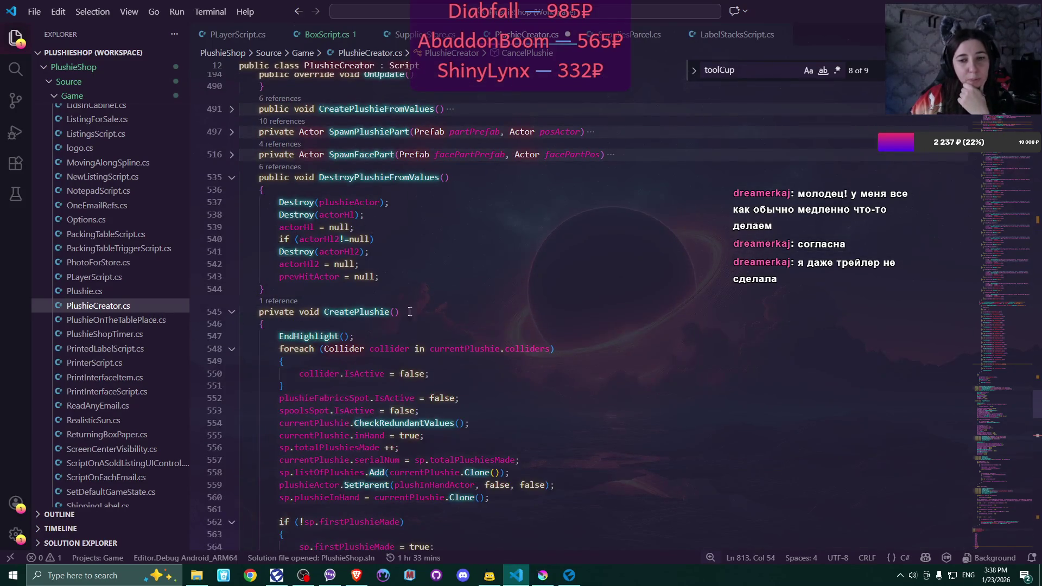
{"action": "scroll", "coordinate": [561, 335], "scroll_direction": "down", "scroll_amount": 6}
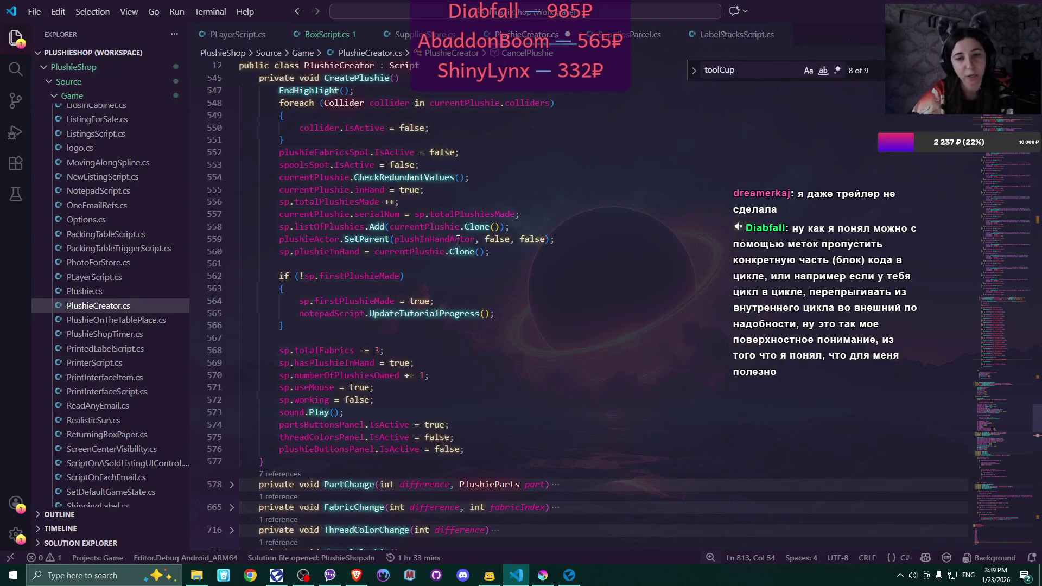
{"action": "scroll", "coordinate": [450, 255], "scroll_direction": "down", "scroll_amount": 4}
{"action": "scroll", "coordinate": [448, 264], "scroll_direction": "down", "scroll_amount": 3}
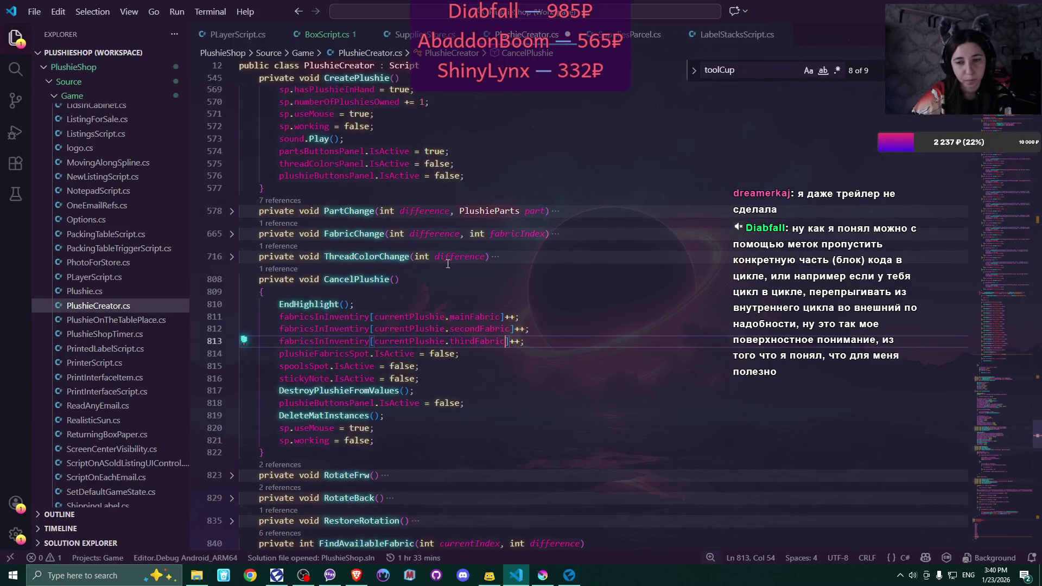
{"action": "left_click", "coordinate": [570, 578]}
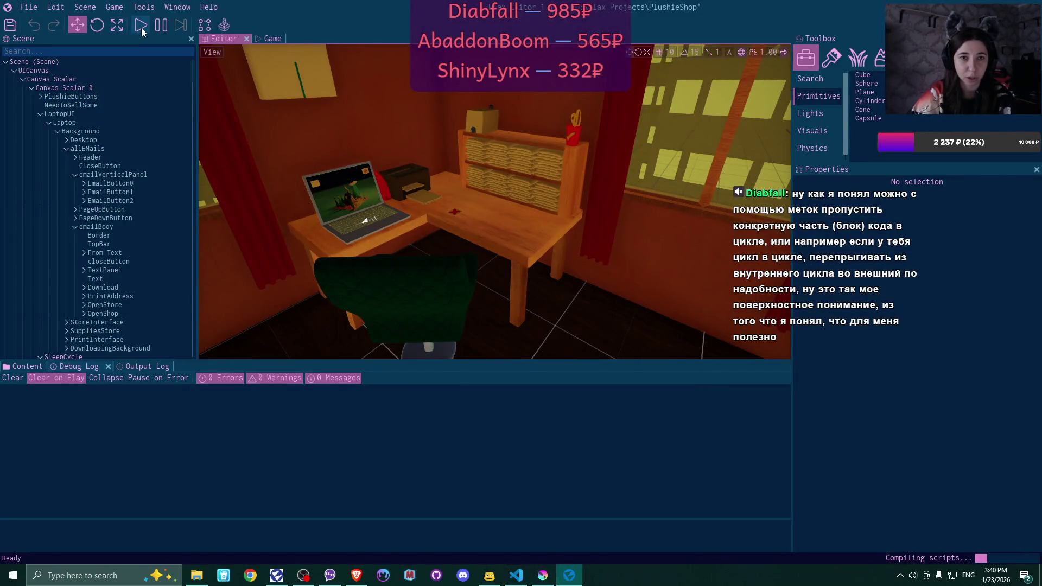
Frame the CancelPlushie sticker, shift it along X to about 87.16, and start Play In Editor
{"action": "scroll", "coordinate": [111, 217], "scroll_direction": "down", "scroll_amount": 10}
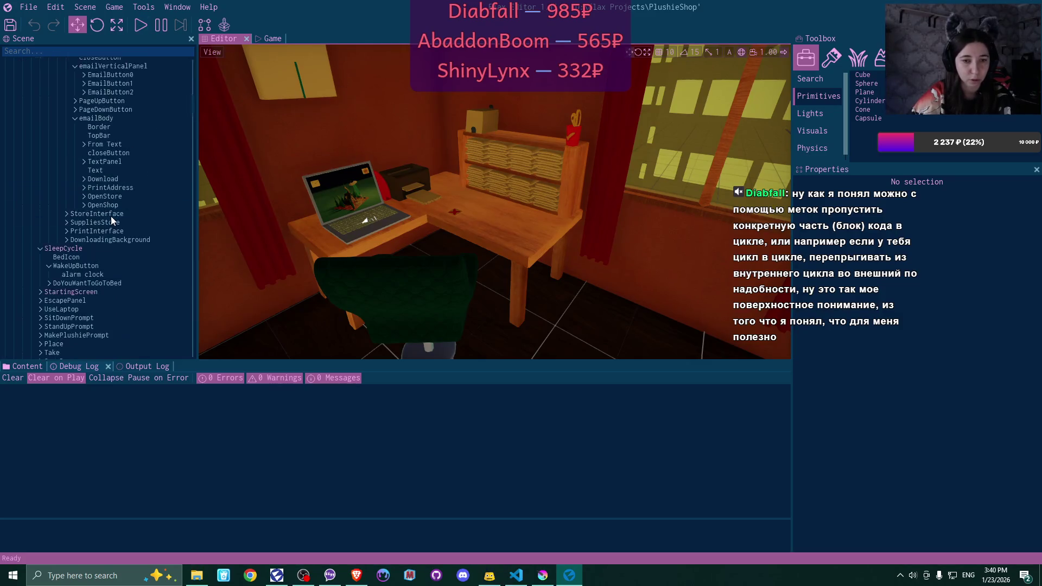
{"action": "scroll", "coordinate": [111, 220], "scroll_direction": "down", "scroll_amount": 10}
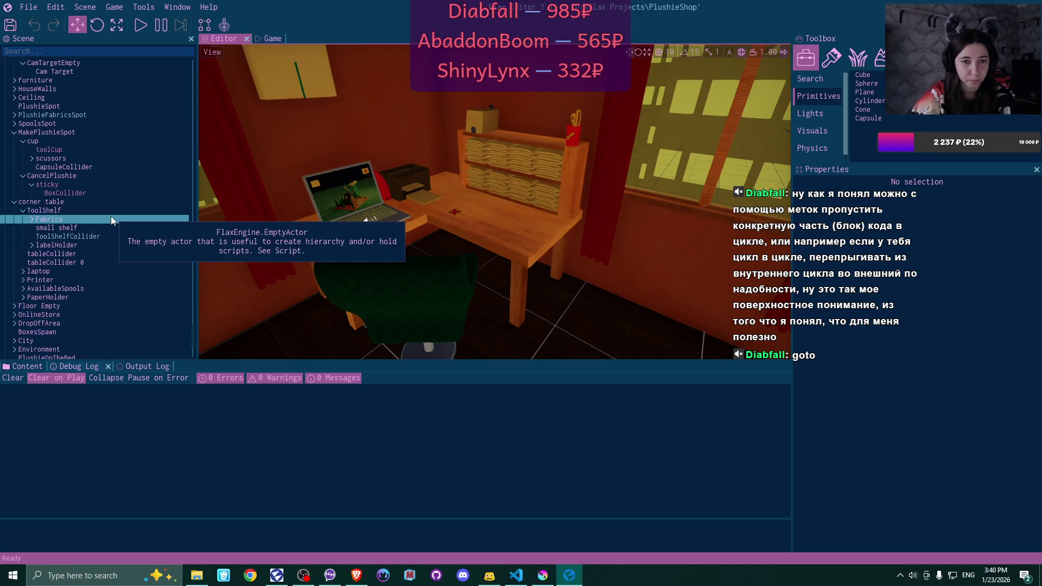
{"action": "left_click", "coordinate": [80, 175]}
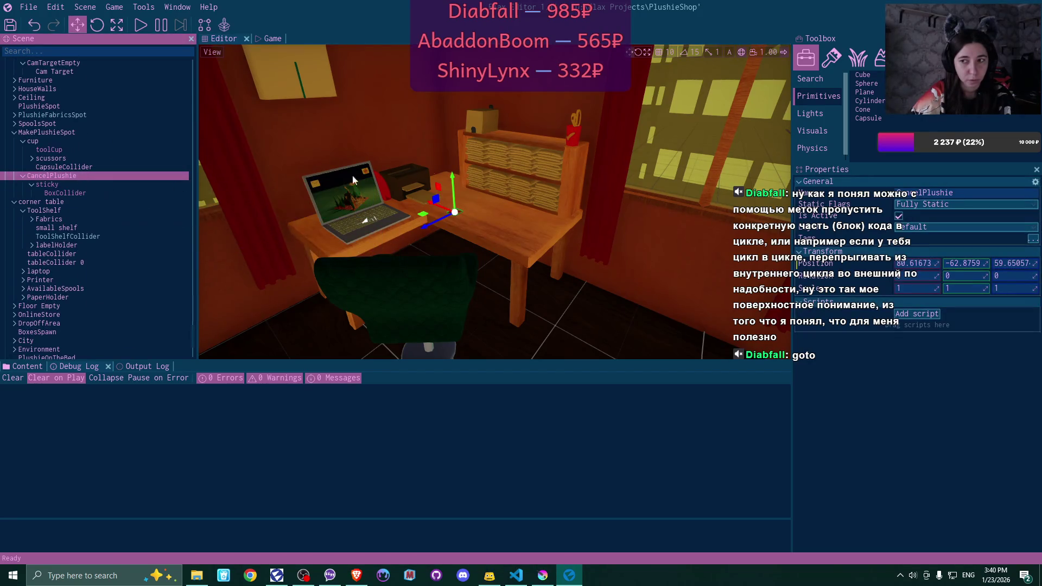
{"action": "key", "text": "f"}
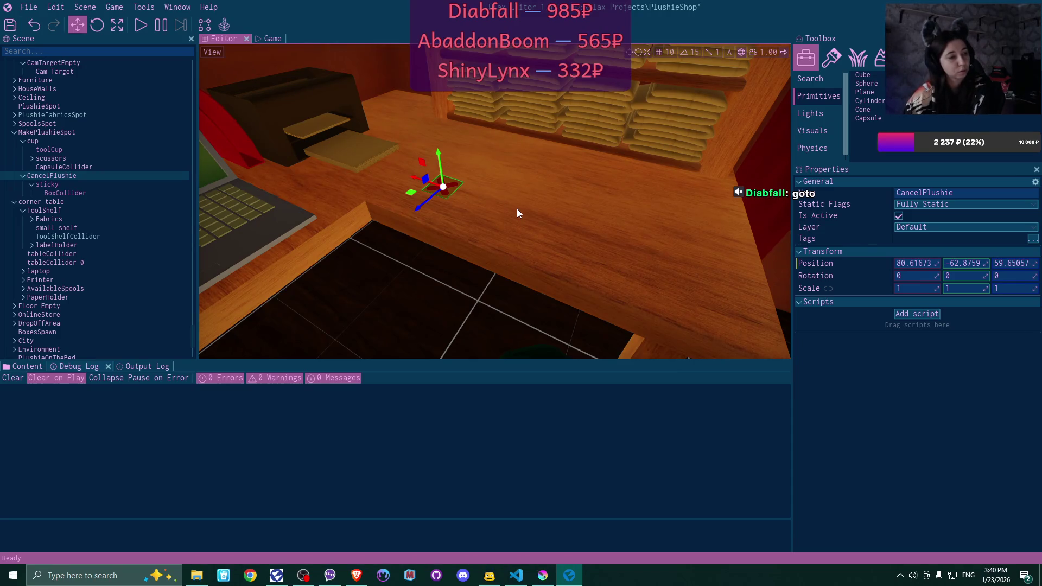
{"action": "mouse_move", "coordinate": [517, 209]}
{"action": "left_mouse_down"}
{"action": "mouse_move", "coordinate": [489, 217]}
{"action": "mouse_move", "coordinate": [467, 206]}
{"action": "left_mouse_up"}
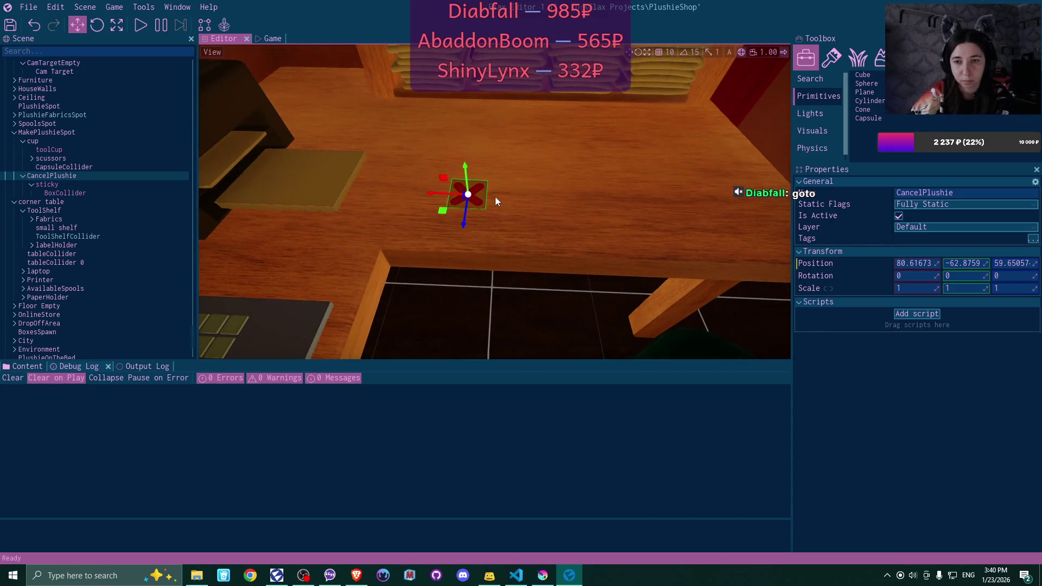
{"action": "left_click_drag", "start_coordinate": [428, 193], "coordinate": [403, 198]}
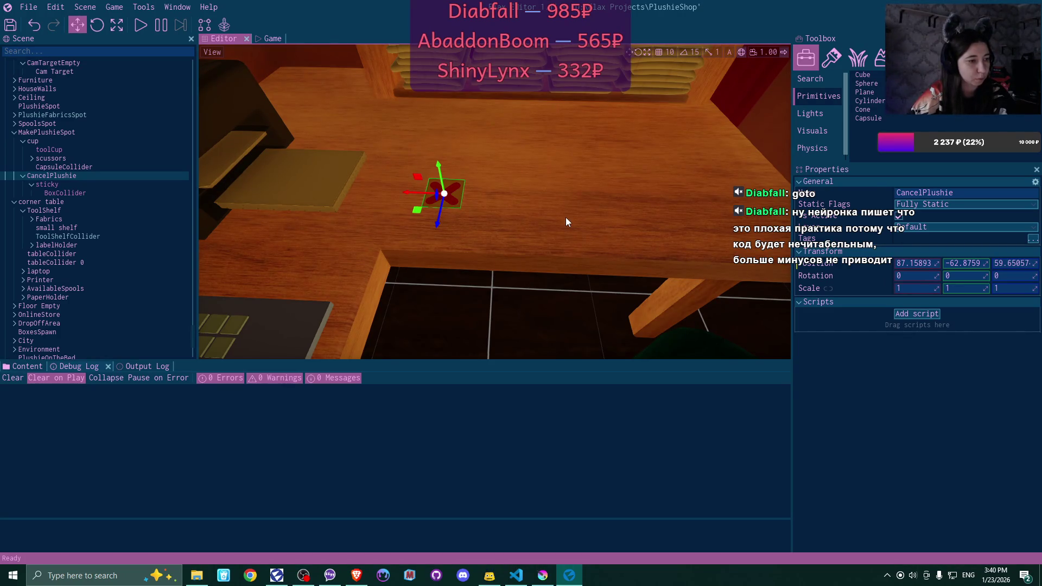
{"action": "scroll", "coordinate": [565, 222], "scroll_direction": "down", "scroll_amount": 5}
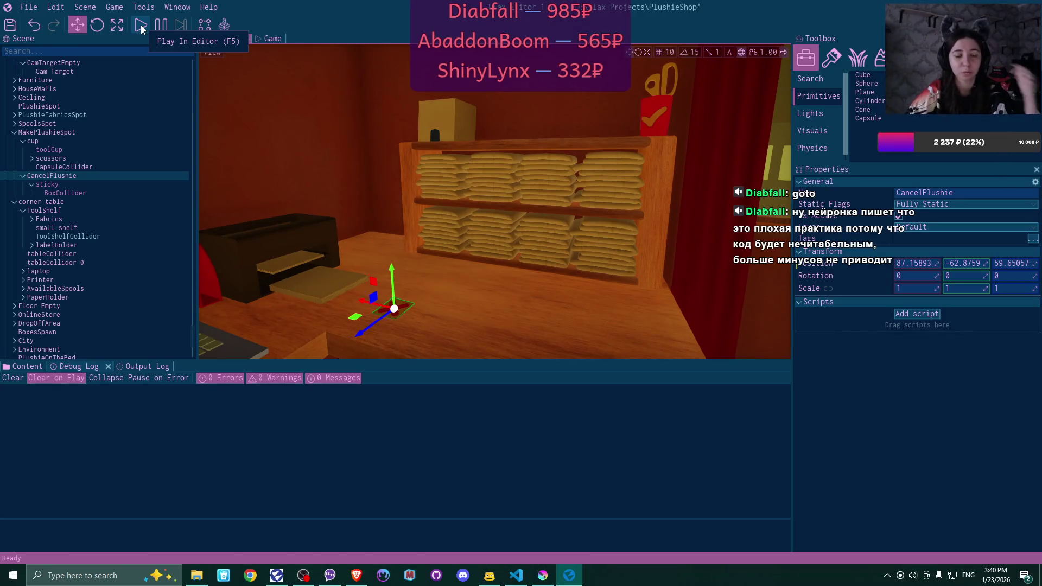
{"action": "left_click", "coordinate": [141, 27]}
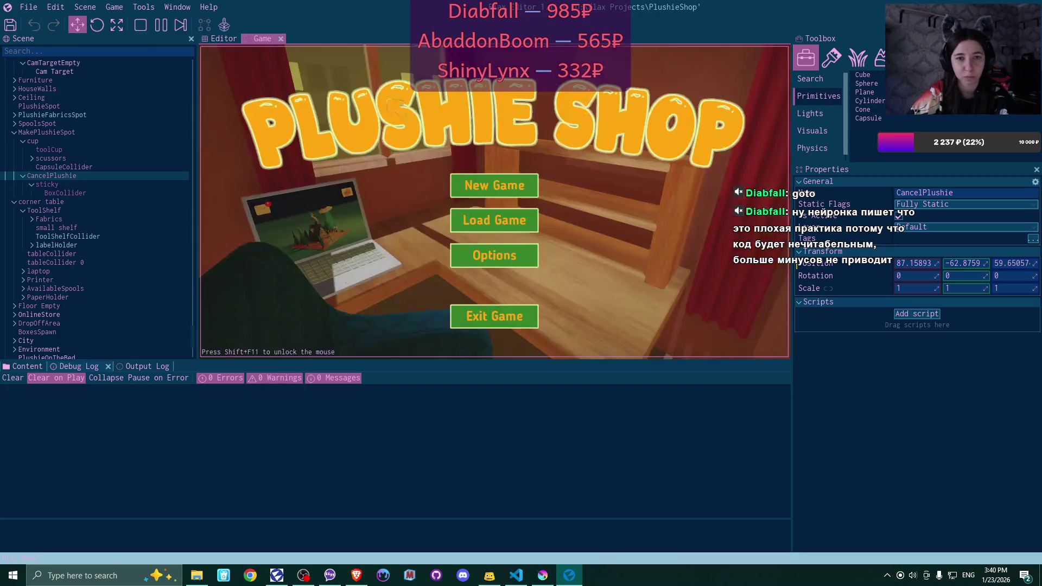
Start a new game over the existing save, walk toward the desk, and stop play
{"action": "left_click", "coordinate": [502, 188]}
{"action": "left_click", "coordinate": [494, 184]}
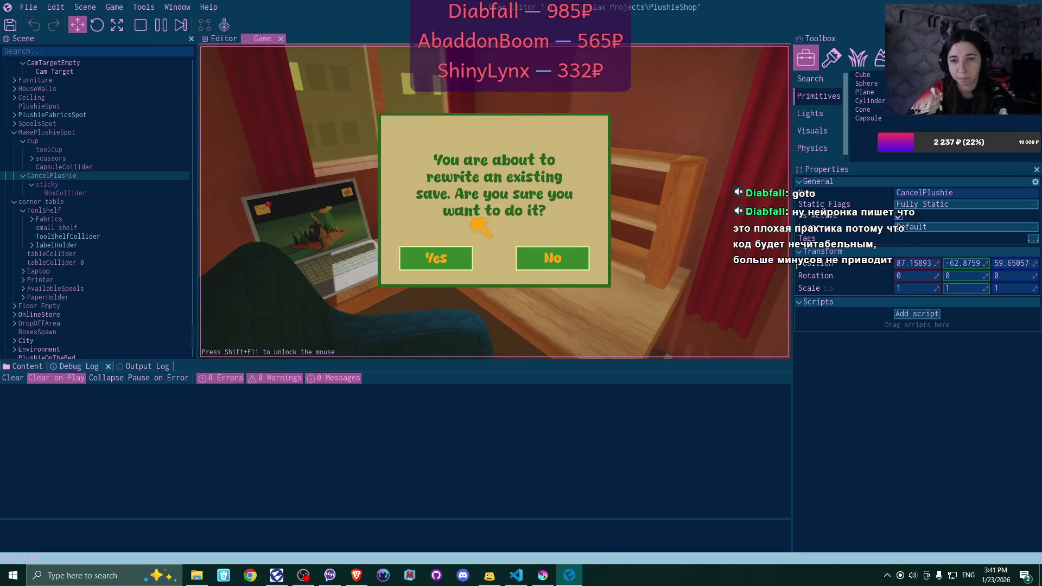
{"action": "left_click", "coordinate": [445, 257]}
{"action": "key", "text": "w"}
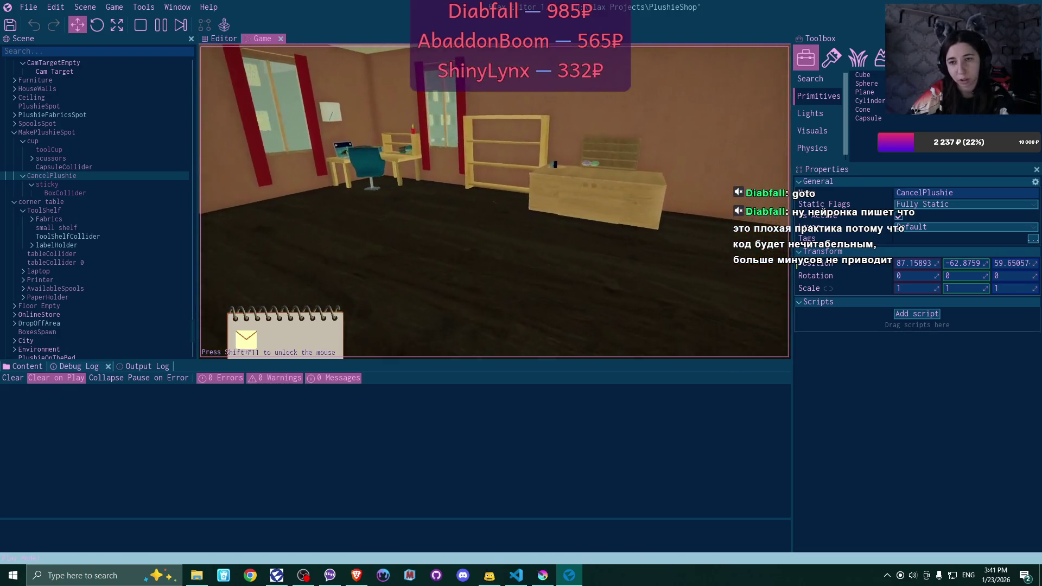
{"action": "key", "text": "w"}
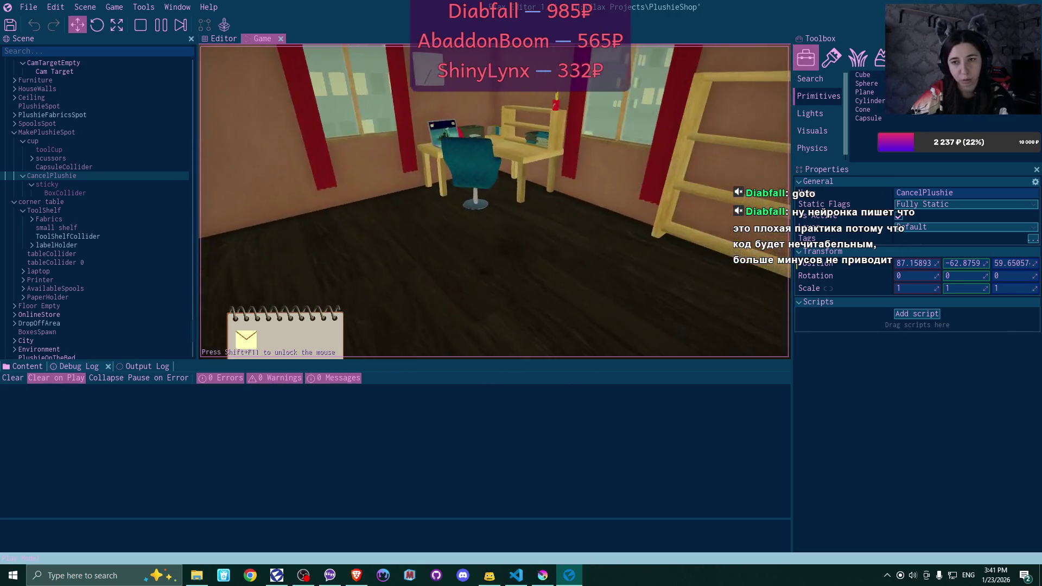
{"action": "key", "text": "w"}
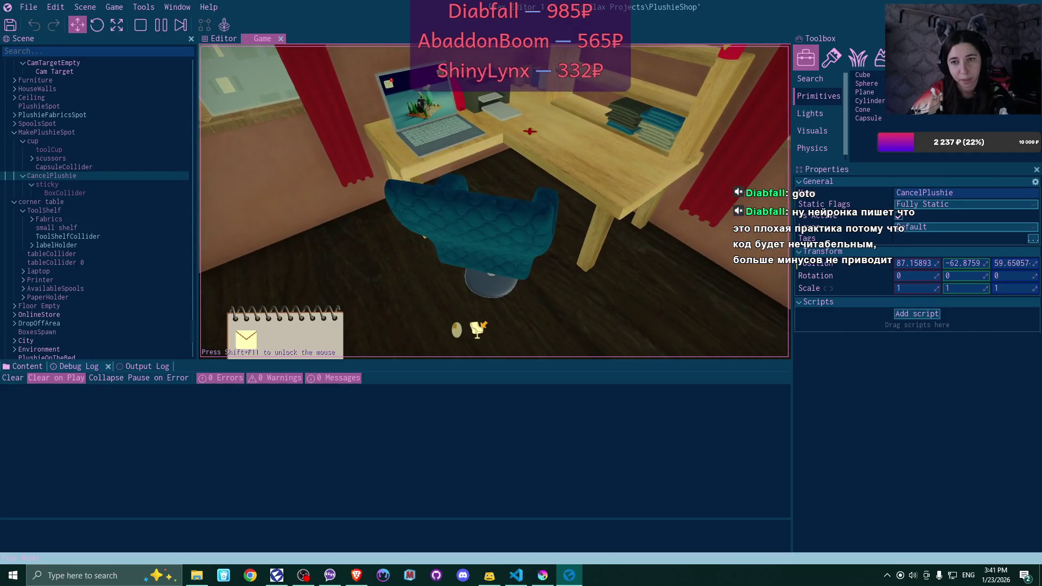
{"action": "key", "text": "F5"}
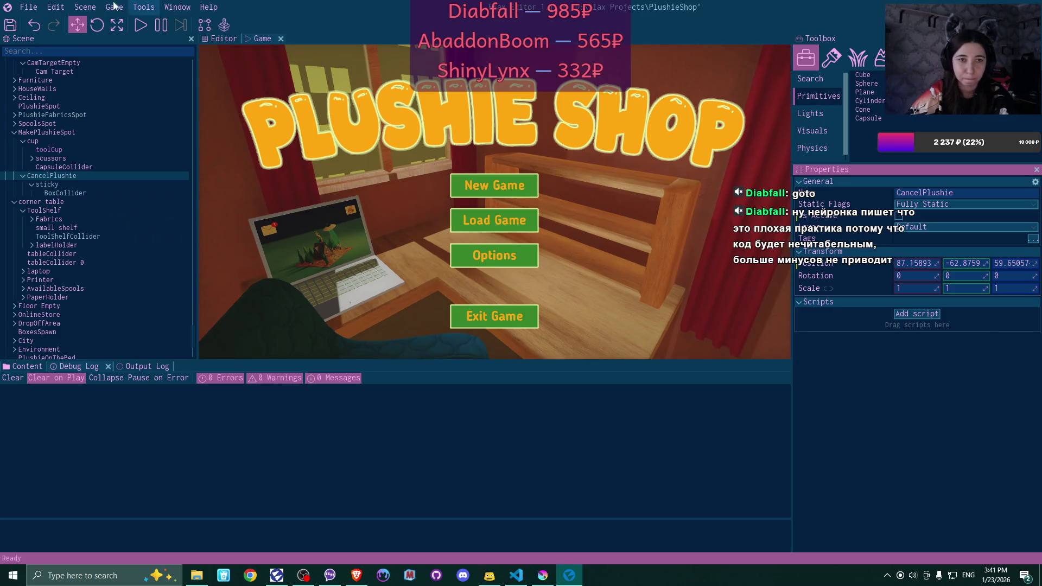
Save all changes, recompile the scripts from the File menu, and play again
{"action": "left_click", "coordinate": [11, 25]}
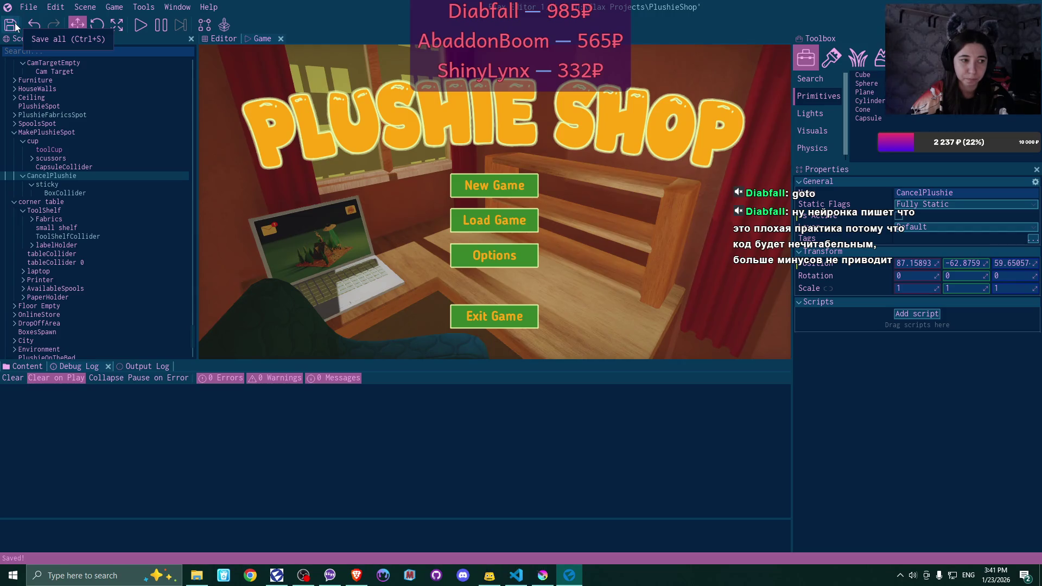
{"action": "left_click", "coordinate": [141, 25]}
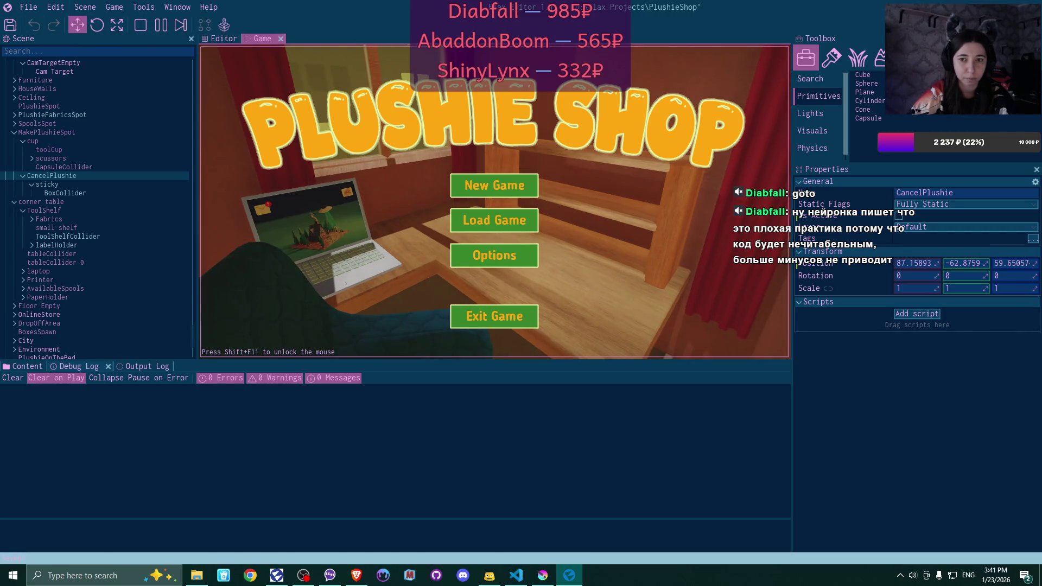
{"action": "key", "text": "F5"}
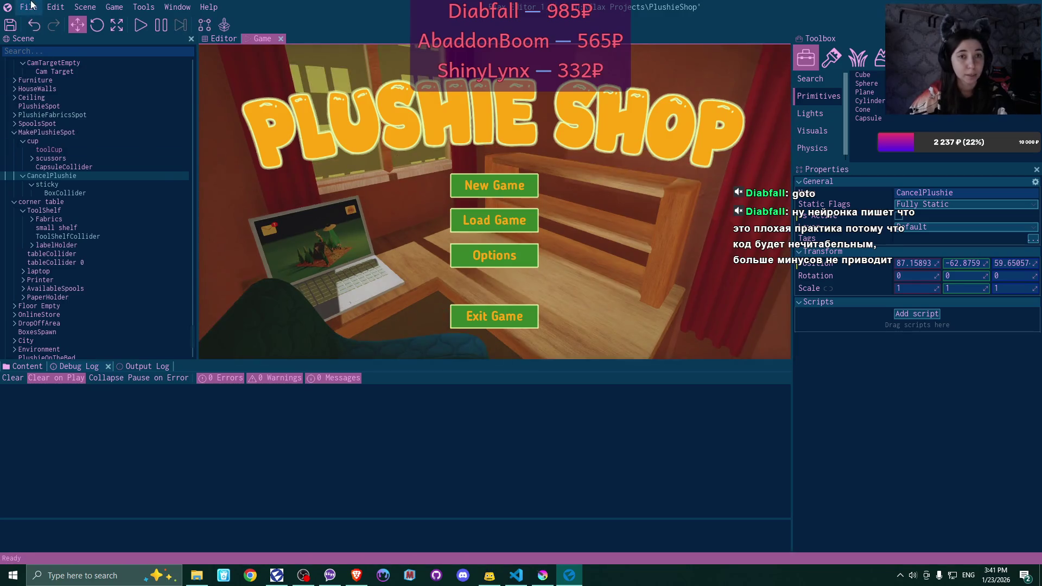
{"action": "left_click", "coordinate": [29, 7]}
{"action": "left_click", "coordinate": [53, 103]}
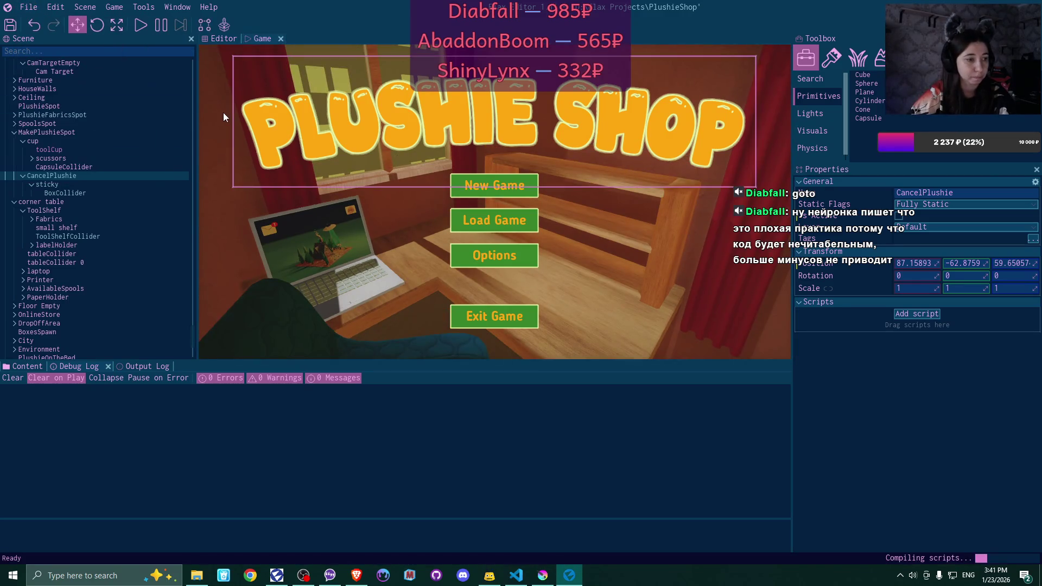
{"action": "left_click", "coordinate": [141, 25]}
Start a new game in slot Game 1, read the client's email, and pick a plushie pattern
{"action": "left_click", "coordinate": [510, 186]}
{"action": "left_click", "coordinate": [513, 187]}
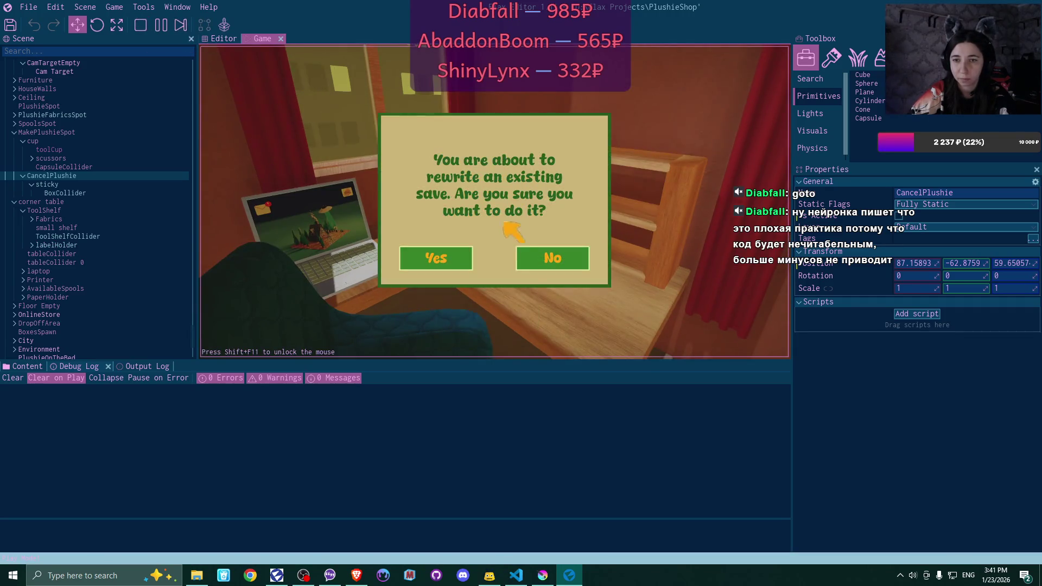
{"action": "left_click", "coordinate": [480, 264]}
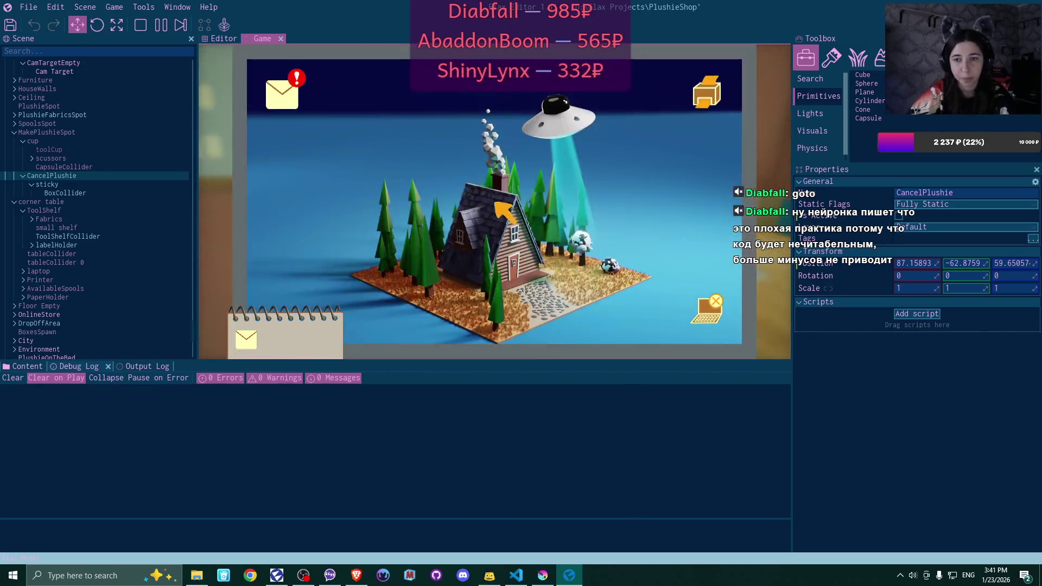
{"action": "left_click", "coordinate": [287, 91]}
{"action": "left_click", "coordinate": [478, 134]}
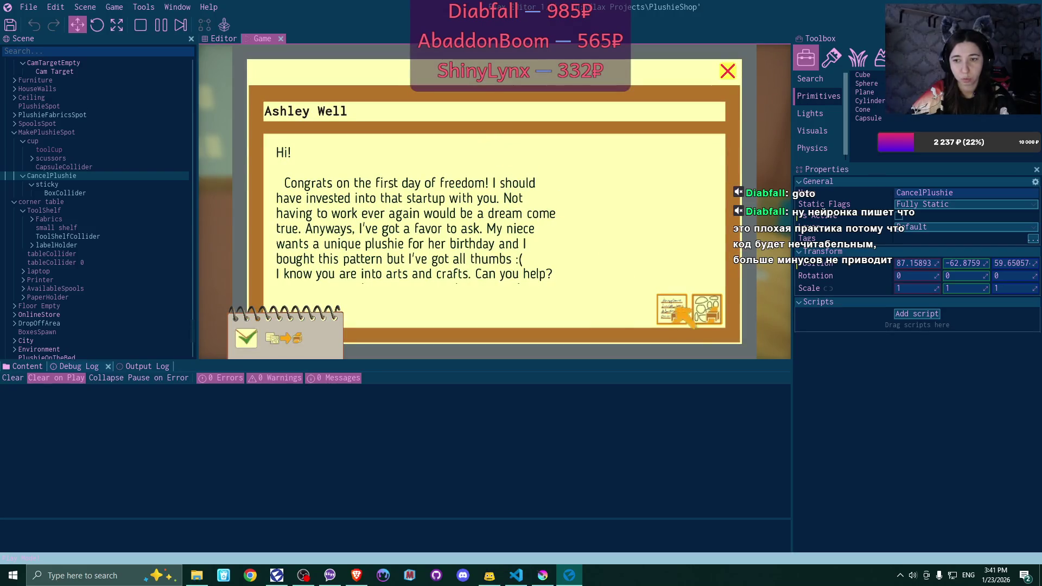
{"action": "left_click", "coordinate": [706, 311]}
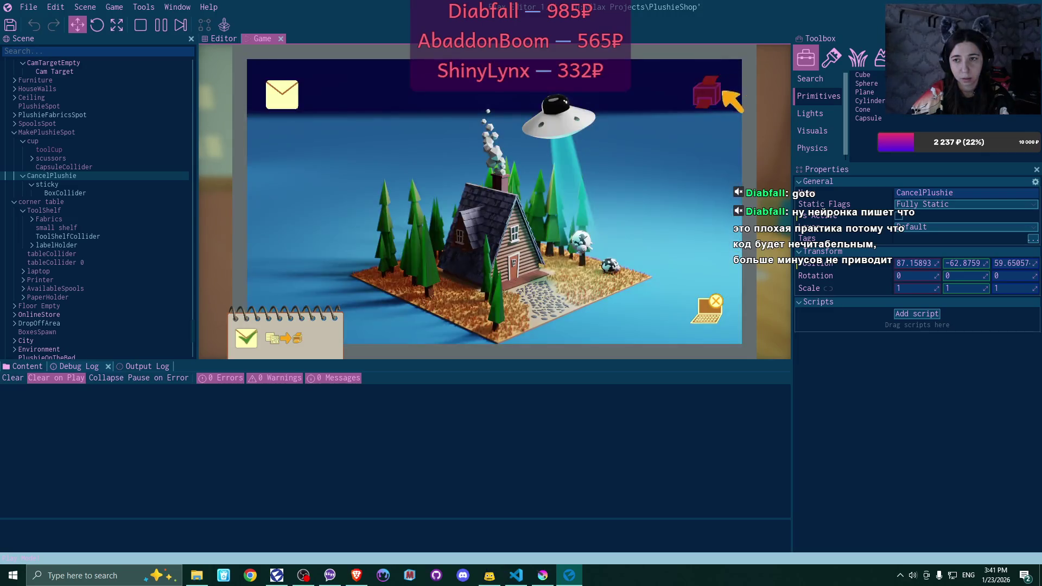
{"action": "left_click", "coordinate": [707, 94]}
{"action": "left_click", "coordinate": [353, 184]}
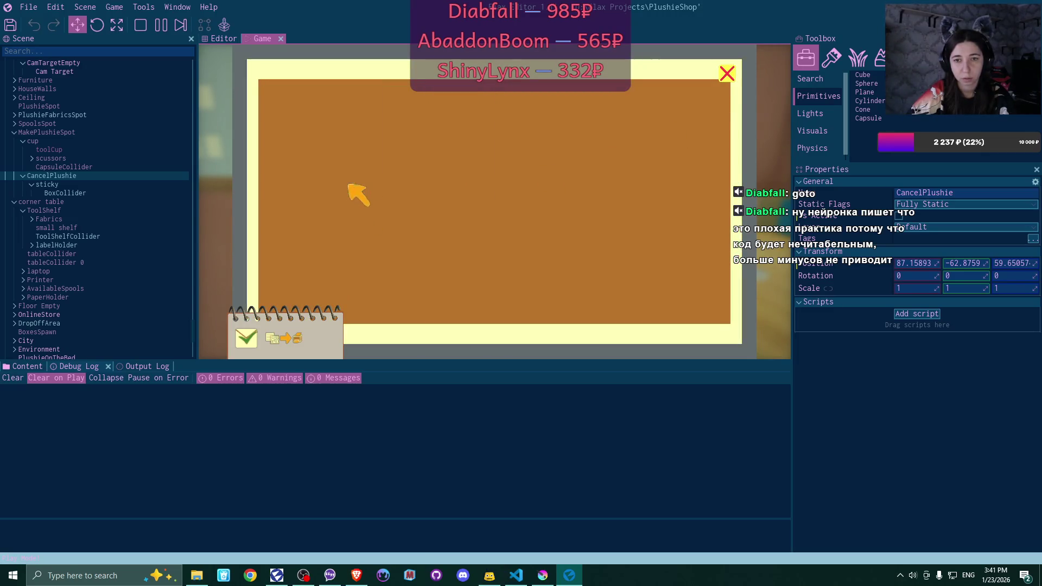
{"action": "left_click", "coordinate": [739, 69]}
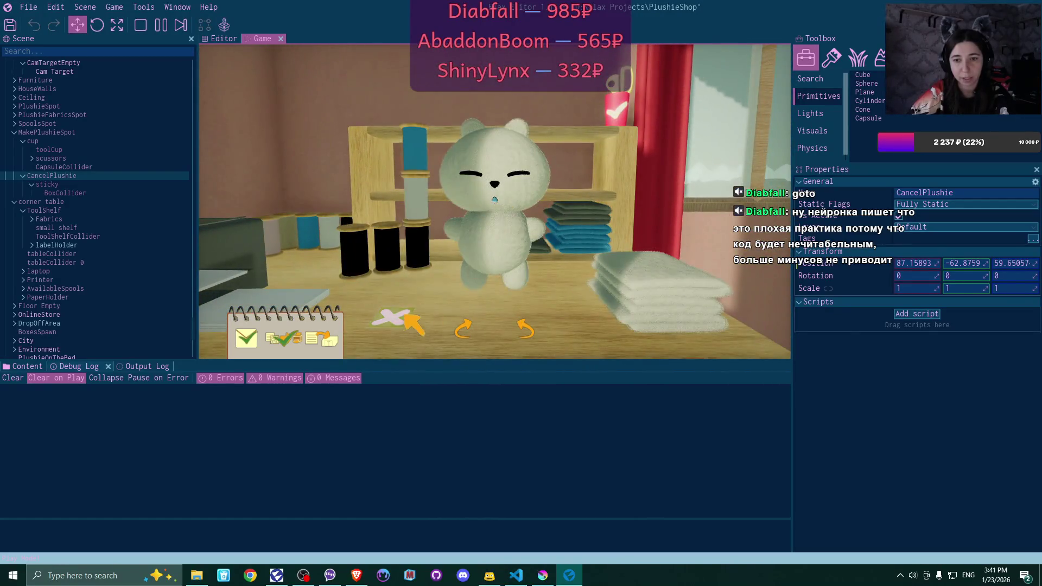
At the crafting station, try blue-grey then white fabric, cancel the plushie, and stop play
{"action": "left_click", "coordinate": [405, 326]}
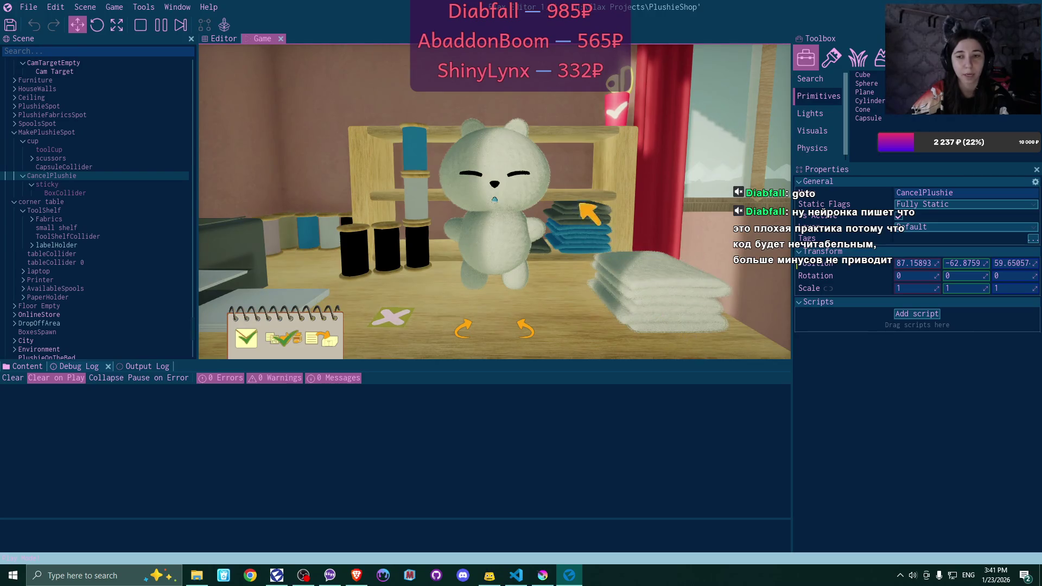
{"action": "left_click", "coordinate": [576, 229]}
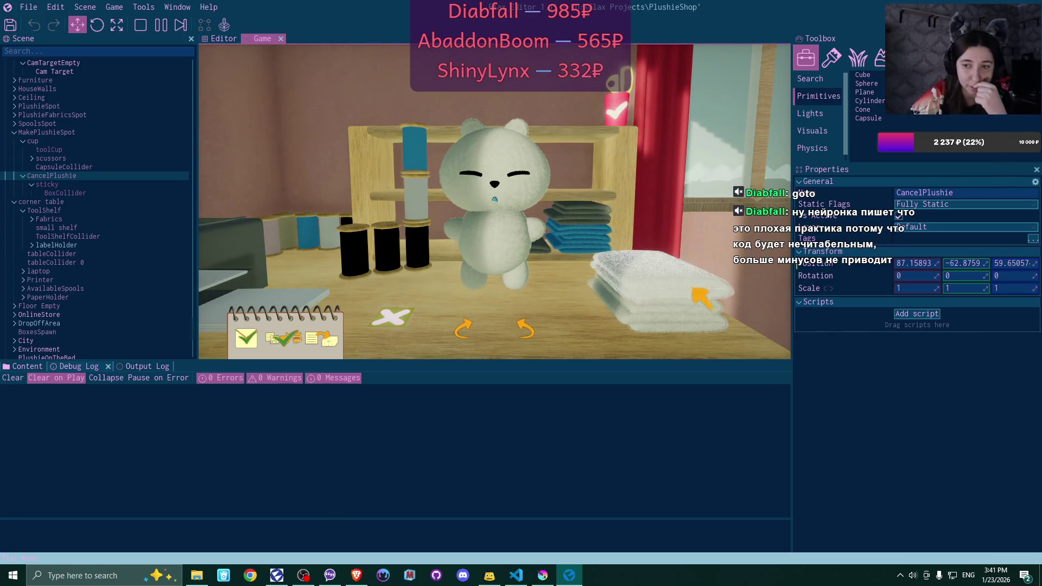
{"action": "left_click", "coordinate": [390, 320]}
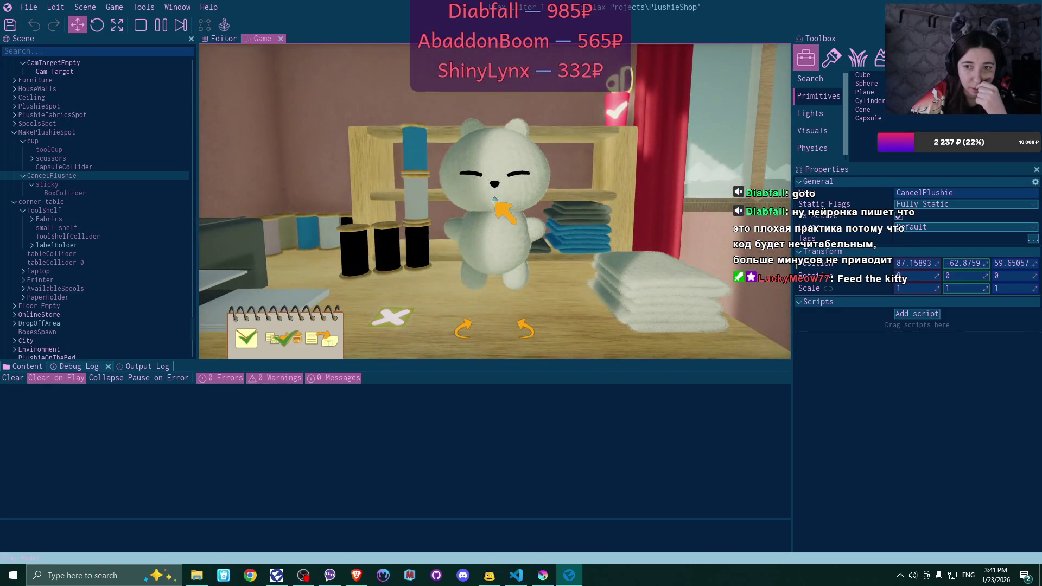
{"action": "left_click", "coordinate": [624, 106]}
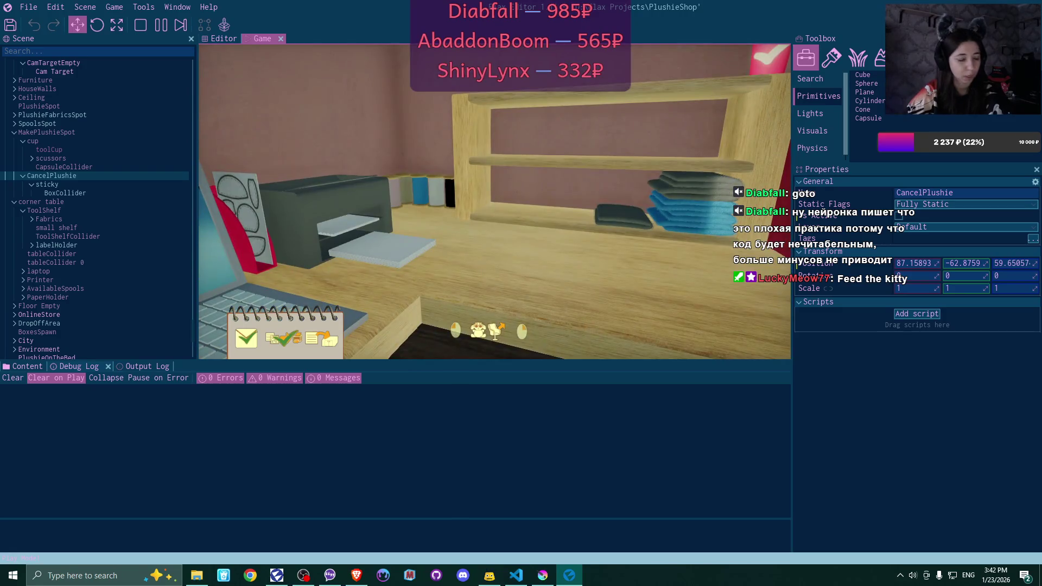
{"action": "key", "text": "F5"}
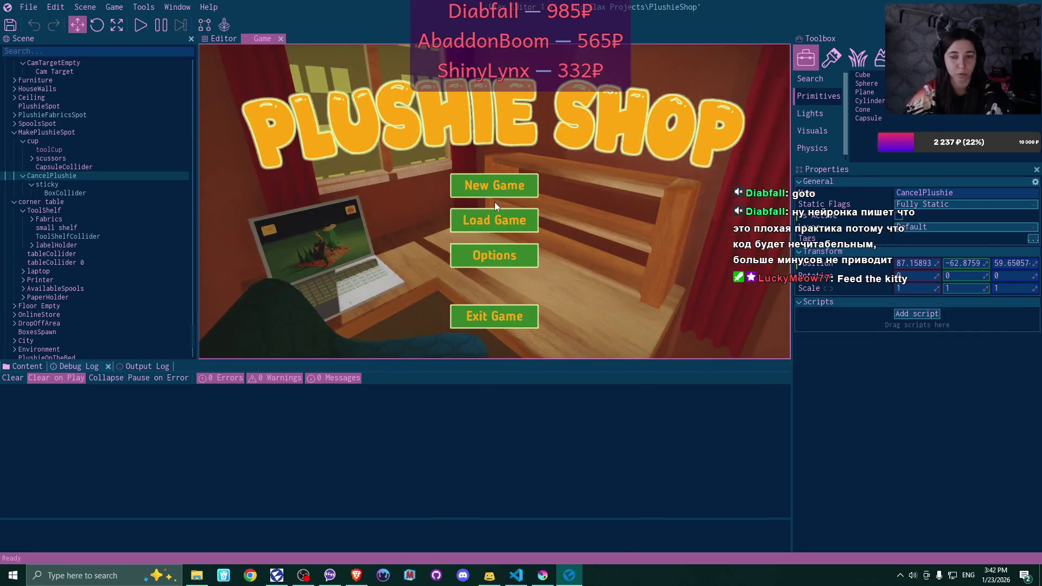
Select the StartingScreen panel in the Scene tree and switch back to the Editor view
{"action": "left_click", "coordinate": [216, 47]}
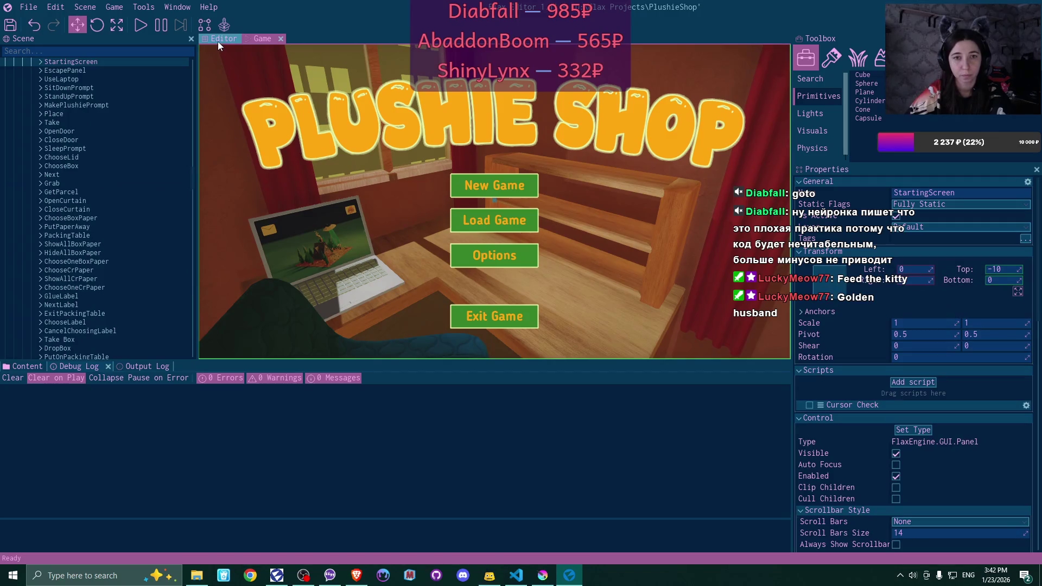
{"action": "left_click", "coordinate": [219, 42]}
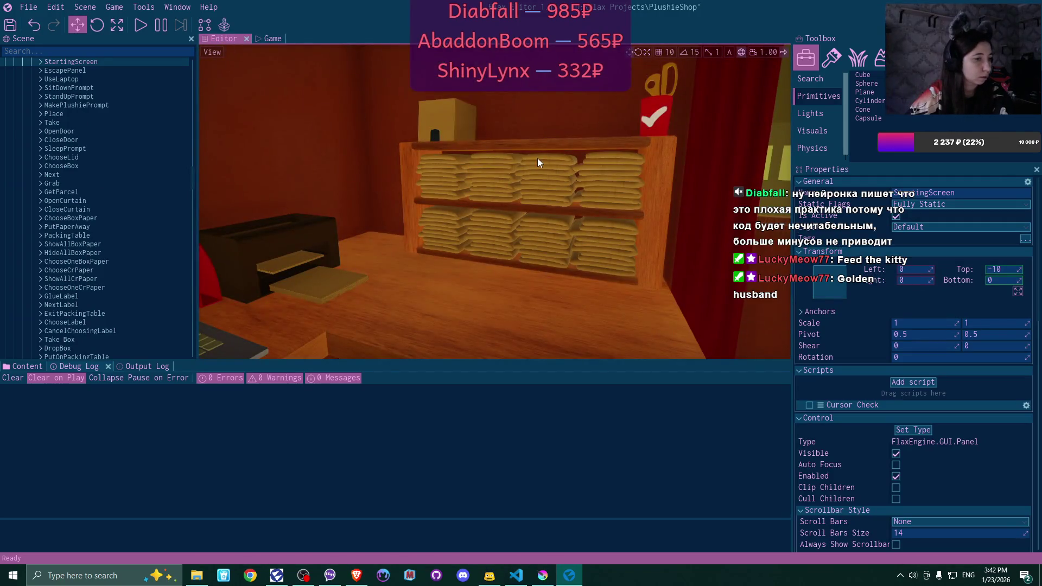